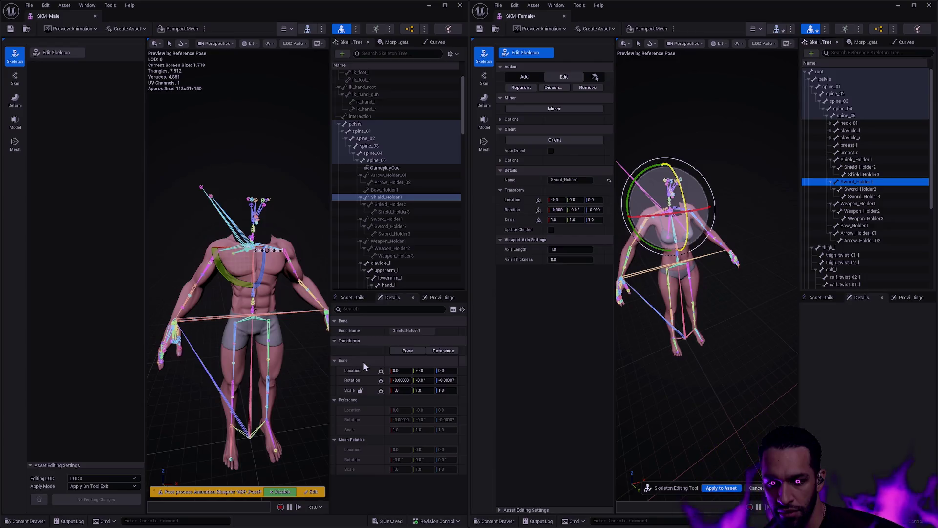
Copy the male Shield_Holder3 location and rotation onto the female Sword_Holder3 bone.
{"action": "left_click", "coordinate": [399, 205]}
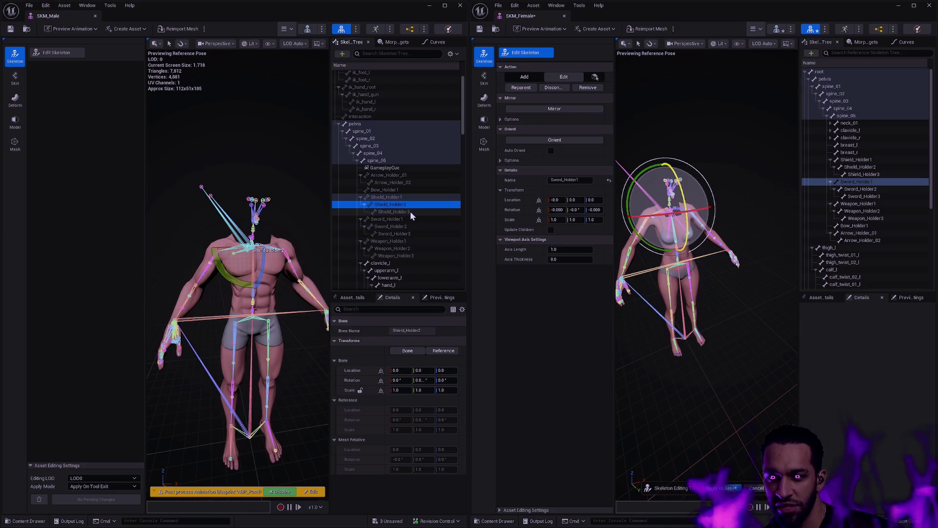
{"action": "left_click", "coordinate": [410, 212]}
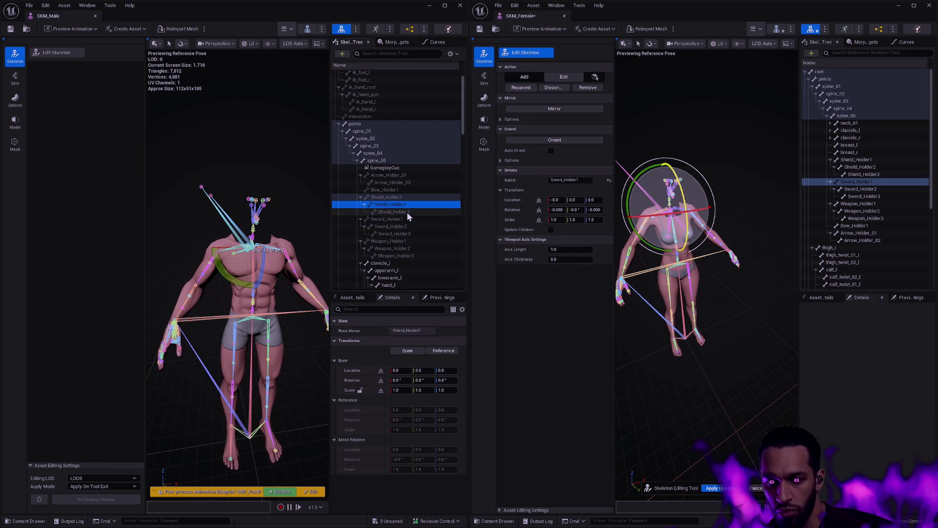
{"action": "left_click", "coordinate": [864, 196]}
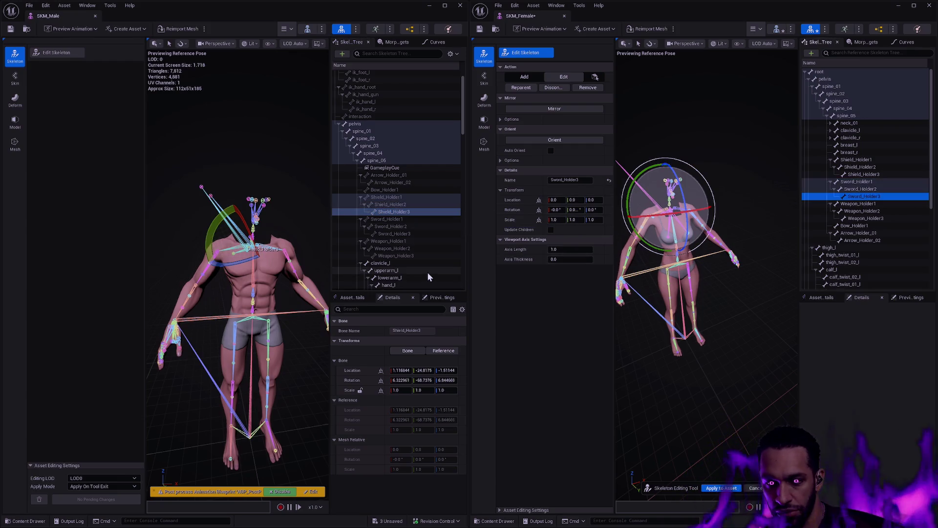
{"action": "left_click", "coordinate": [512, 200], "text": "shift"}
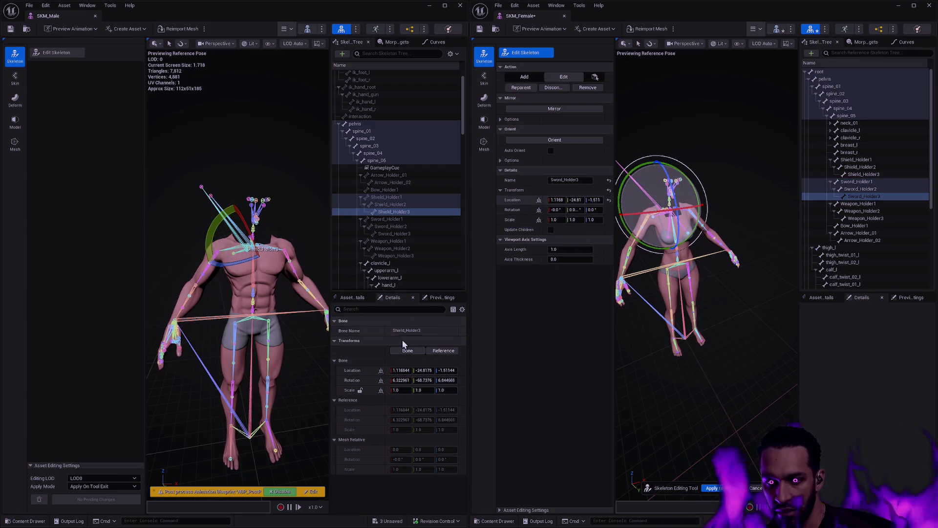
{"action": "right_click", "coordinate": [361, 381], "text": "shift"}
{"action": "left_click", "coordinate": [513, 209], "text": "shift"}
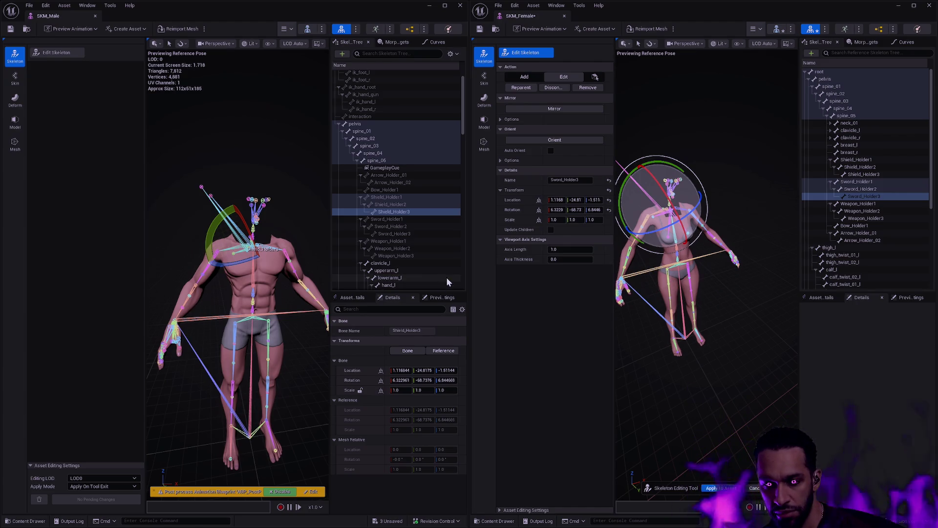
{"action": "left_click", "coordinate": [387, 218]}
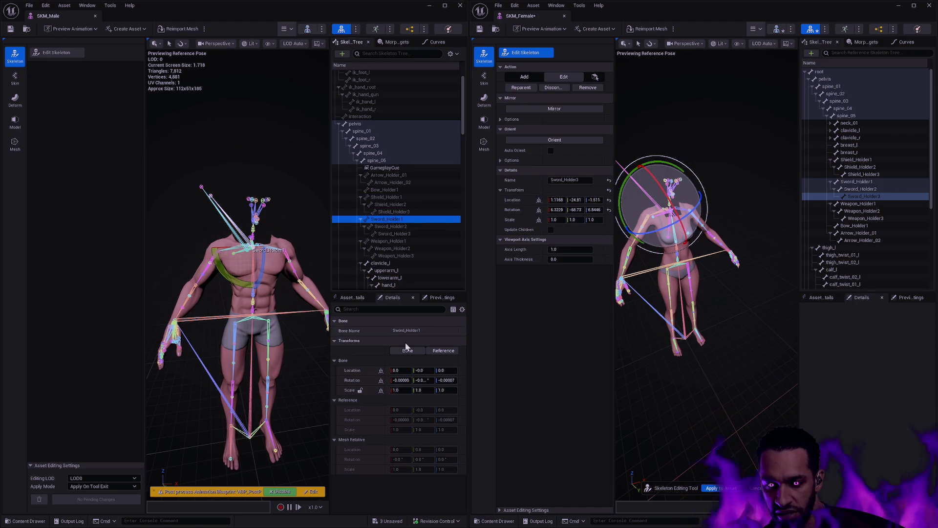
Paste the male Sword_Holder3 location and rotation onto the female Sword_Holder3 bone.
{"action": "left_click", "coordinate": [388, 234]}
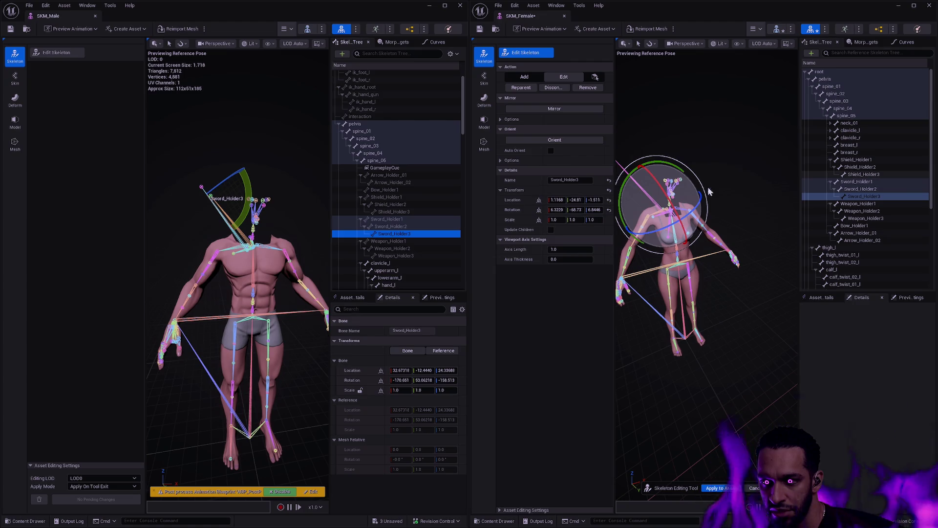
{"action": "left_click", "coordinate": [477, 265]}
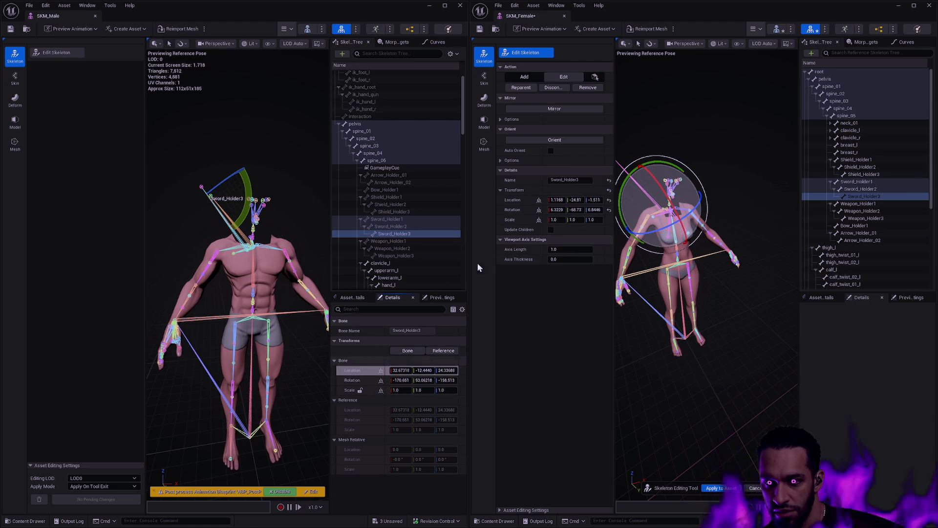
{"action": "left_click", "coordinate": [513, 201], "text": "shift"}
{"action": "right_click", "coordinate": [352, 380]}
{"action": "left_click", "coordinate": [513, 209], "text": "shift"}
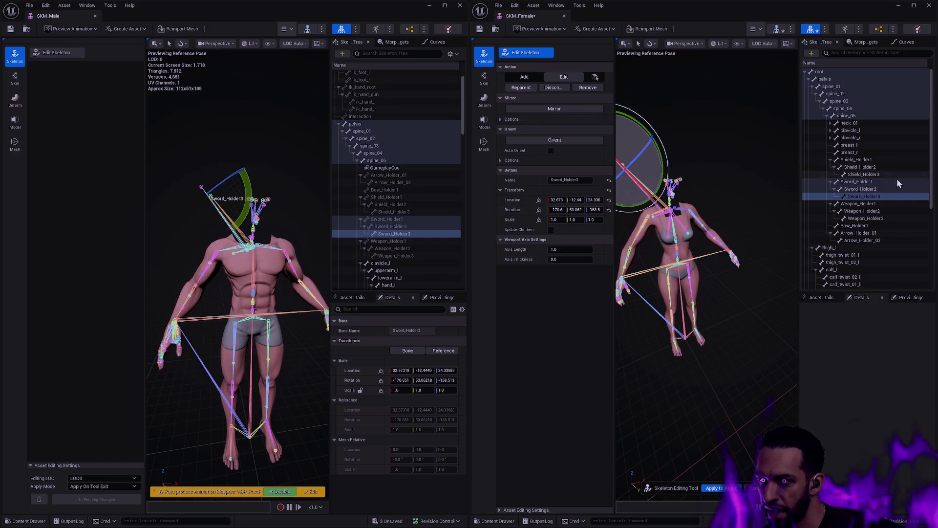
Paste the male Shield_Holder3 location and rotation onto the female Shield_Holder3 bone.
{"action": "left_click", "coordinate": [872, 174]}
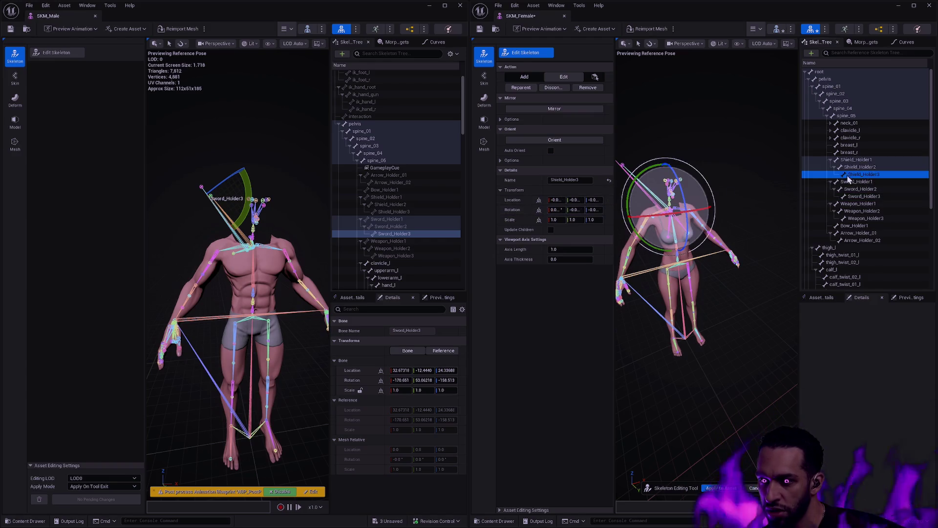
{"action": "left_click", "coordinate": [403, 213]}
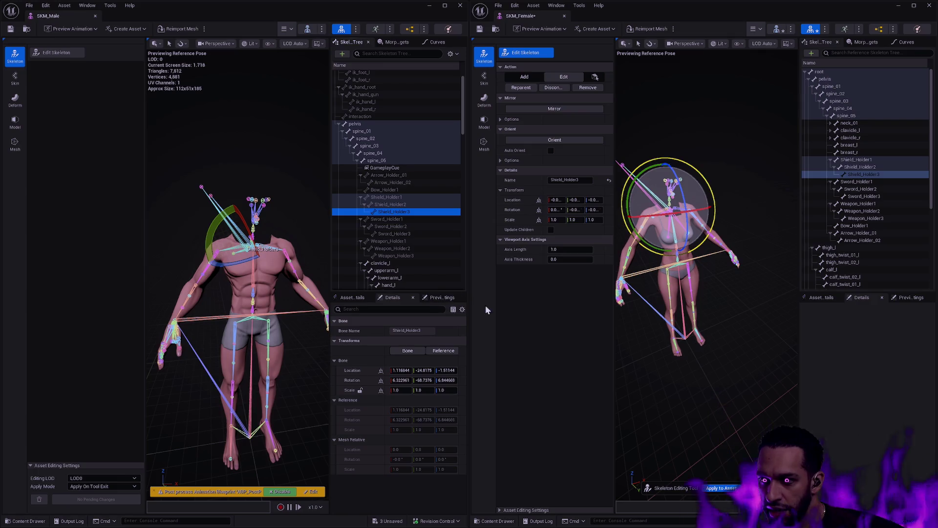
{"action": "right_click", "coordinate": [352, 370], "text": "shift"}
{"action": "left_click", "coordinate": [515, 201], "text": "shift"}
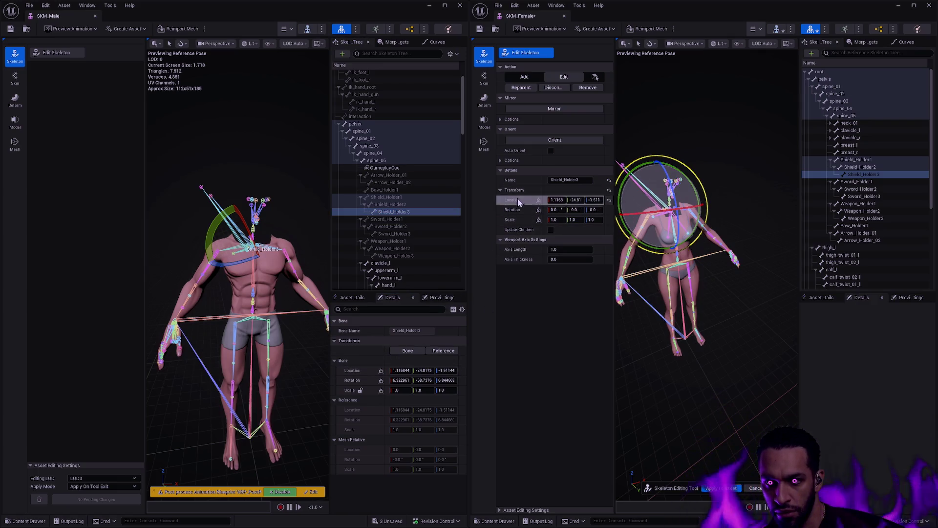
{"action": "right_click", "coordinate": [352, 380], "text": "shift"}
{"action": "left_click", "coordinate": [512, 210], "text": "shift"}
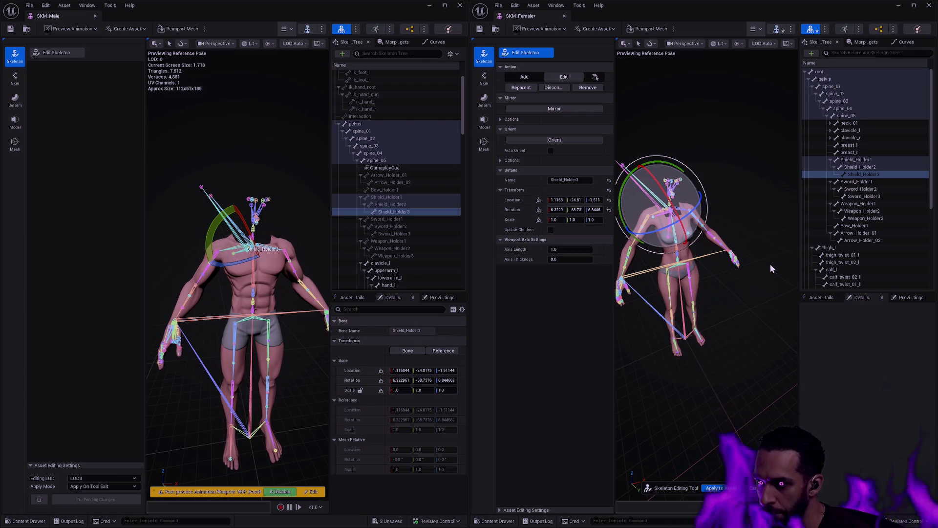
{"action": "left_click", "coordinate": [855, 225]}
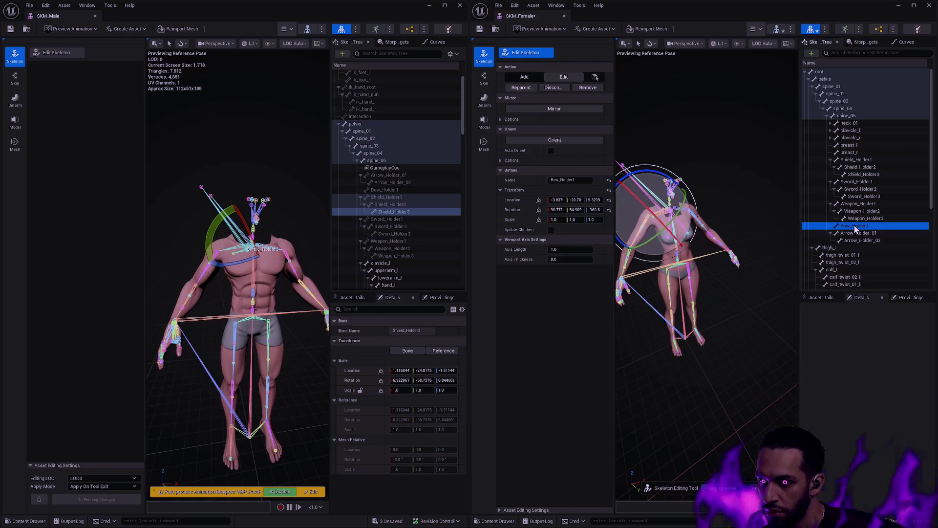
Copy the male Weapon_Holder3 location and rotation into the female Weapon_Holder3 Transform fields.
{"action": "left_click", "coordinate": [386, 190]}
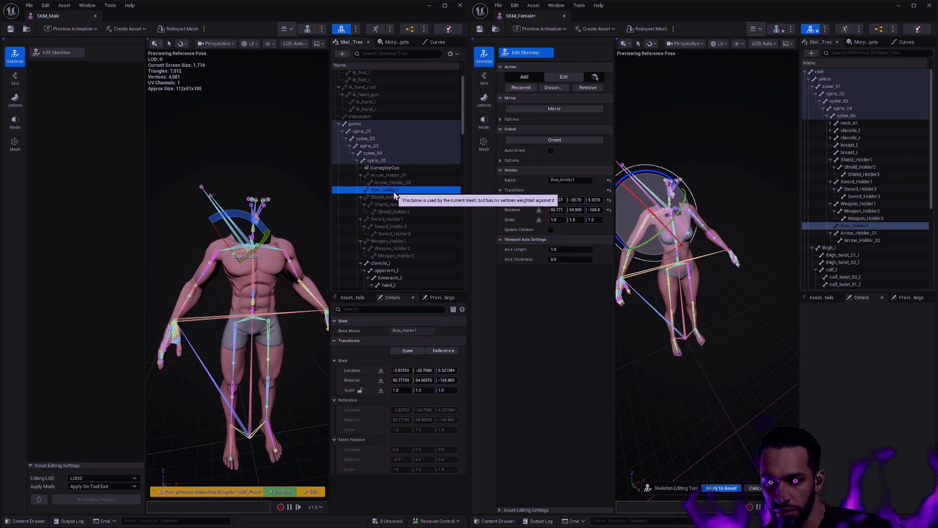
{"action": "left_click", "coordinate": [400, 242]}
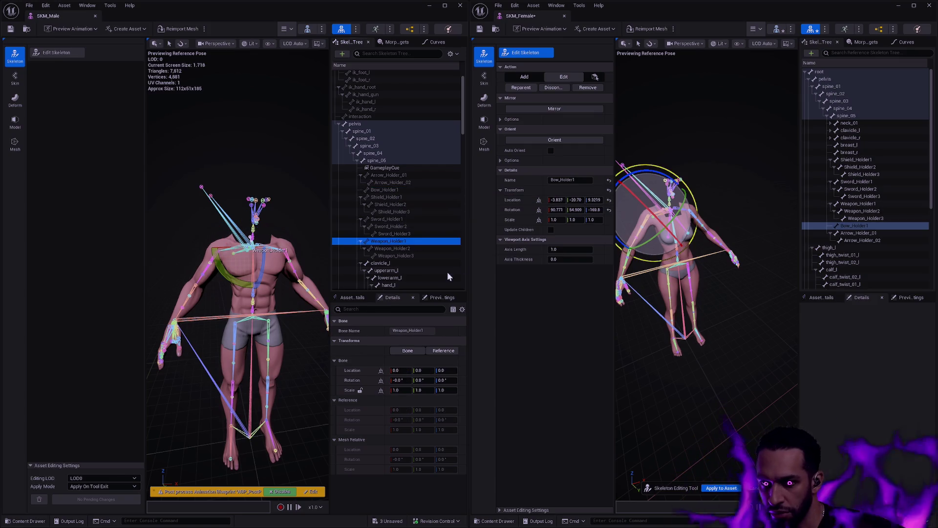
{"action": "left_click", "coordinate": [399, 249]}
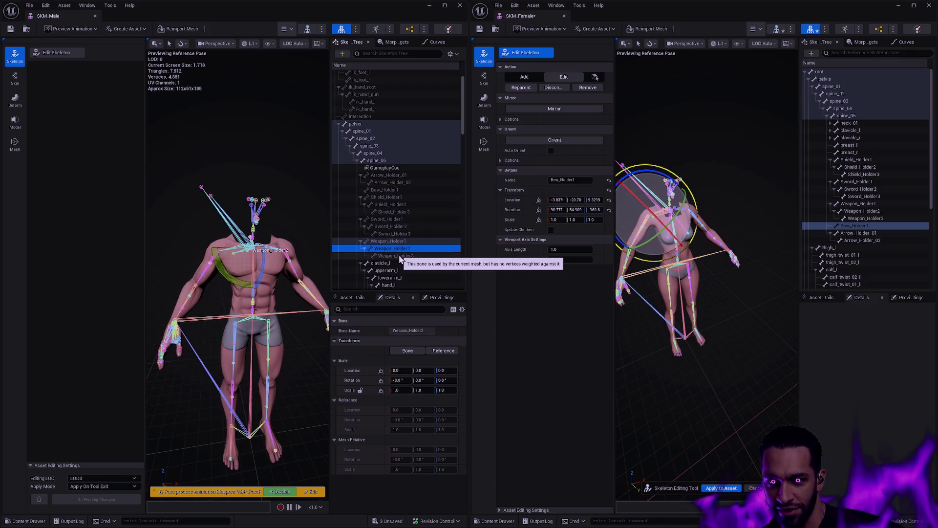
{"action": "left_click", "coordinate": [400, 257]}
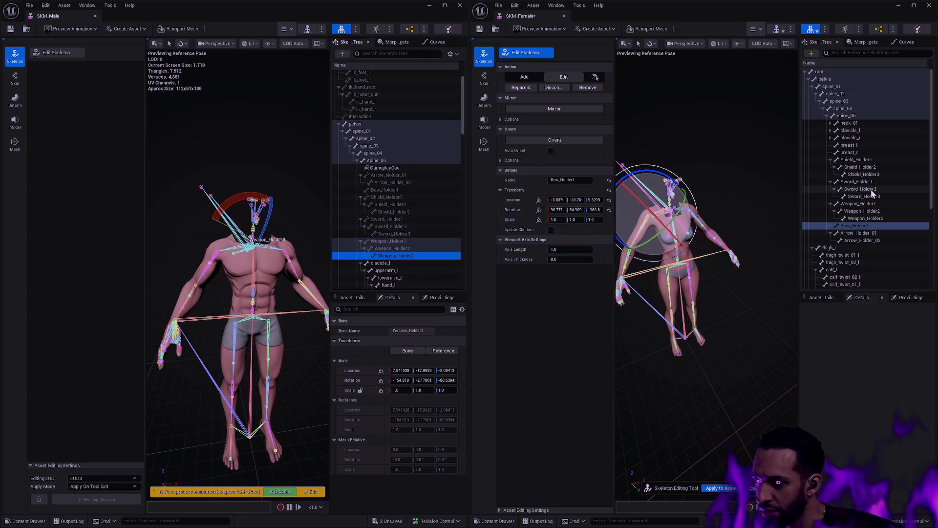
{"action": "left_click", "coordinate": [875, 219]}
{"action": "right_click", "coordinate": [353, 370], "text": "shift"}
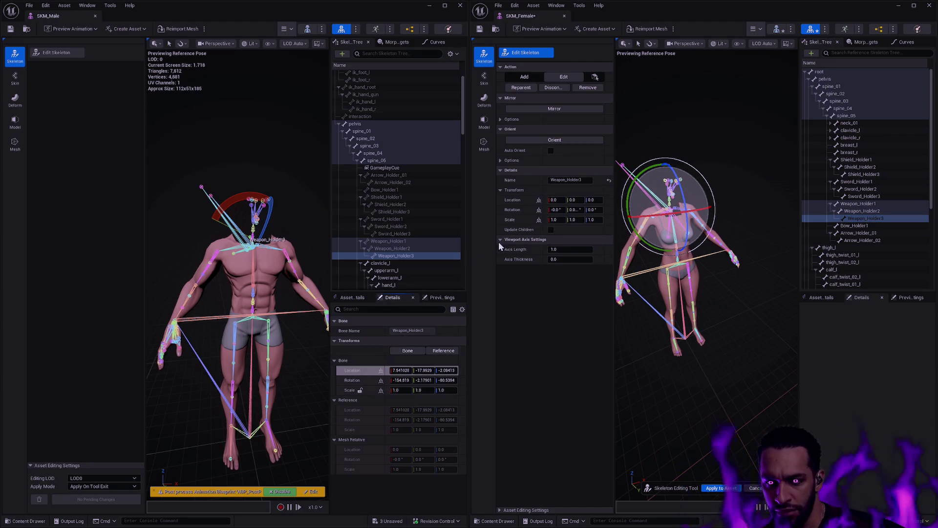
{"action": "left_click", "coordinate": [511, 200], "text": "shift"}
{"action": "right_click", "coordinate": [353, 380], "text": "shift"}
{"action": "left_click", "coordinate": [512, 210], "text": "shift"}
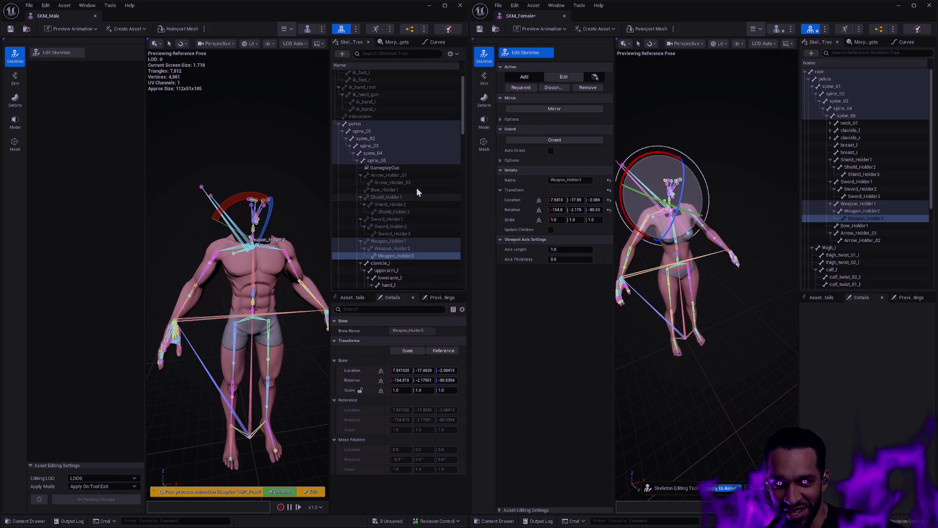
{"action": "left_click", "coordinate": [384, 175]}
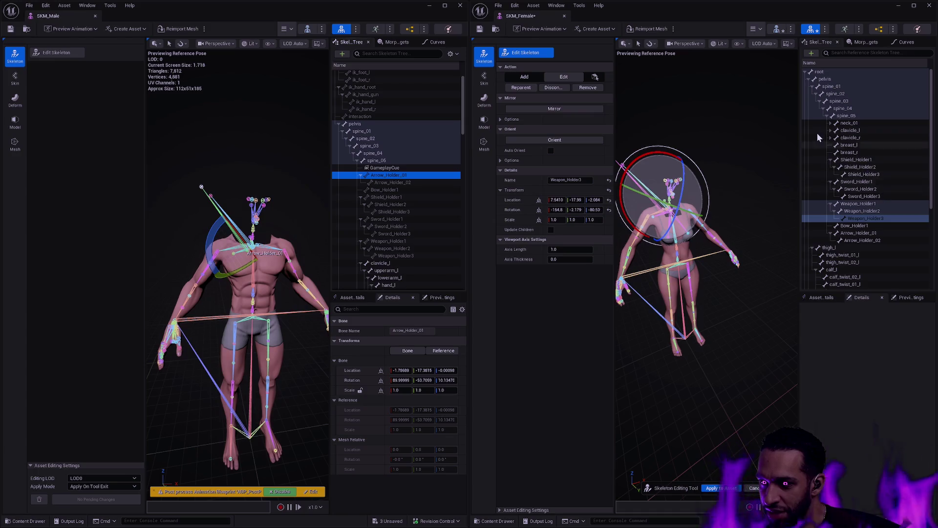
Apply to Asset, save SKM_Female via Check Out Selected, and close the SKM_Female tab.
{"action": "left_click", "coordinate": [721, 487]}
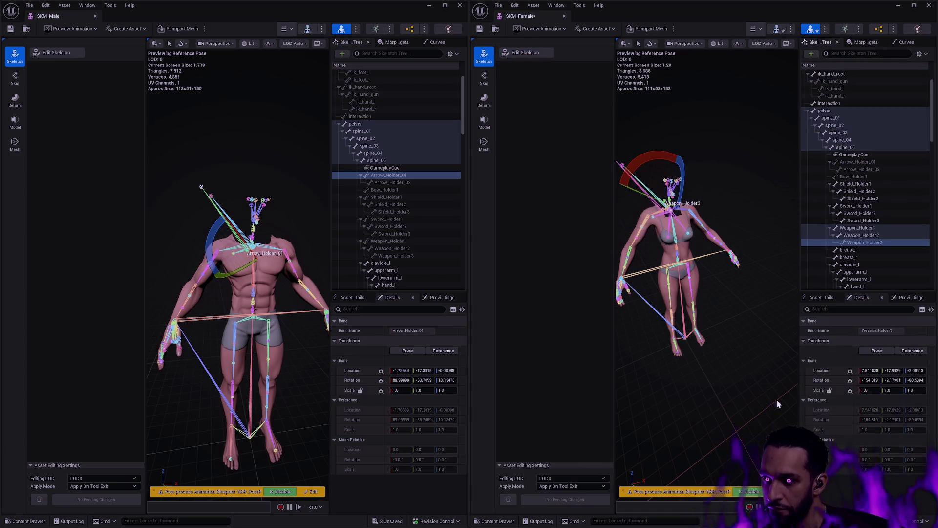
{"action": "left_click", "coordinate": [479, 28]}
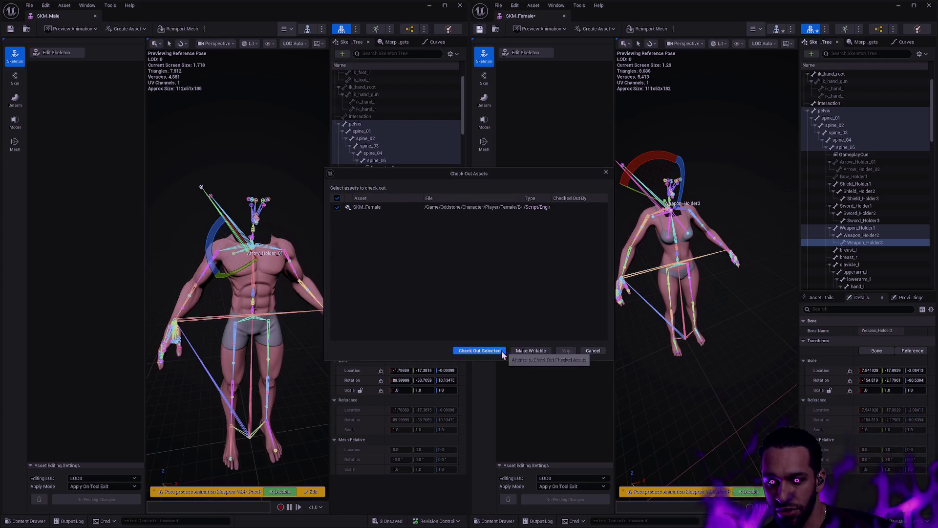
{"action": "left_click", "coordinate": [481, 350]}
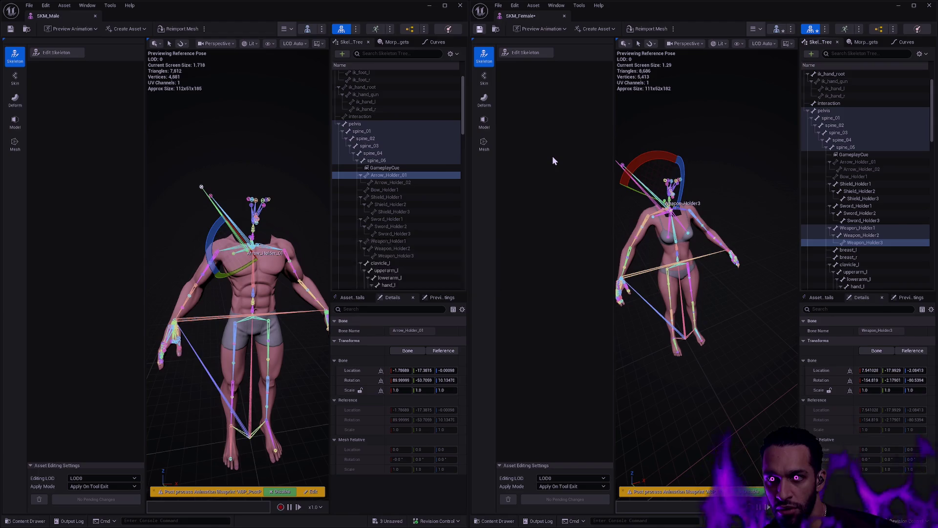
{"action": "left_click", "coordinate": [564, 16]}
Step back through the folder history to the Male folder and minimize the SKM_Male editor.
{"action": "key", "text": "alt+Left"}
{"action": "key", "text": "alt+Left"}
{"action": "key", "text": "alt+Left"}
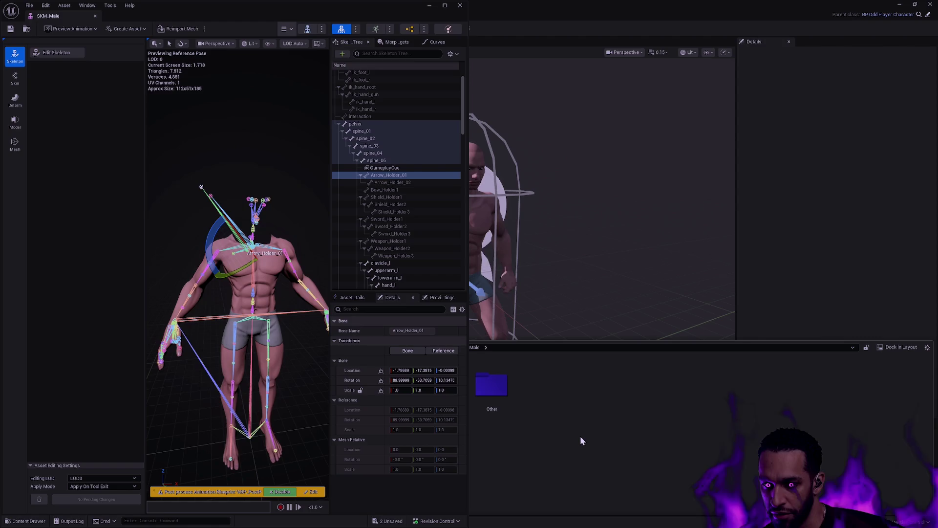
{"action": "key", "text": "alt+Left"}
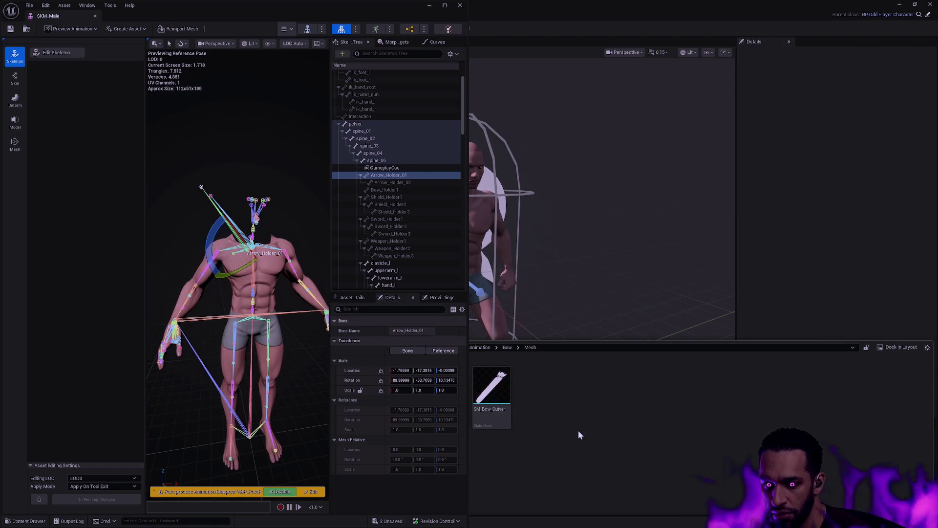
{"action": "key", "text": "alt+Left"}
{"action": "key", "text": "alt+Right"}
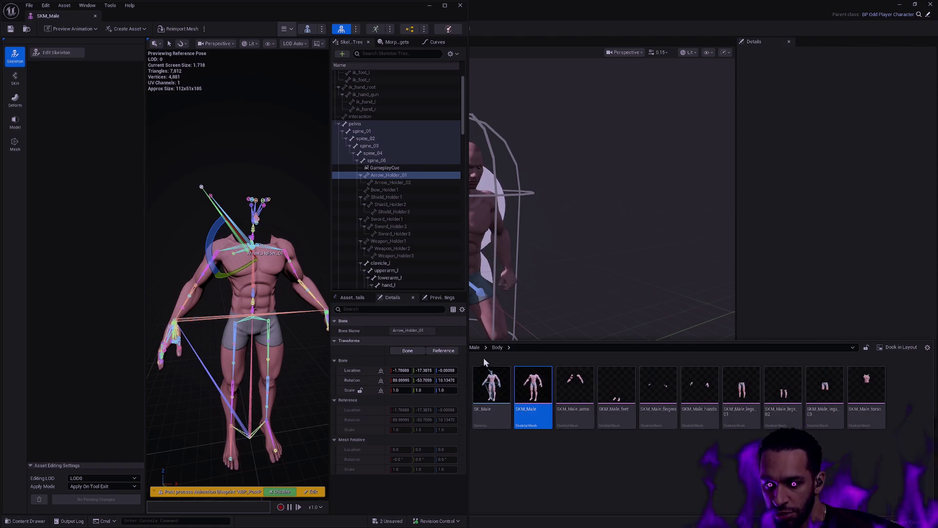
{"action": "left_click", "coordinate": [480, 348]}
{"action": "left_click", "coordinate": [484, 348]}
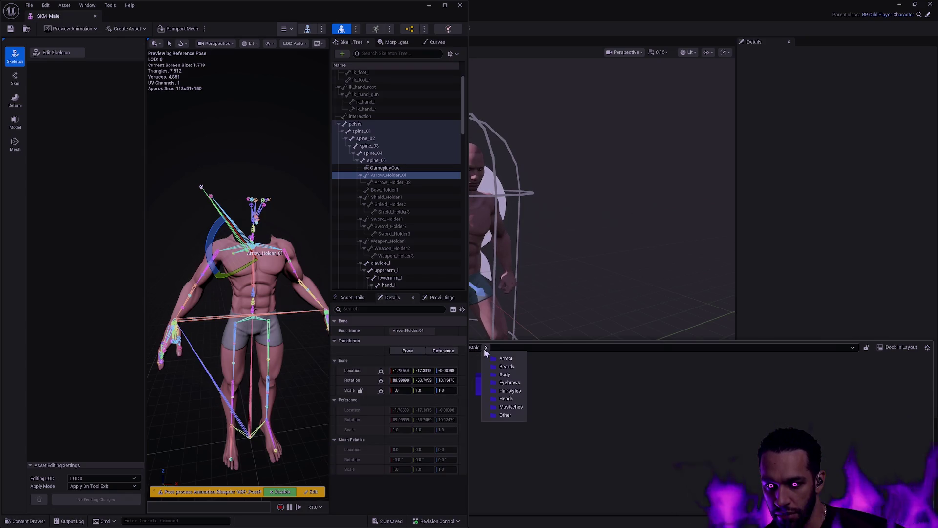
{"action": "left_click", "coordinate": [568, 383]}
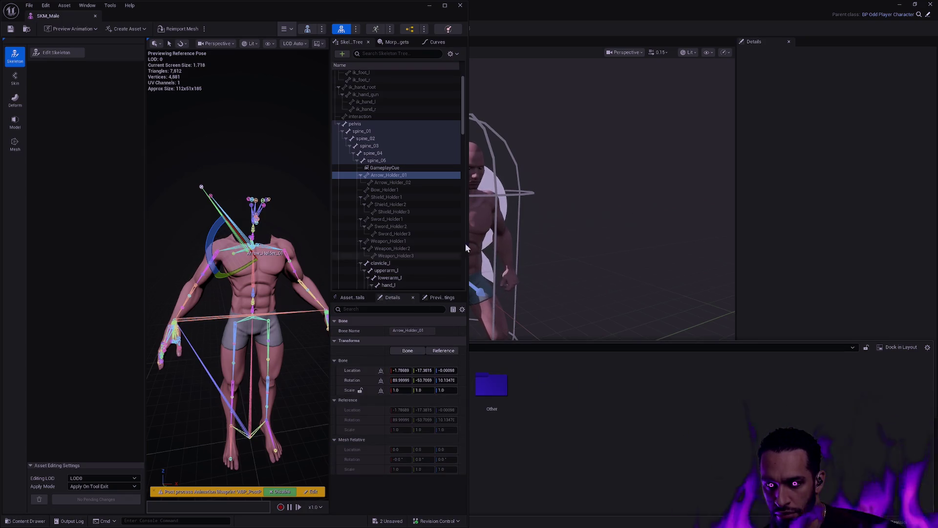
{"action": "left_click", "coordinate": [431, 7]}
Browse Player > Female > Body and select the SKM_Female skeletal mesh.
{"action": "left_click", "coordinate": [450, 347]}
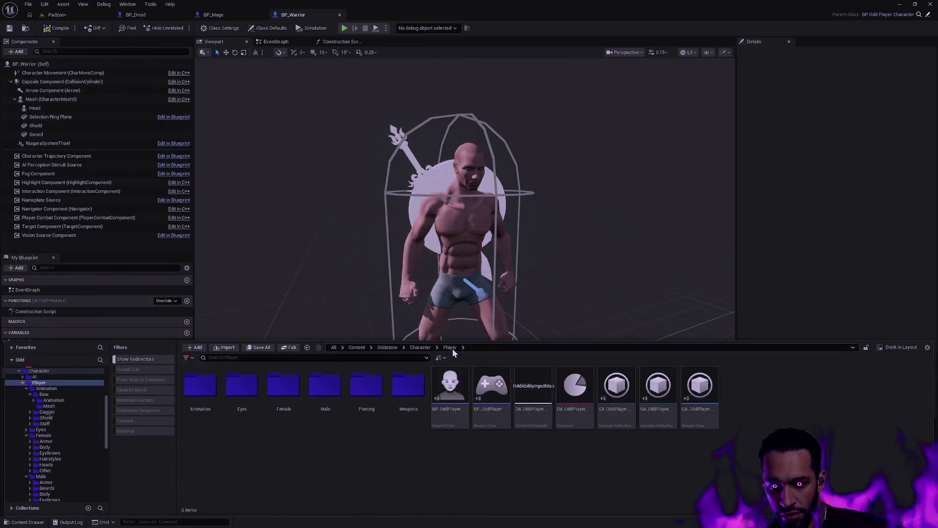
{"action": "double_click", "coordinate": [325, 386]}
{"action": "left_click", "coordinate": [202, 389]}
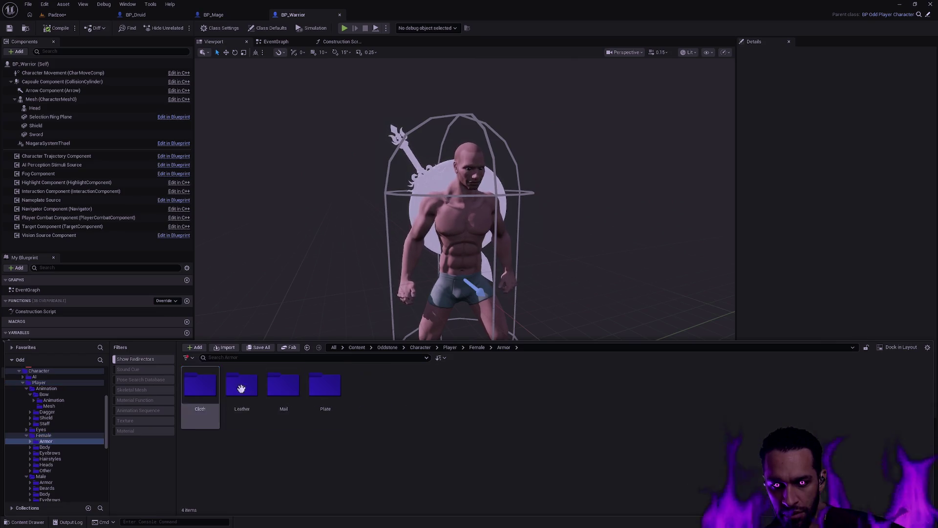
{"action": "double_click", "coordinate": [241, 386]}
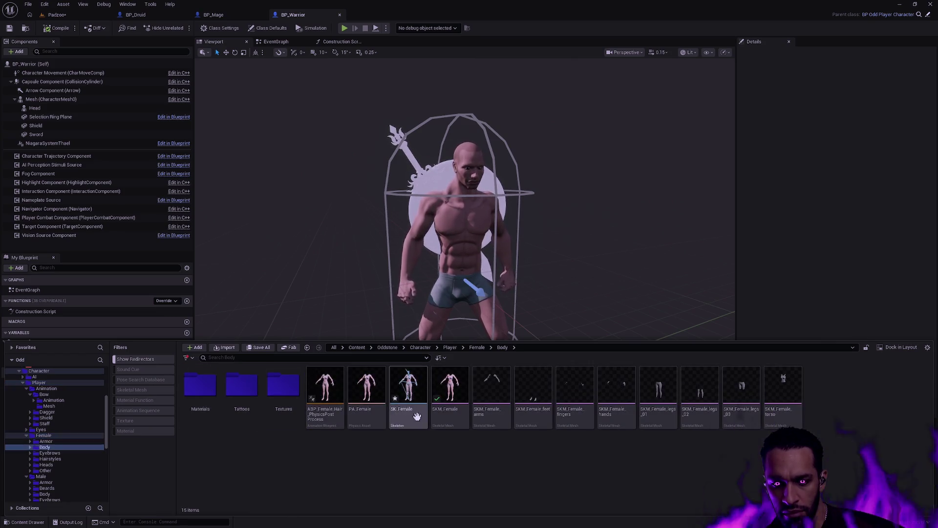
{"action": "left_click", "coordinate": [456, 419]}
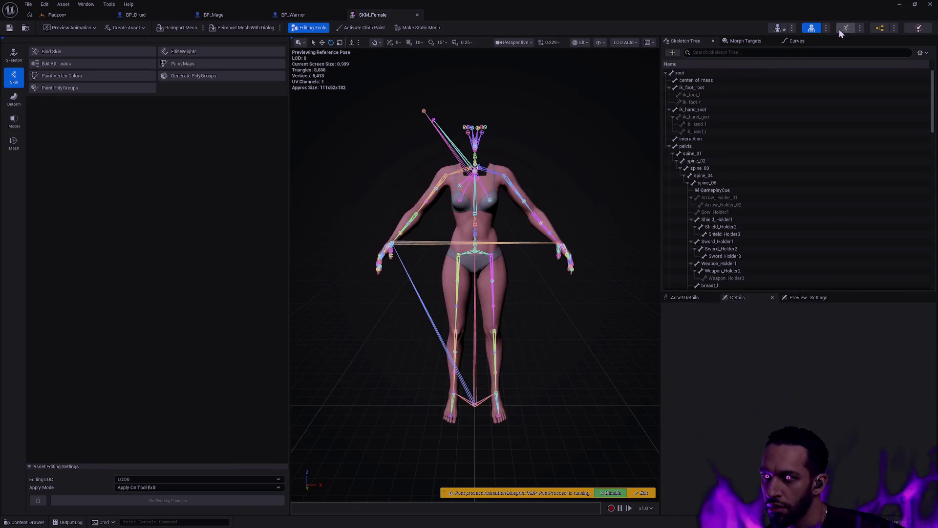
Snap the SKM_Female editor to the right half and SKM_Male to the left half.
{"action": "mouse_move", "coordinate": [394, 16]}
{"action": "left_mouse_down"}
{"action": "mouse_move", "coordinate": [417, 102]}
{"action": "mouse_move", "coordinate": [550, 101]}
{"action": "mouse_move", "coordinate": [848, 193]}
{"action": "left_mouse_up"}
{"action": "left_click", "coordinate": [160, 173]}
{"action": "key", "text": "alt+Tab"}
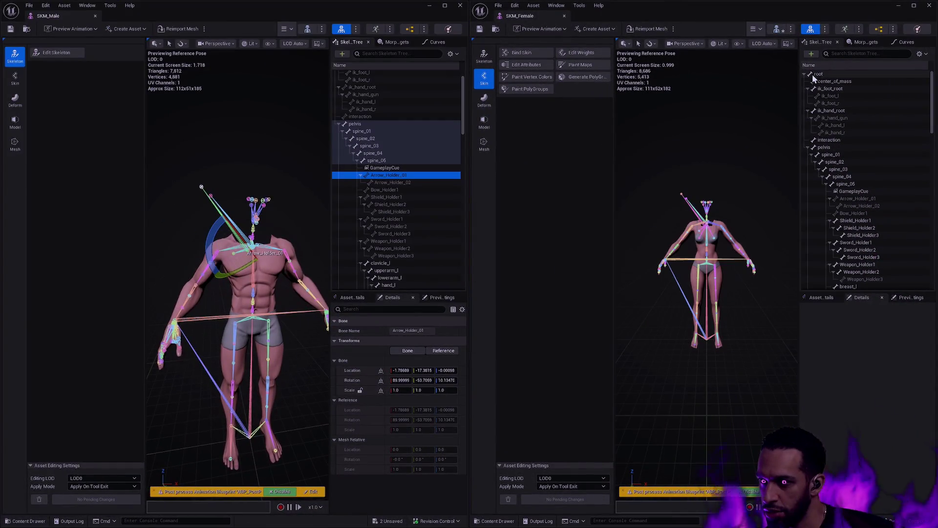
Review the female bone tree in Skeleton mode, frame Shield_Holder1, then return to Skin mode.
{"action": "left_click", "coordinate": [484, 56]}
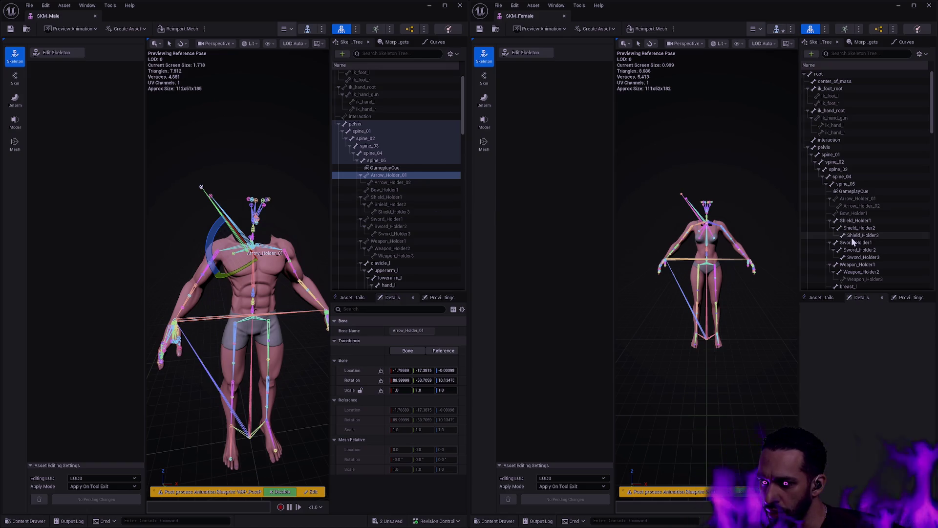
{"action": "scroll", "coordinate": [896, 250], "scroll_direction": "down", "scroll_amount": 2}
{"action": "scroll", "coordinate": [898, 250], "scroll_direction": "down", "scroll_amount": 1}
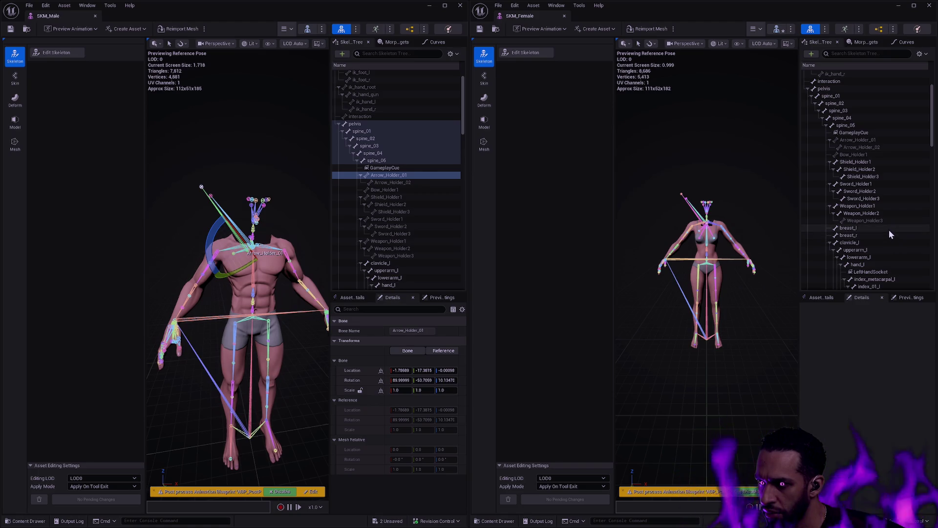
{"action": "scroll", "coordinate": [888, 227], "scroll_direction": "down", "scroll_amount": 5}
{"action": "scroll", "coordinate": [890, 224], "scroll_direction": "down", "scroll_amount": 2}
{"action": "scroll", "coordinate": [890, 226], "scroll_direction": "down", "scroll_amount": 3}
{"action": "scroll", "coordinate": [888, 227], "scroll_direction": "up", "scroll_amount": 7}
{"action": "scroll", "coordinate": [886, 224], "scroll_direction": "up", "scroll_amount": 3}
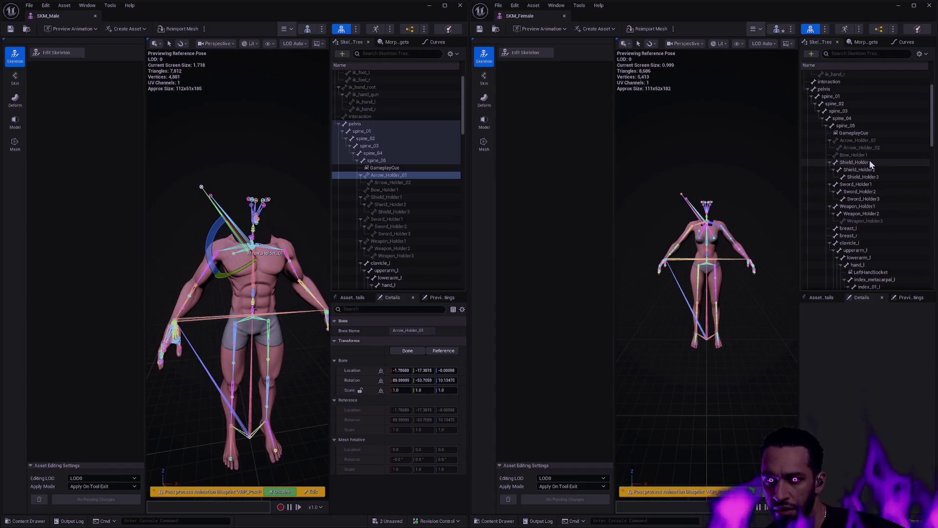
{"action": "double_click", "coordinate": [856, 162]}
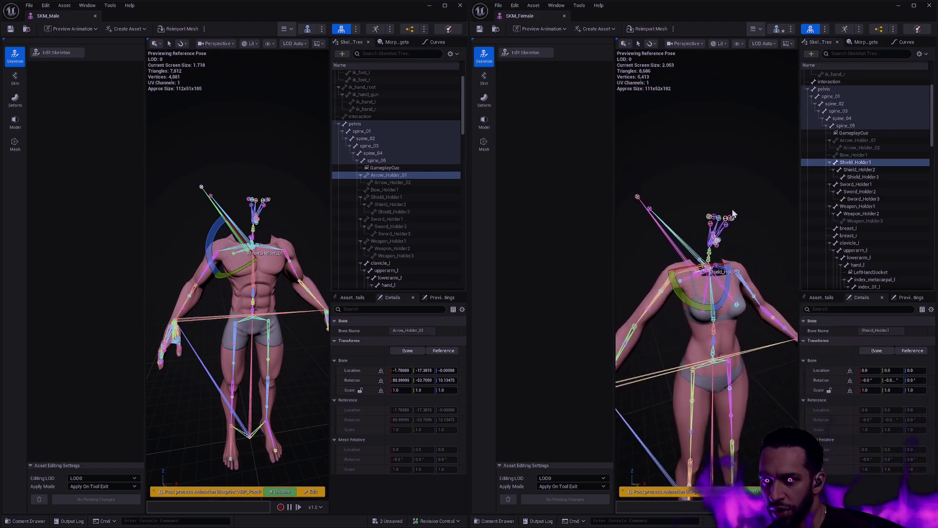
{"action": "left_click", "coordinate": [486, 76]}
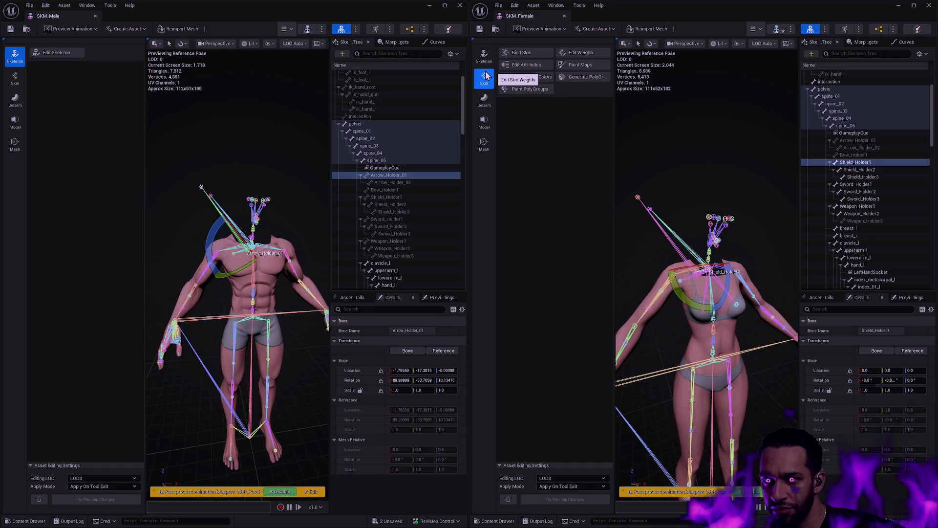
Start Edit Weights painting on SKM_Female and view the Shield_Holder2 and Bow_Holder1 weights.
{"action": "left_click", "coordinate": [581, 52]}
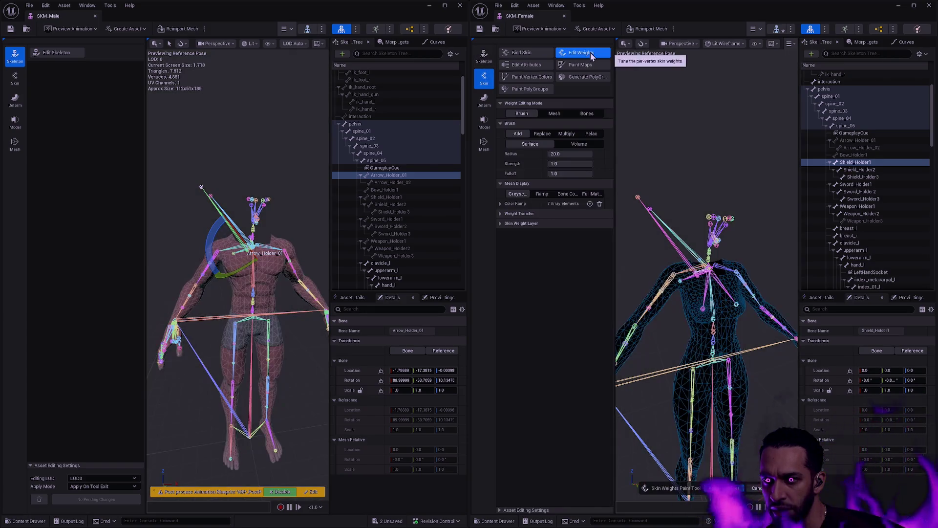
{"action": "left_click", "coordinate": [862, 171]}
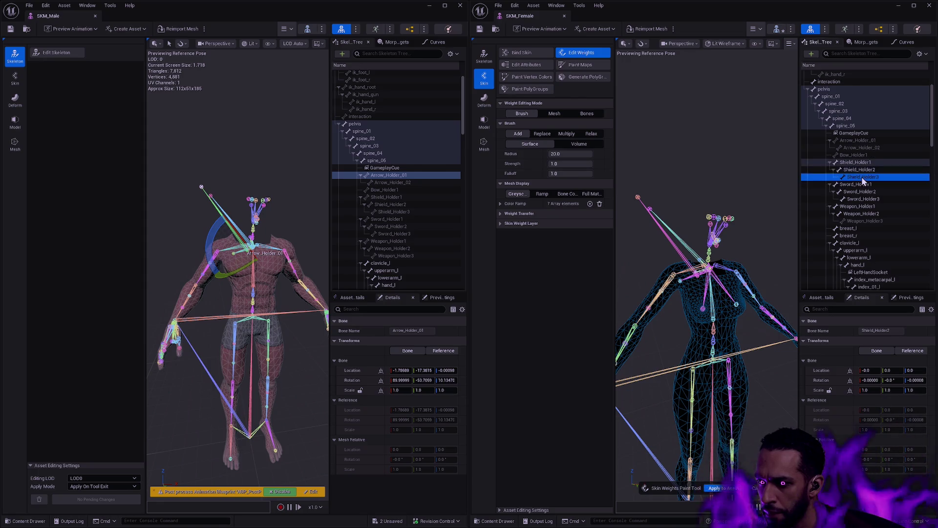
{"action": "left_click", "coordinate": [853, 155]}
{"action": "scroll", "coordinate": [755, 249], "scroll_direction": "up", "scroll_amount": 5}
{"action": "scroll", "coordinate": [707, 274], "scroll_direction": "down", "scroll_amount": 2}
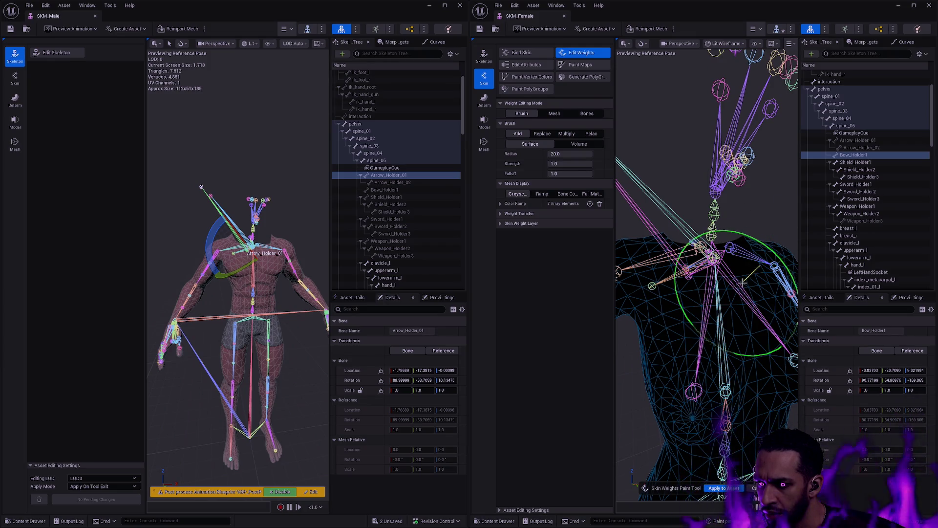
{"action": "scroll", "coordinate": [742, 282], "scroll_direction": "down", "scroll_amount": 5}
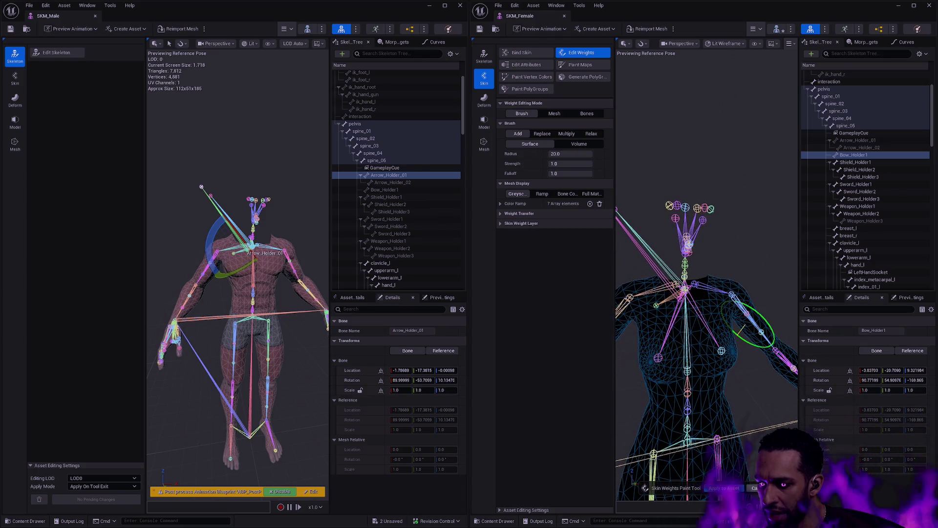
Cancel the Skin Weights Paint Tool and bring up the spine_05 bone's context menu.
{"action": "left_click", "coordinate": [756, 489]}
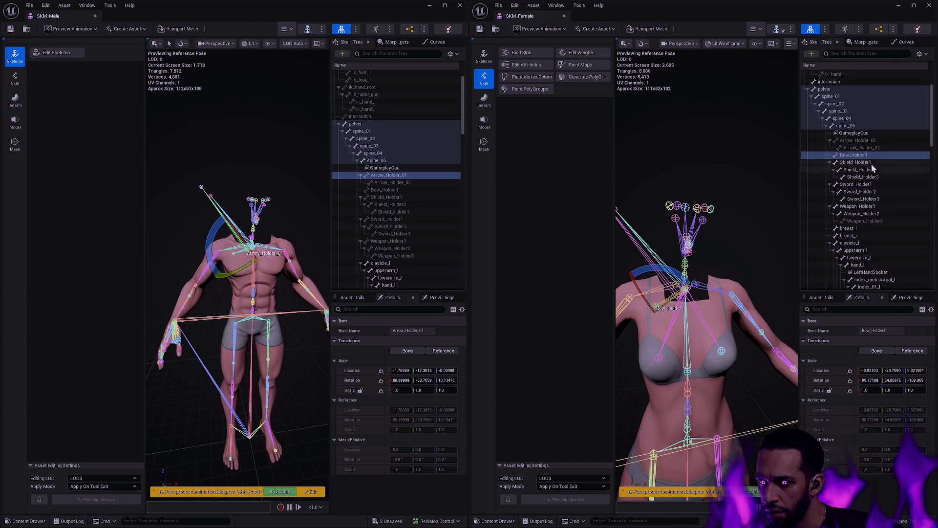
{"action": "left_click", "coordinate": [848, 125]}
{"action": "right_click", "coordinate": [848, 125]}
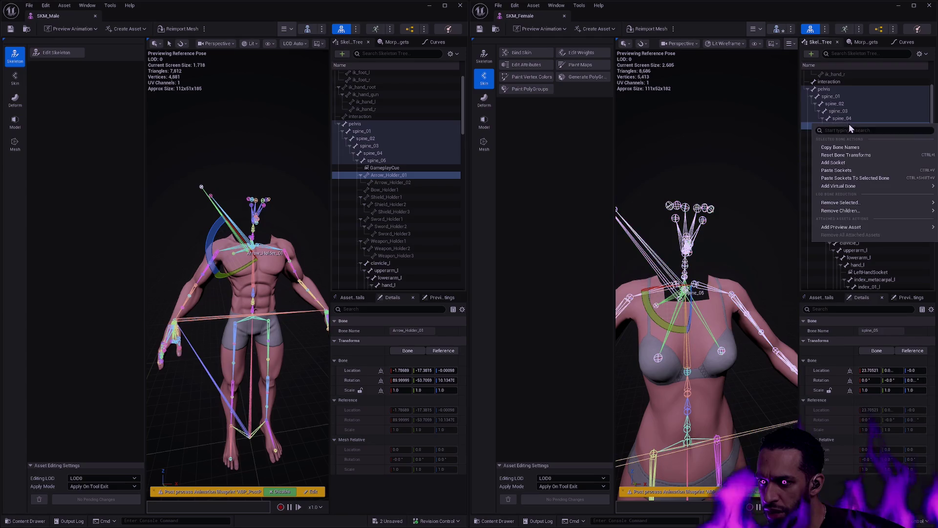
{"action": "mouse_move", "coordinate": [843, 184]}
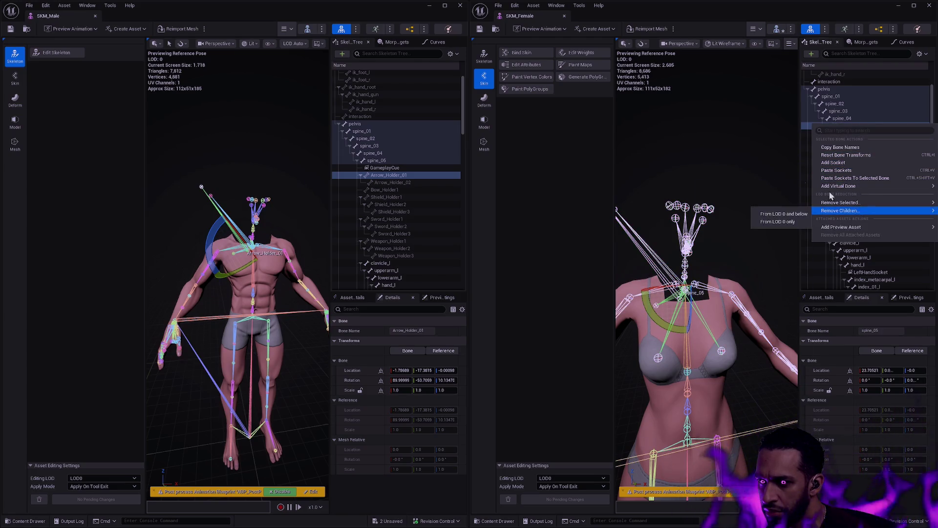
Enter Edit Skeleton, scroll the Reference Skeleton Tree, and bring up Open Asset with Ctrl+P.
{"action": "left_click", "coordinate": [483, 56]}
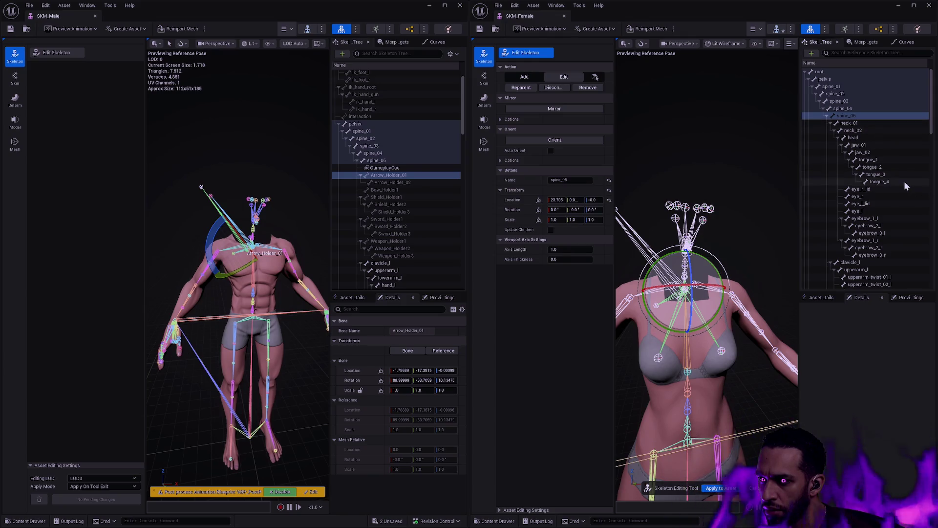
{"action": "scroll", "coordinate": [905, 186], "scroll_direction": "down", "scroll_amount": 1}
{"action": "scroll", "coordinate": [903, 186], "scroll_direction": "down", "scroll_amount": 6}
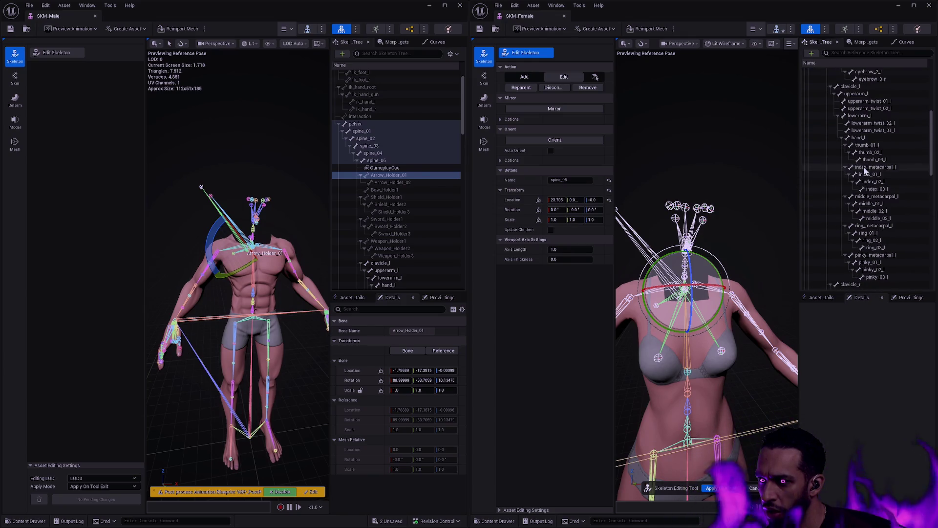
{"action": "left_click_drag", "start_coordinate": [931, 160], "coordinate": [932, 224]}
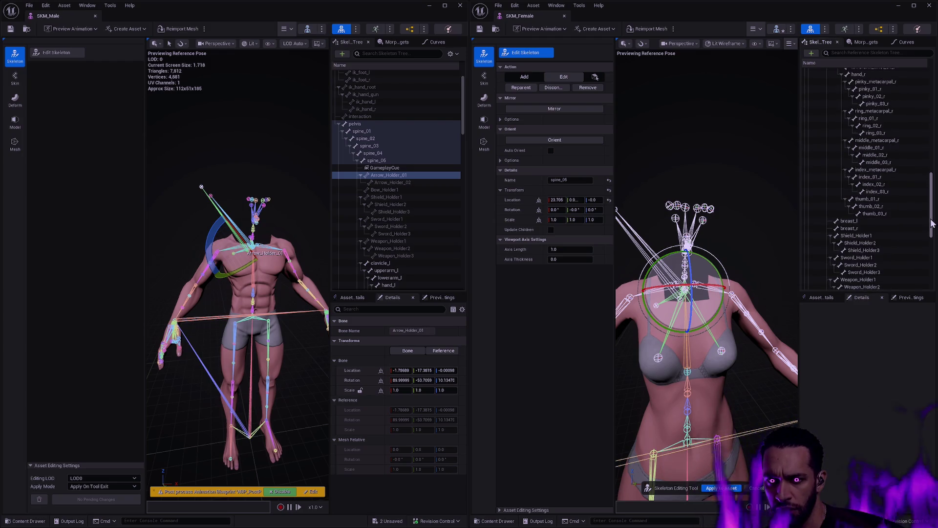
{"action": "mouse_move", "coordinate": [932, 223]}
{"action": "left_mouse_down"}
{"action": "mouse_move", "coordinate": [932, 265]}
{"action": "mouse_move", "coordinate": [929, 170]}
{"action": "left_mouse_up"}
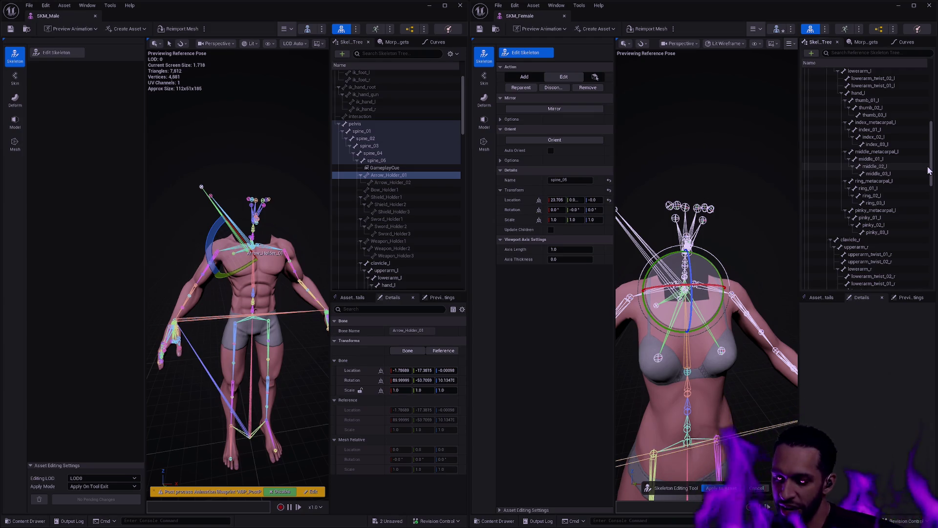
{"action": "key", "text": "ctrl+p"}
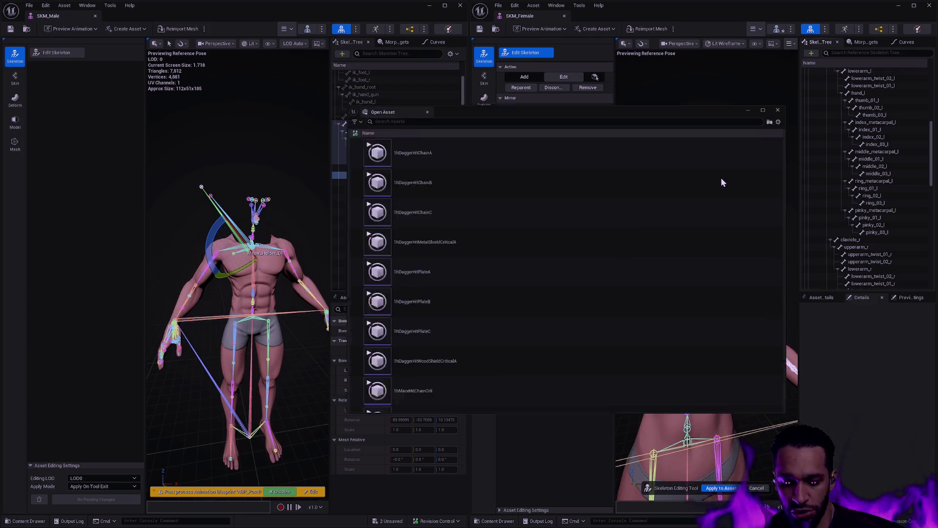
Dismiss Open Asset, minimize SKM_Male, and bring up BP_Warrior with the Content Drawer.
{"action": "key", "text": "Escape"}
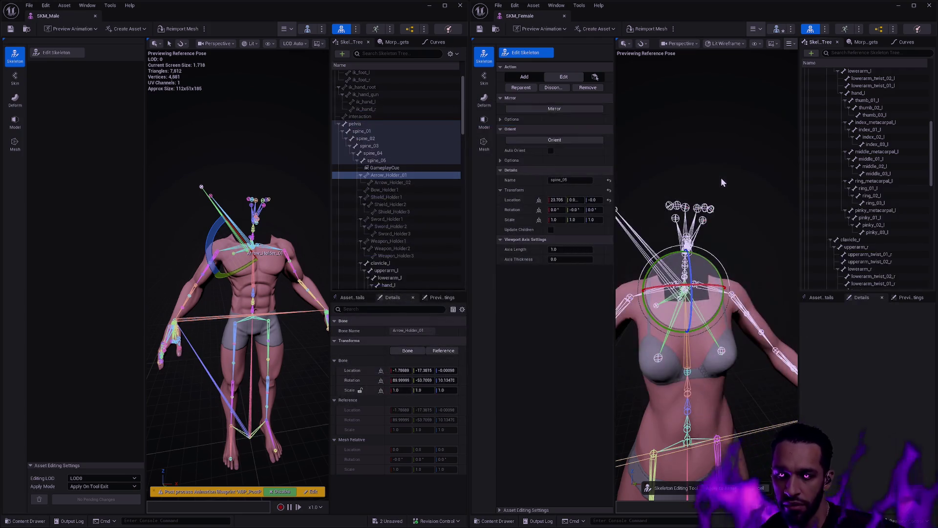
{"action": "left_click", "coordinate": [429, 8]}
{"action": "left_click", "coordinate": [608, 281]}
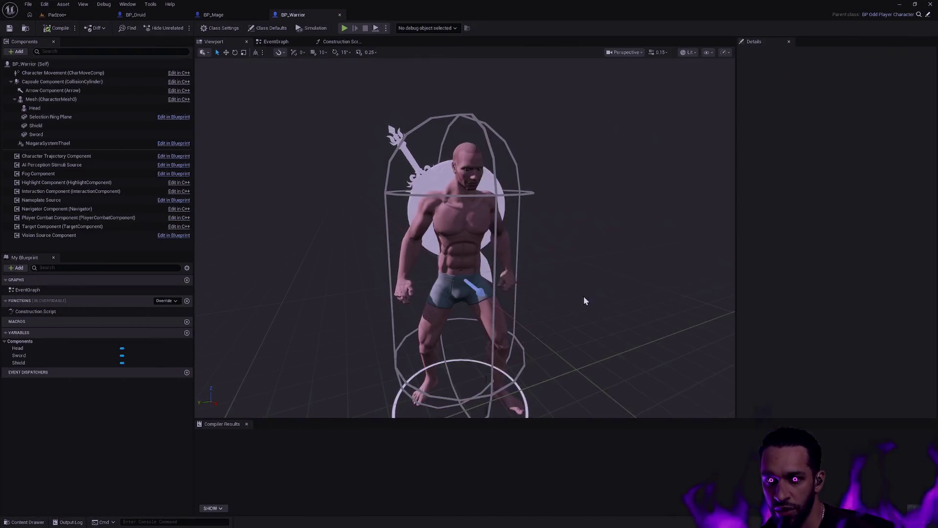
{"action": "key", "text": "ctrl+space"}
Browse to UI > Nameplate > Material and select the M_Notches material.
{"action": "scroll", "coordinate": [54, 426], "scroll_direction": "down", "scroll_amount": 10}
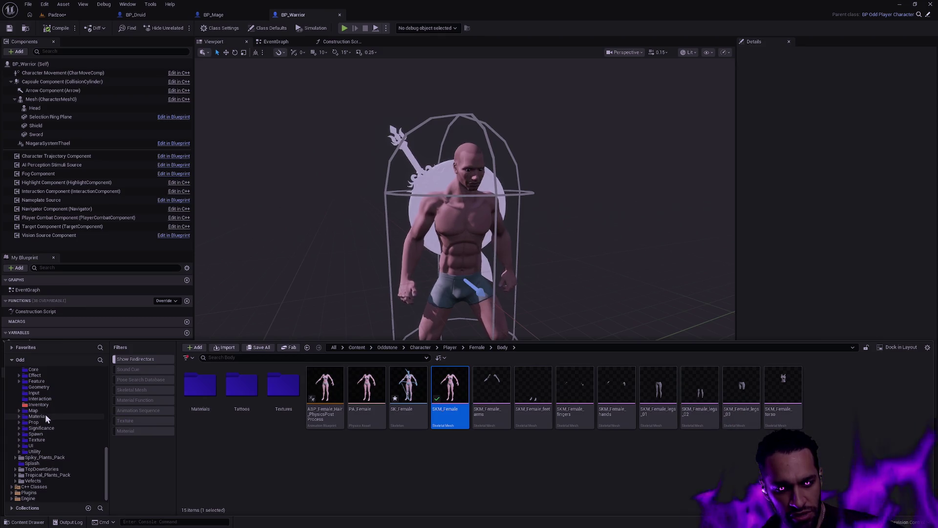
{"action": "left_click", "coordinate": [40, 445]}
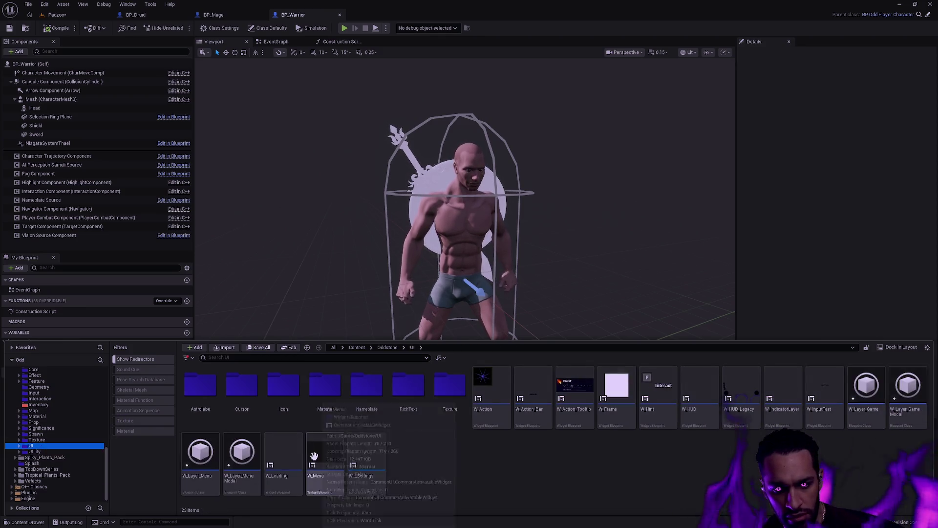
{"action": "left_click", "coordinate": [368, 406]}
{"action": "double_click", "coordinate": [368, 407]}
{"action": "double_click", "coordinate": [201, 386]}
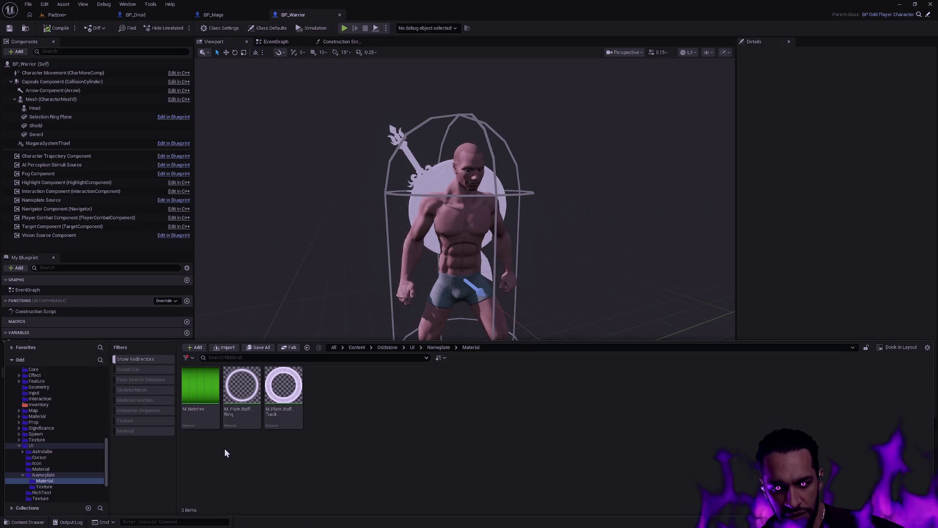
{"action": "left_click", "coordinate": [212, 416]}
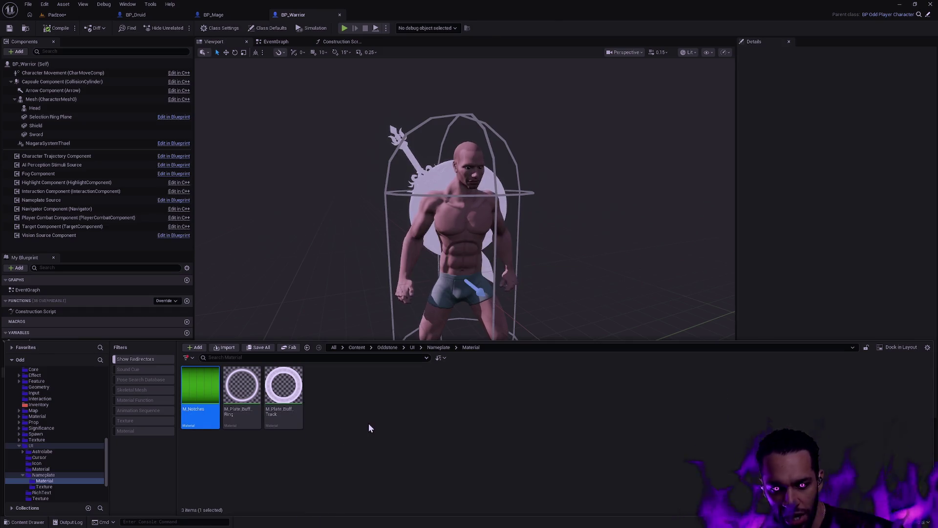
Pan the M_Notches graph to the Health Segments group and select the MF_Notches node.
{"action": "scroll", "coordinate": [401, 301], "scroll_direction": "down", "scroll_amount": 4}
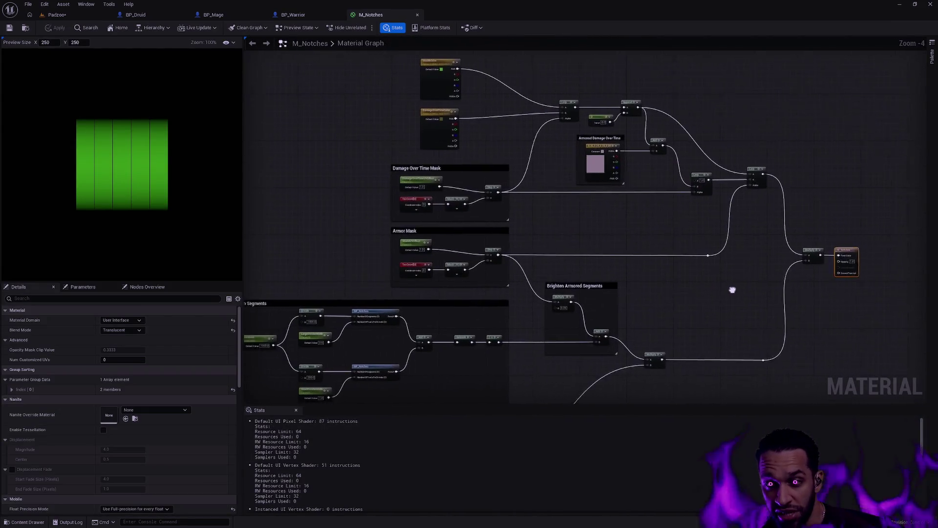
{"action": "scroll", "coordinate": [101, 153], "scroll_direction": "up", "scroll_amount": 5}
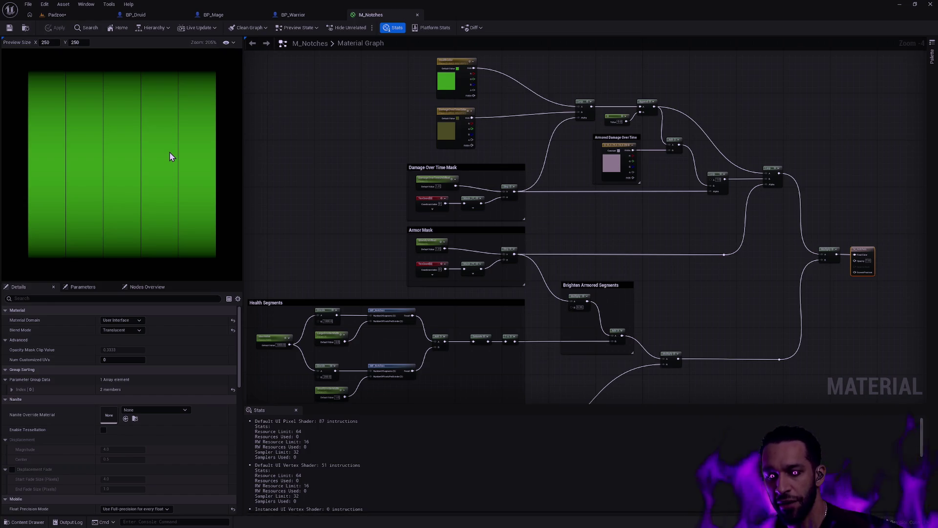
{"action": "mouse_move", "coordinate": [455, 242]}
{"action": "left_mouse_down"}
{"action": "mouse_move", "coordinate": [410, 203]}
{"action": "mouse_move", "coordinate": [473, 75]}
{"action": "mouse_move", "coordinate": [408, 227]}
{"action": "left_mouse_up"}
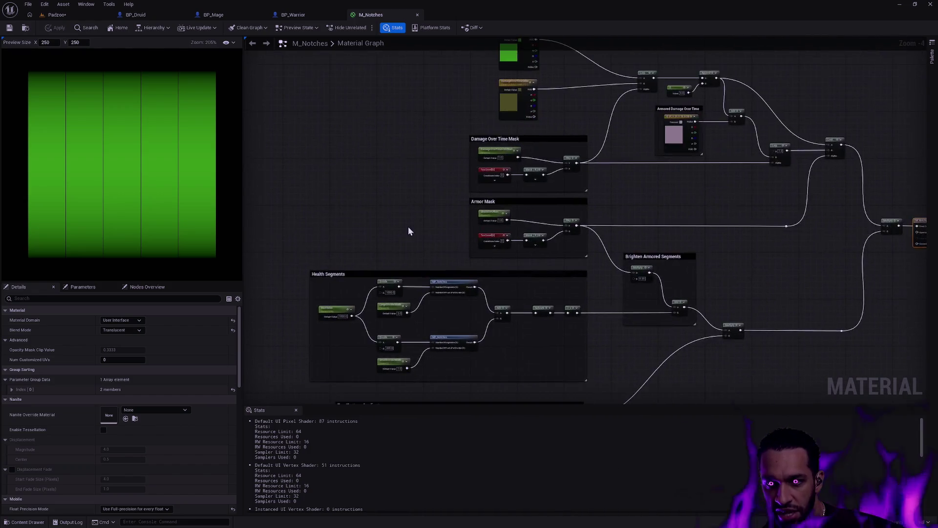
{"action": "scroll", "coordinate": [408, 227], "scroll_direction": "up", "scroll_amount": 4}
{"action": "mouse_move", "coordinate": [534, 126]}
{"action": "left_mouse_down"}
{"action": "mouse_move", "coordinate": [533, 149]}
{"action": "mouse_move", "coordinate": [456, 47]}
{"action": "left_mouse_up"}
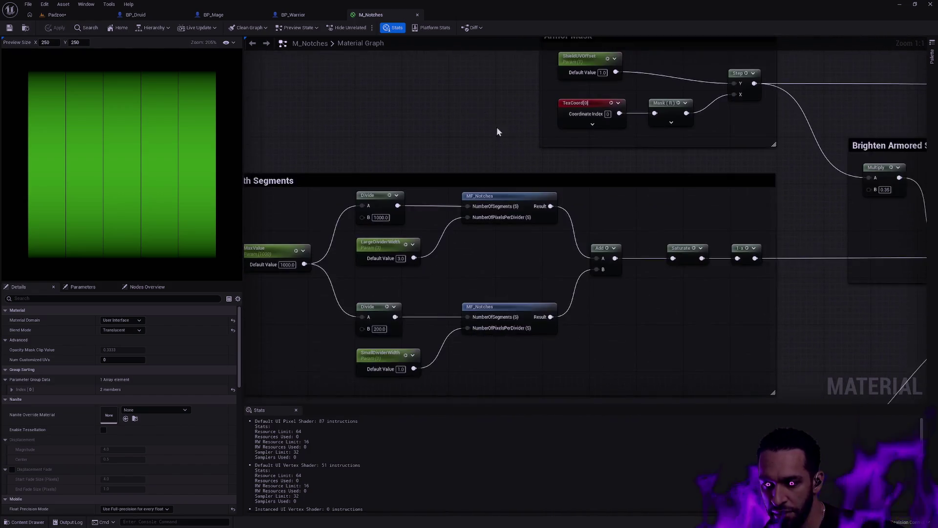
{"action": "left_click", "coordinate": [488, 211]}
Locate MF_Notches in the Material/Function folder and open it in its own editor.
{"action": "key", "text": "ctrl+space"}
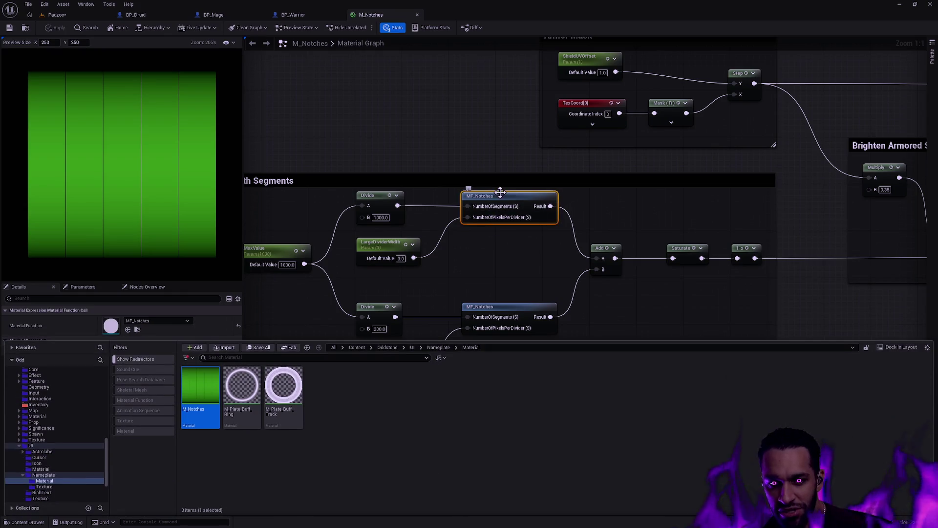
{"action": "left_click", "coordinate": [138, 330]}
{"action": "left_click", "coordinate": [139, 330]}
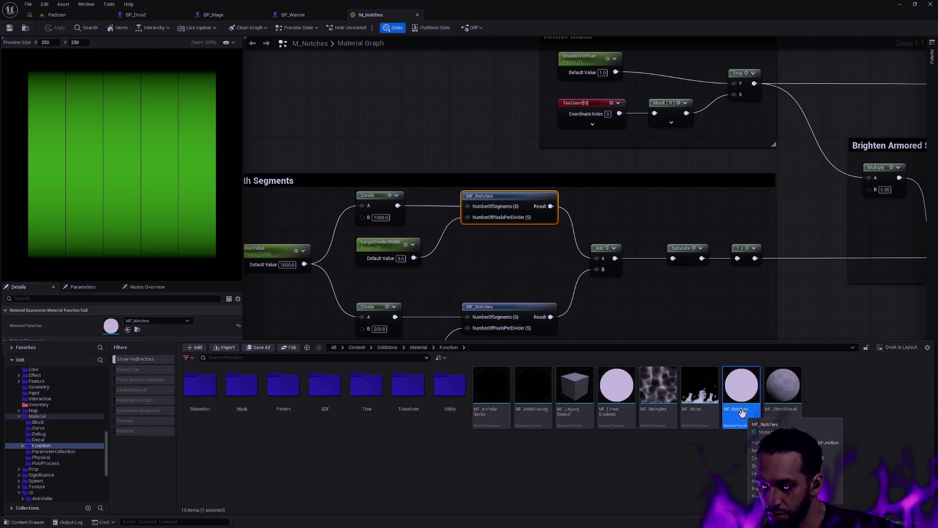
{"action": "right_click", "coordinate": [743, 412]}
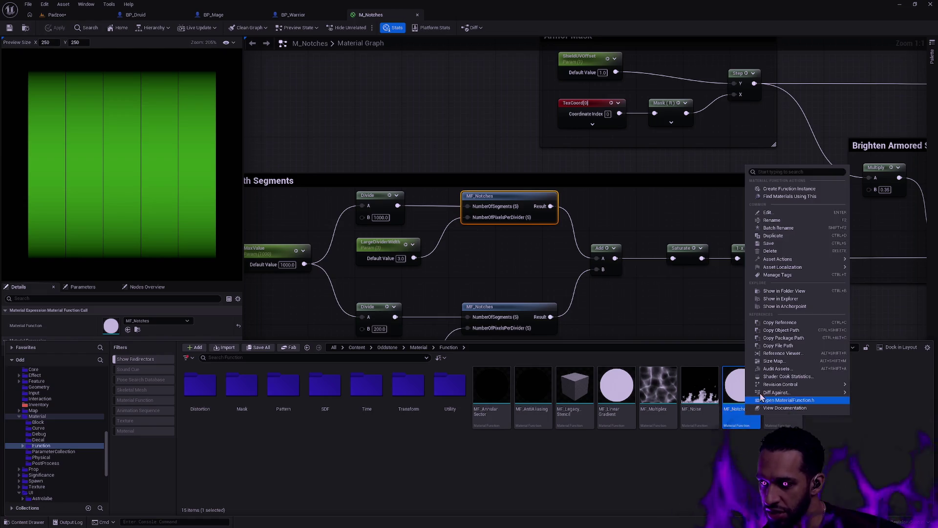
{"action": "double_click", "coordinate": [735, 391]}
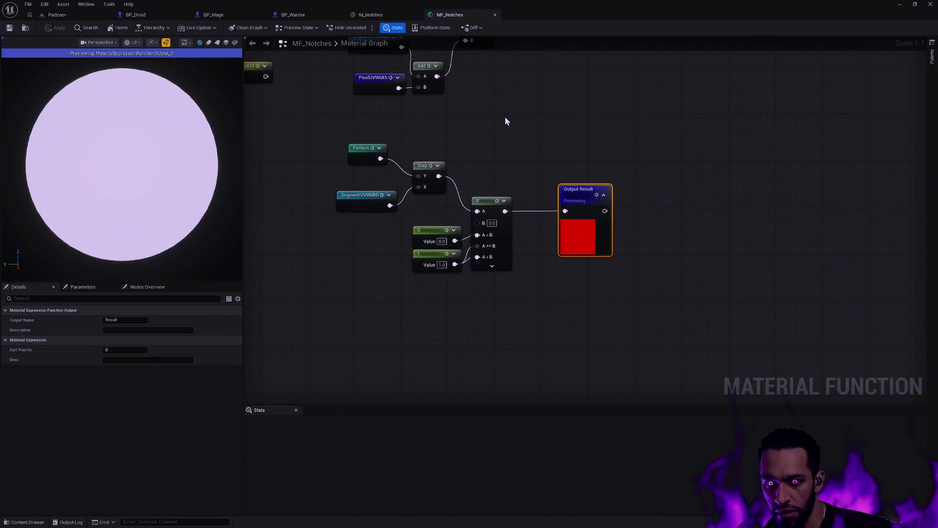
Frame the GetUserInterfaceUV and Mask nodes in MF_Notches and select GetUserInterfaceUV.
{"action": "mouse_move", "coordinate": [505, 117]}
{"action": "left_mouse_down"}
{"action": "mouse_move", "coordinate": [526, 165]}
{"action": "mouse_move", "coordinate": [630, 297]}
{"action": "left_mouse_up"}
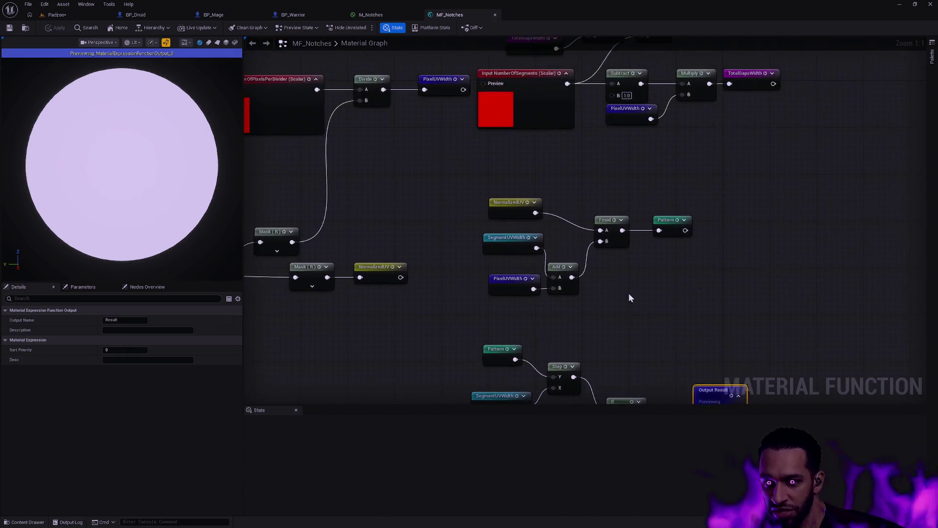
{"action": "scroll", "coordinate": [588, 175], "scroll_direction": "down", "scroll_amount": 3}
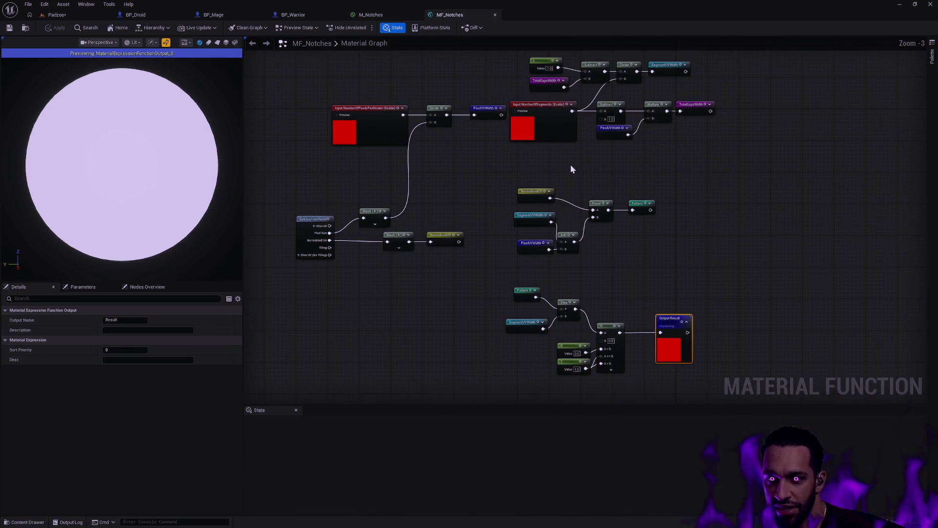
{"action": "left_click_drag", "start_coordinate": [575, 155], "coordinate": [577, 197]}
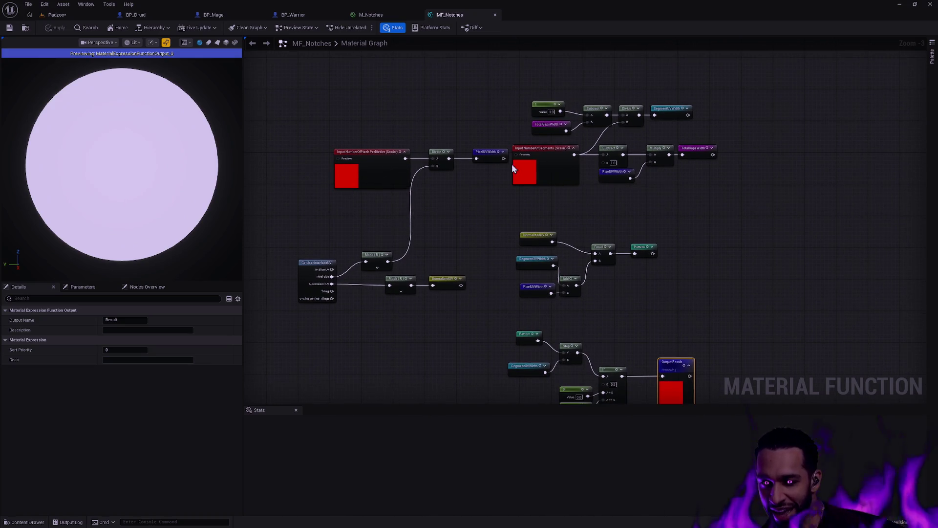
{"action": "left_click_drag", "start_coordinate": [299, 100], "coordinate": [391, 224]}
{"action": "scroll", "coordinate": [438, 190], "scroll_direction": "up", "scroll_amount": 4}
{"action": "mouse_move", "coordinate": [437, 191]}
{"action": "left_mouse_down"}
{"action": "mouse_move", "coordinate": [455, 217]}
{"action": "mouse_move", "coordinate": [664, 174]}
{"action": "left_mouse_up"}
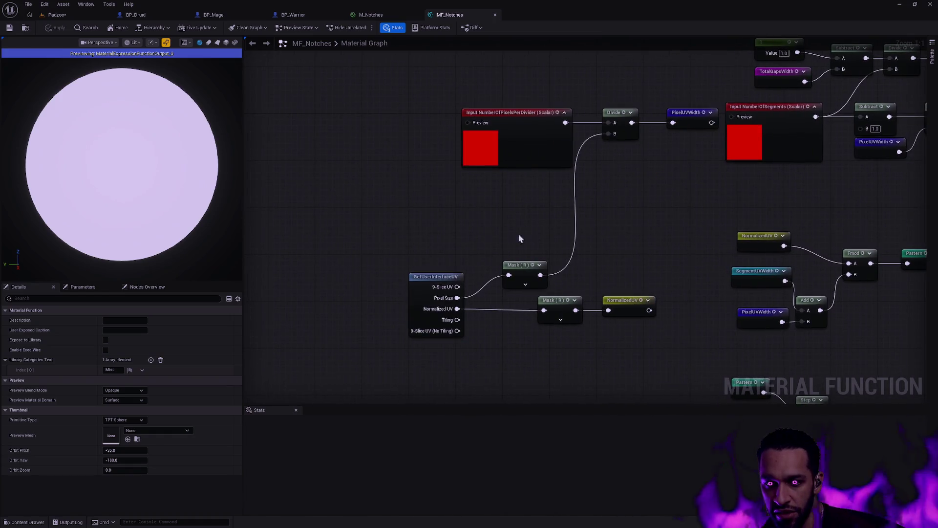
{"action": "left_click_drag", "start_coordinate": [442, 278], "coordinate": [502, 186]}
{"action": "scroll", "coordinate": [502, 187], "scroll_direction": "up", "scroll_amount": 7}
{"action": "left_click", "coordinate": [503, 203]}
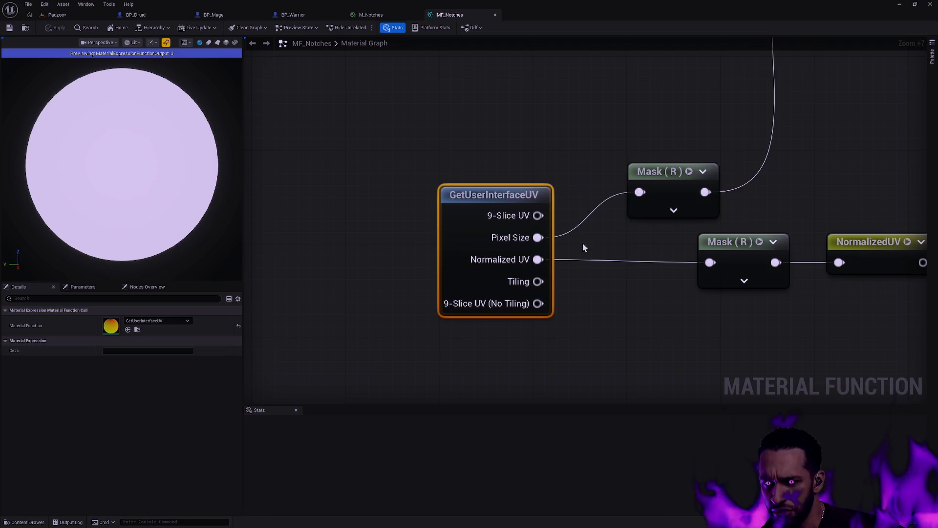
Pan across the full MF_Notches pixel-size network, then return to the M_Notches material.
{"action": "left_click_drag", "start_coordinate": [625, 238], "coordinate": [481, 250]}
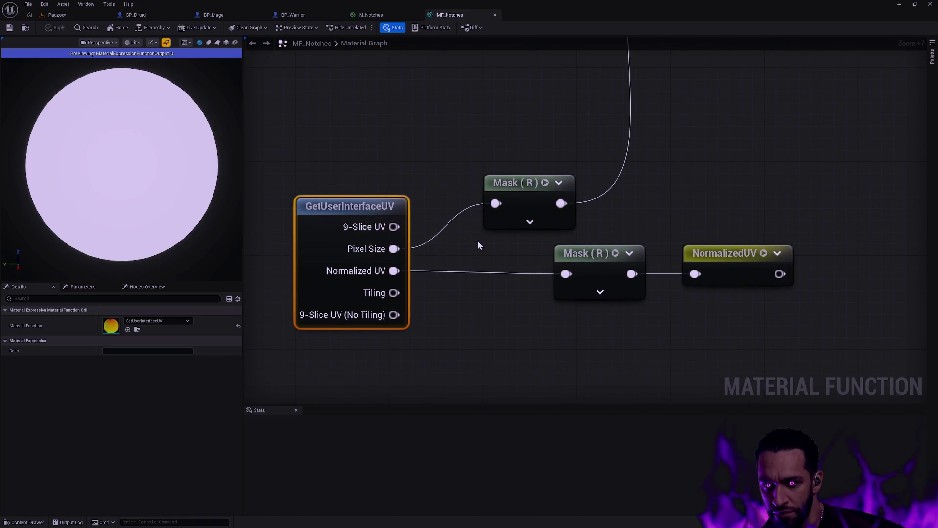
{"action": "scroll", "coordinate": [458, 228], "scroll_direction": "down", "scroll_amount": 11}
{"action": "mouse_move", "coordinate": [572, 172]}
{"action": "left_mouse_down"}
{"action": "mouse_move", "coordinate": [520, 212]}
{"action": "mouse_move", "coordinate": [420, 182]}
{"action": "left_mouse_up"}
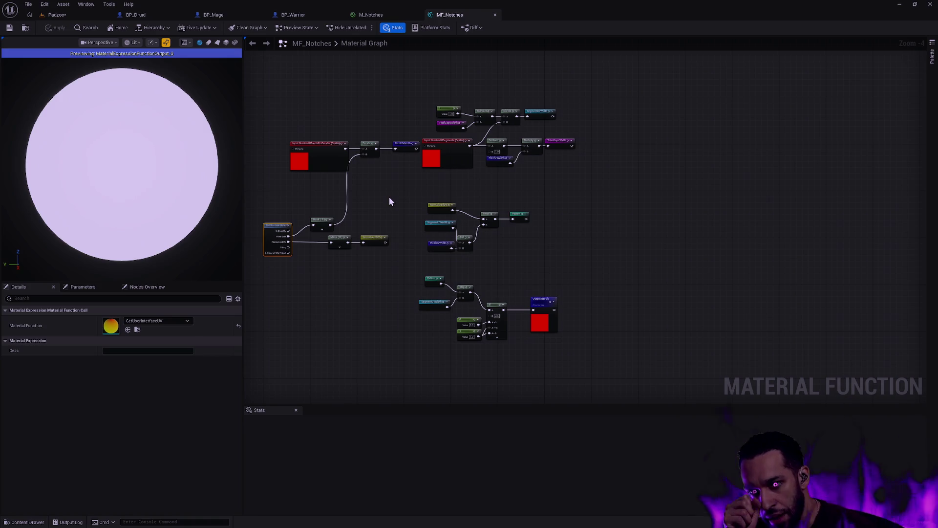
{"action": "scroll", "coordinate": [287, 274], "scroll_direction": "up", "scroll_amount": 10}
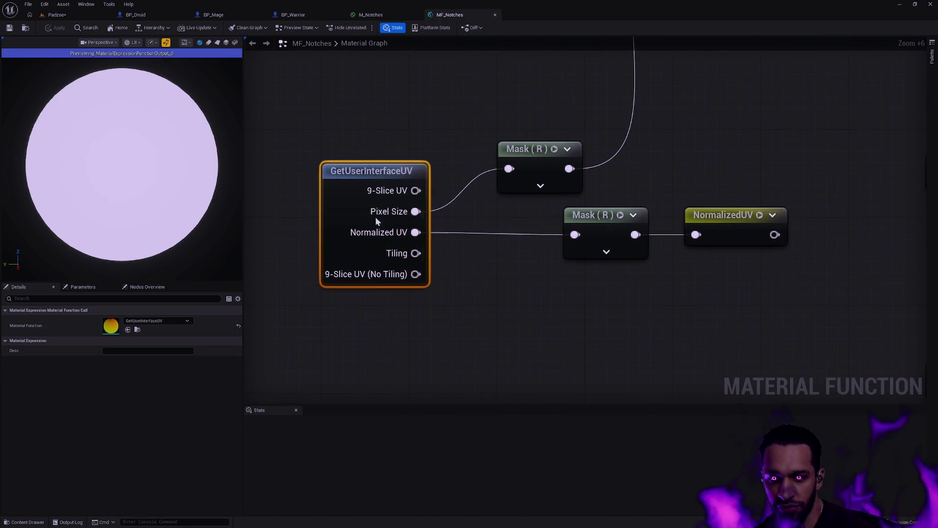
{"action": "scroll", "coordinate": [511, 222], "scroll_direction": "down", "scroll_amount": 11}
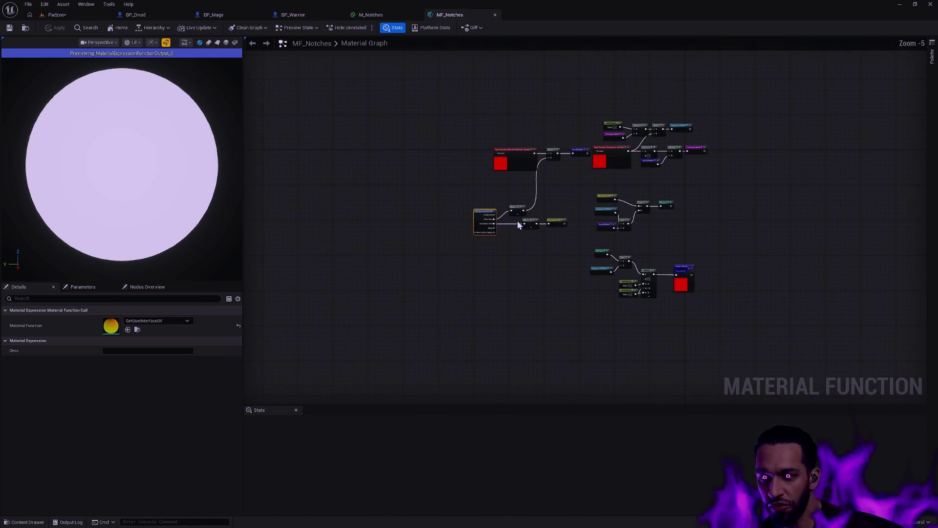
{"action": "left_click", "coordinate": [368, 15]}
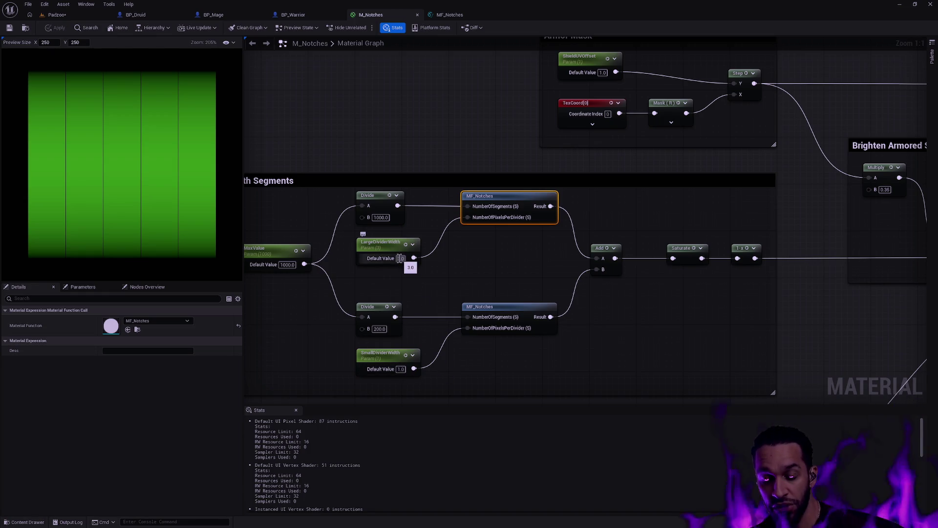
Play the Padzoo level fullscreen to check the nameplate health bar, then stop the session.
{"action": "left_click", "coordinate": [54, 14]}
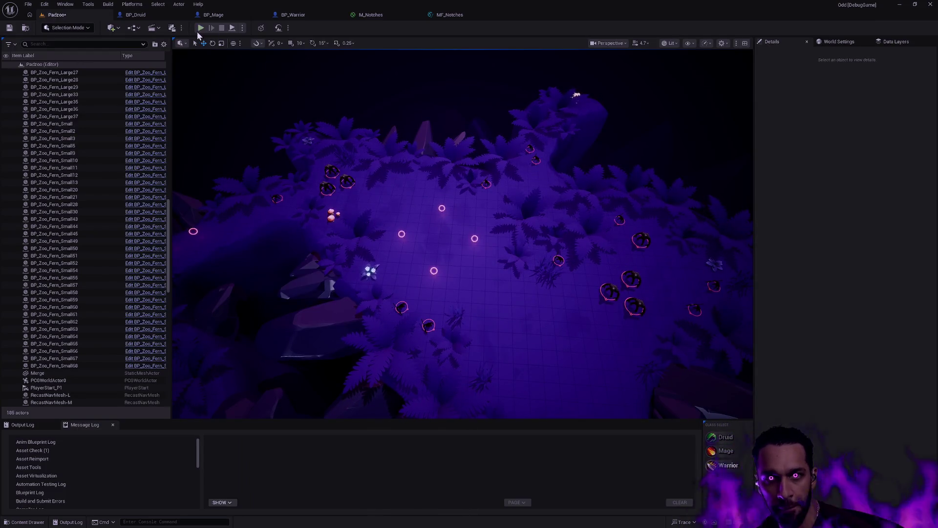
{"action": "key", "text": "alt+p"}
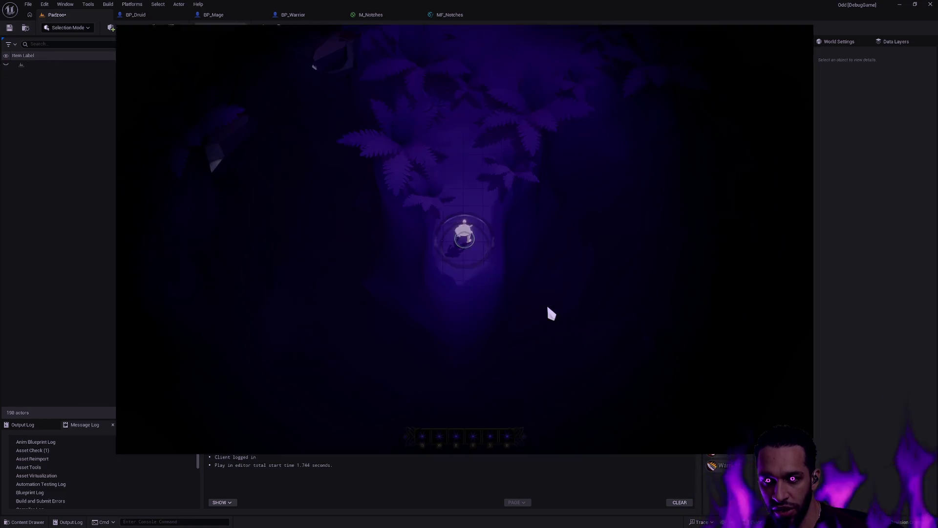
{"action": "key", "text": "F11"}
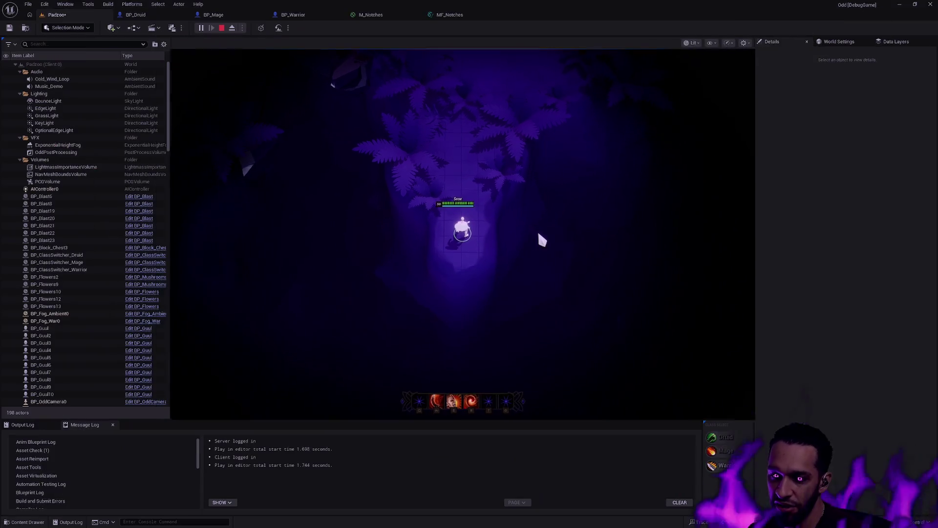
{"action": "key", "text": "Escape"}
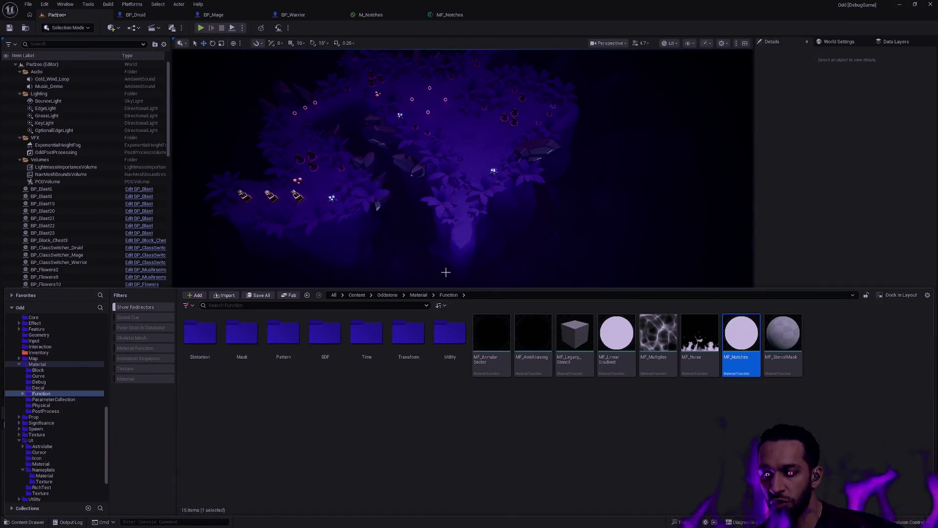
Open the SDF material-functions folder in the Content Drawer, then bring up the Open Asset search.
{"action": "left_click", "coordinate": [322, 348]}
{"action": "double_click", "coordinate": [322, 348]}
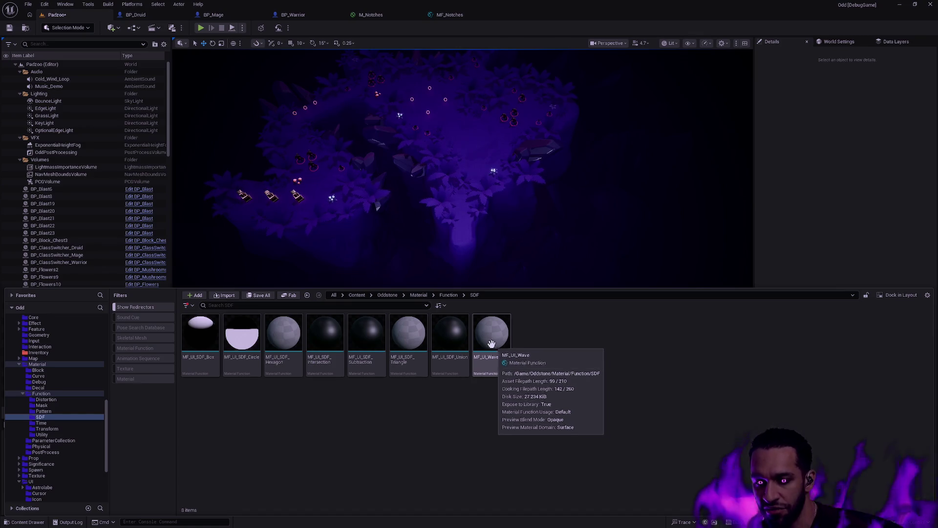
{"action": "key", "text": "ctrl+p"}
{"action": "type", "text": "W_Name"}
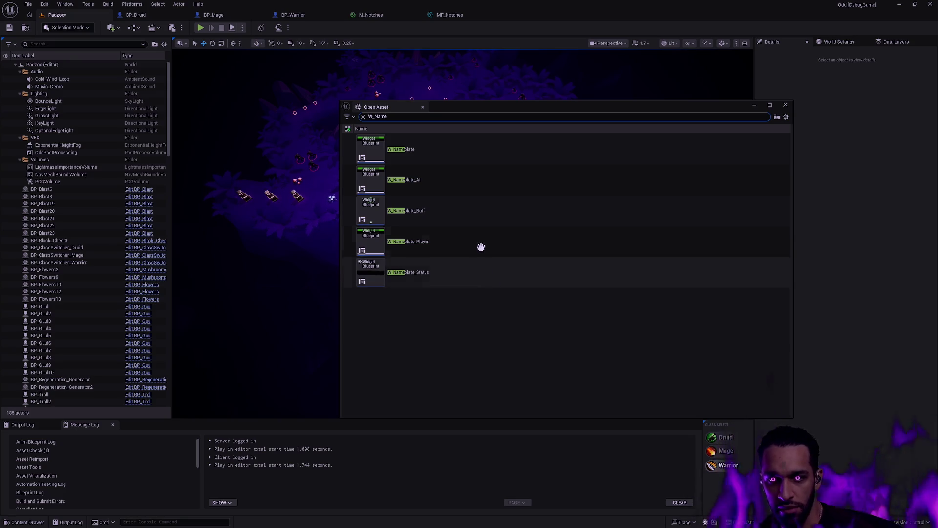
Open the W_Nameplate_Player widget blueprint and zoom the Designer view on the nameplate.
{"action": "double_click", "coordinate": [434, 241]}
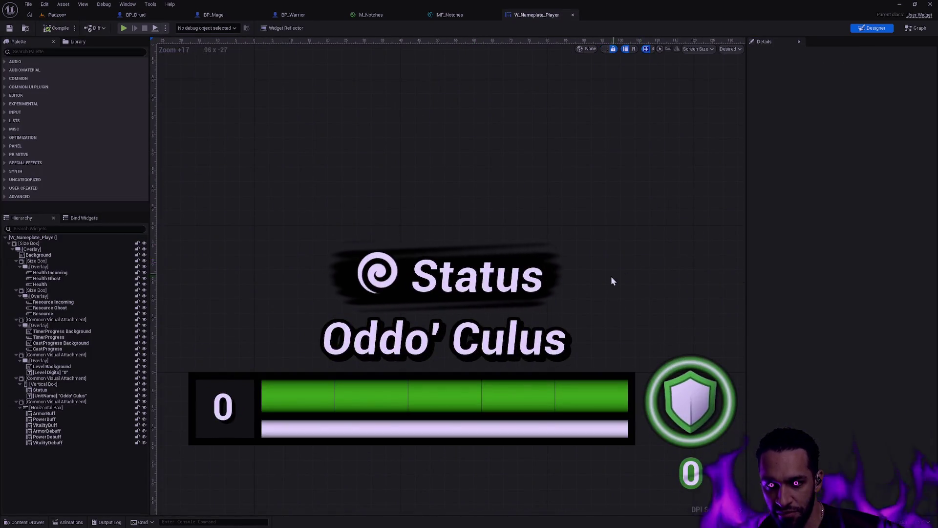
{"action": "scroll", "coordinate": [611, 277], "scroll_direction": "up", "scroll_amount": 3}
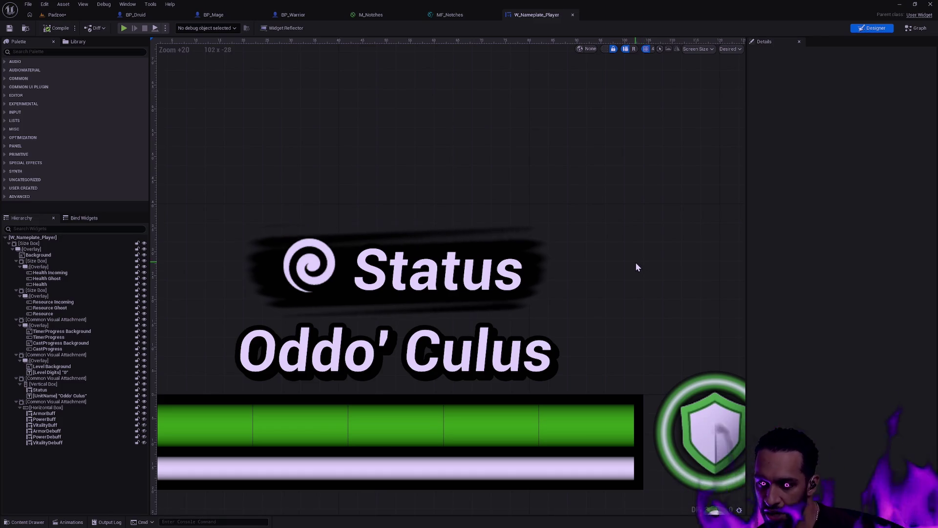
{"action": "scroll", "coordinate": [581, 264], "scroll_direction": "down", "scroll_amount": 1}
{"action": "scroll", "coordinate": [581, 265], "scroll_direction": "down", "scroll_amount": 4}
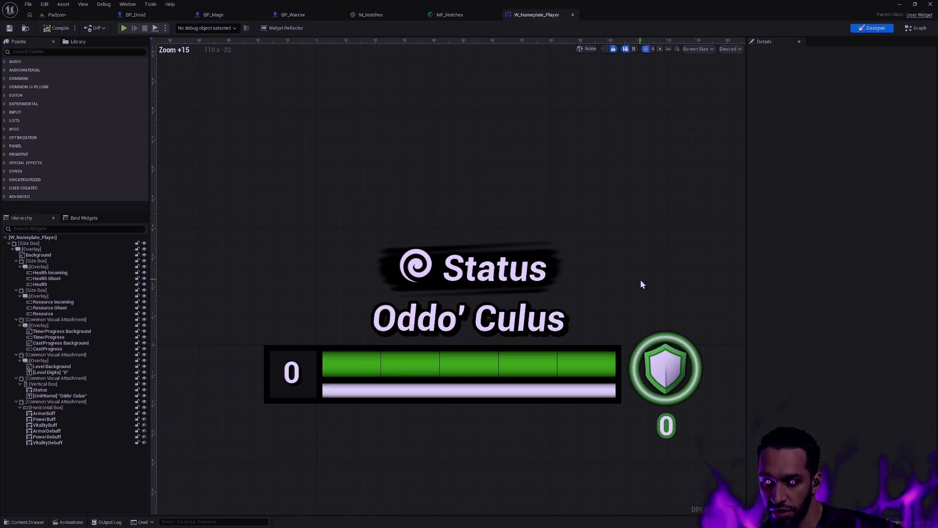
{"action": "scroll", "coordinate": [657, 292], "scroll_direction": "down", "scroll_amount": 2}
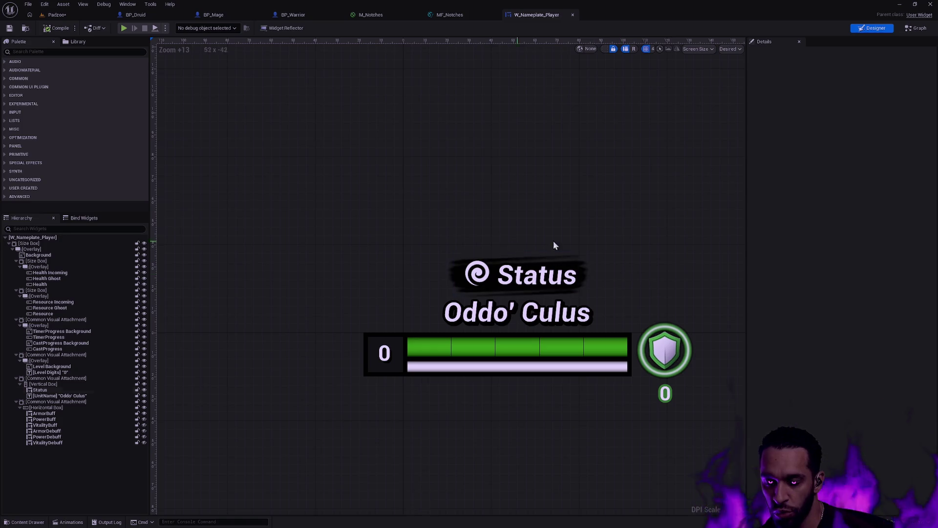
Inspect the ArmorBuff shield widget and the buff-icon attachment, then revisit the M_Notches and MF_Notches tabs.
{"action": "left_click", "coordinate": [657, 344]}
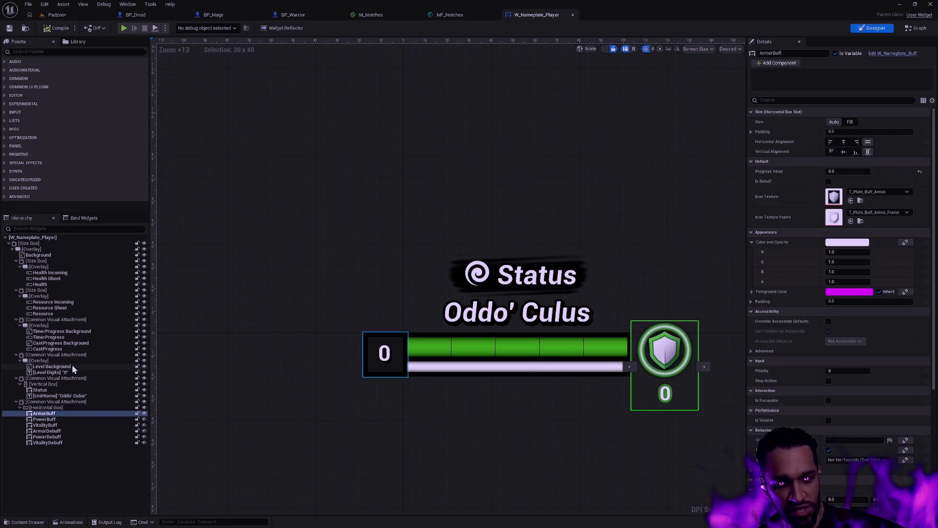
{"action": "left_click", "coordinate": [60, 403]}
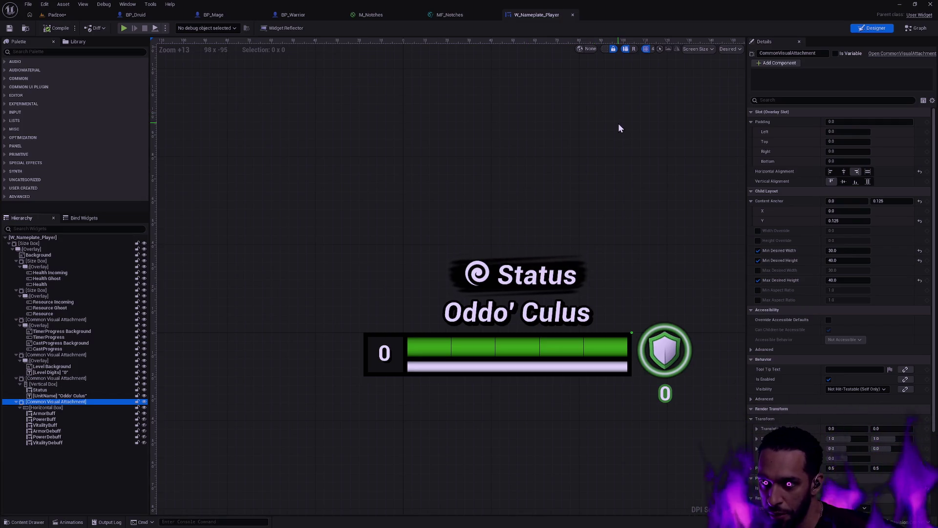
{"action": "left_click", "coordinate": [400, 15]}
{"action": "left_click", "coordinate": [452, 15]}
Review the Health Segments and Top/Bottom Gradient nodes in the M_Notches graph.
{"action": "left_click", "coordinate": [386, 14]}
{"action": "scroll", "coordinate": [489, 127], "scroll_direction": "down", "scroll_amount": 6}
{"action": "left_click_drag", "start_coordinate": [734, 197], "coordinate": [637, 305]}
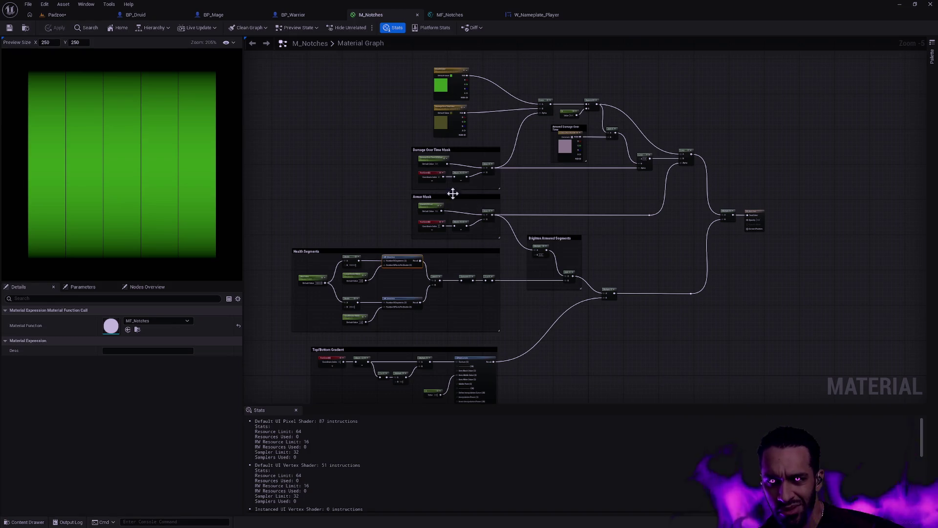
{"action": "scroll", "coordinate": [391, 171], "scroll_direction": "up", "scroll_amount": 3}
{"action": "scroll", "coordinate": [402, 142], "scroll_direction": "down", "scroll_amount": 2}
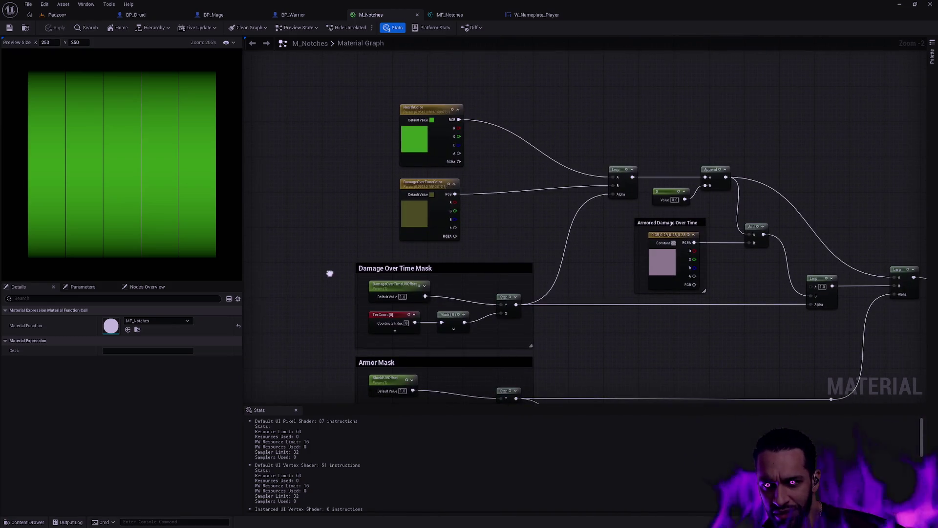
{"action": "scroll", "coordinate": [313, 270], "scroll_direction": "up", "scroll_amount": 1}
{"action": "scroll", "coordinate": [440, 134], "scroll_direction": "up", "scroll_amount": 1}
{"action": "mouse_move", "coordinate": [439, 134]}
{"action": "left_mouse_down"}
{"action": "mouse_move", "coordinate": [476, 84]}
{"action": "mouse_move", "coordinate": [445, 52]}
{"action": "left_mouse_up"}
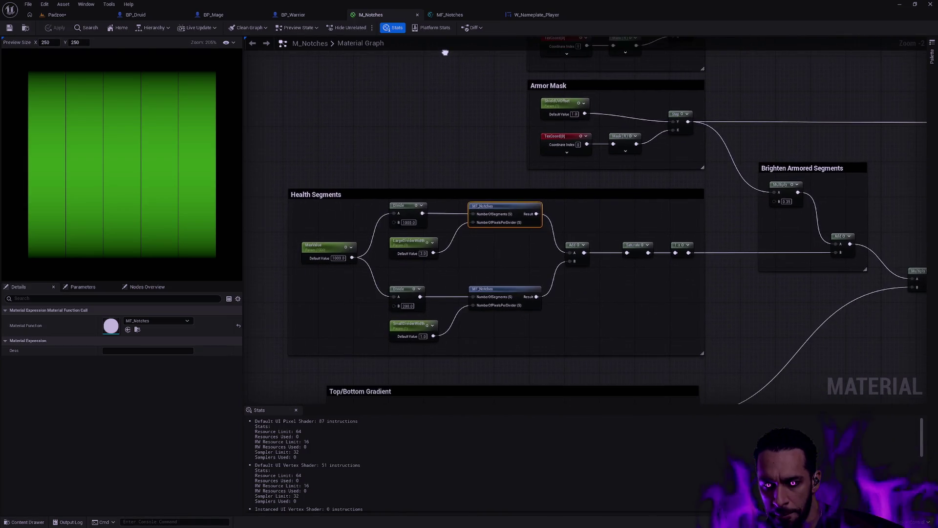
{"action": "left_click_drag", "start_coordinate": [450, 91], "coordinate": [459, 90]}
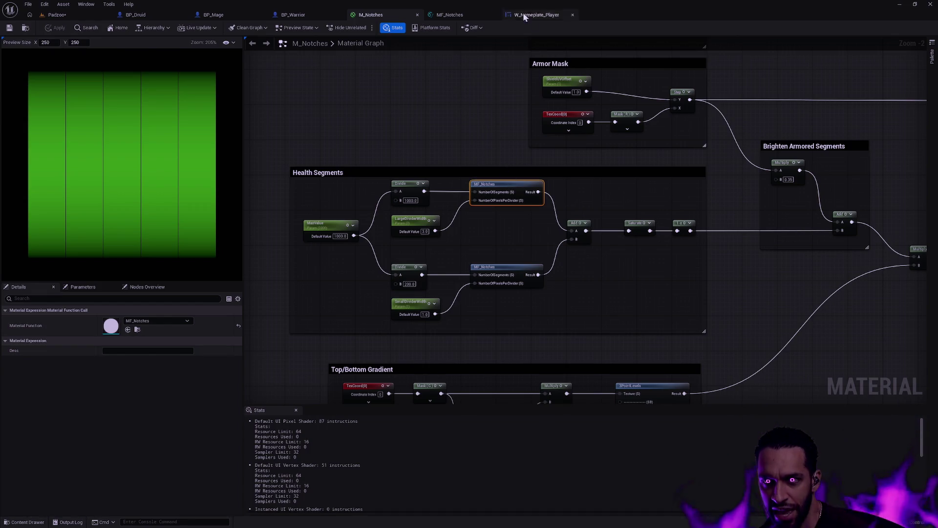
Switch to the MF_Notches function graph and nudge its view slightly right.
{"action": "left_click", "coordinate": [450, 15]}
{"action": "scroll", "coordinate": [748, 196], "scroll_direction": "up", "scroll_amount": 3}
{"action": "scroll", "coordinate": [733, 195], "scroll_direction": "down", "scroll_amount": 1}
{"action": "mouse_move", "coordinate": [728, 195]}
{"action": "left_mouse_down"}
{"action": "mouse_move", "coordinate": [746, 184]}
{"action": "mouse_move", "coordinate": [746, 210]}
{"action": "left_mouse_up"}
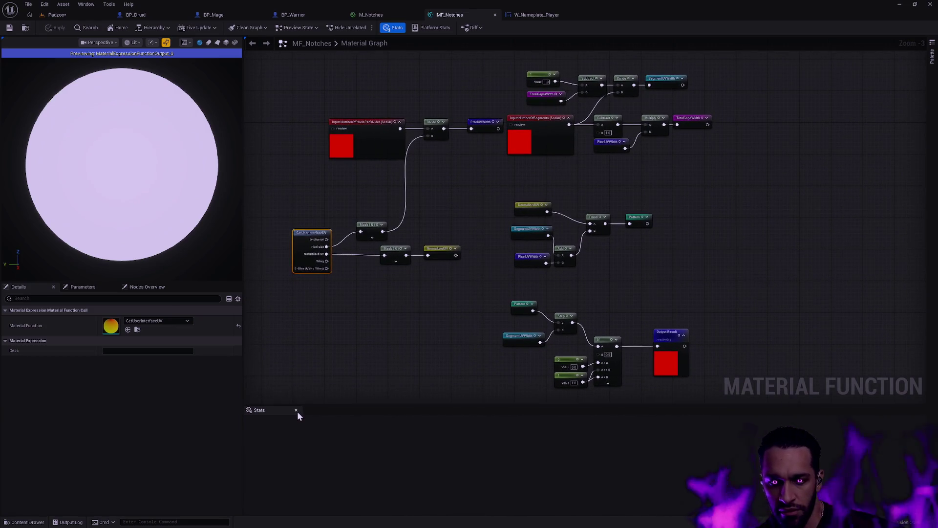
{"action": "left_click", "coordinate": [296, 410]}
{"action": "scroll", "coordinate": [801, 253], "scroll_direction": "up", "scroll_amount": 1}
{"action": "mouse_move", "coordinate": [802, 253]}
{"action": "left_mouse_down"}
{"action": "mouse_move", "coordinate": [873, 367]}
{"action": "mouse_move", "coordinate": [851, 309]}
{"action": "mouse_move", "coordinate": [878, 289]}
{"action": "left_mouse_up"}
{"action": "scroll", "coordinate": [851, 303], "scroll_direction": "up", "scroll_amount": 1}
{"action": "left_click", "coordinate": [879, 289]}
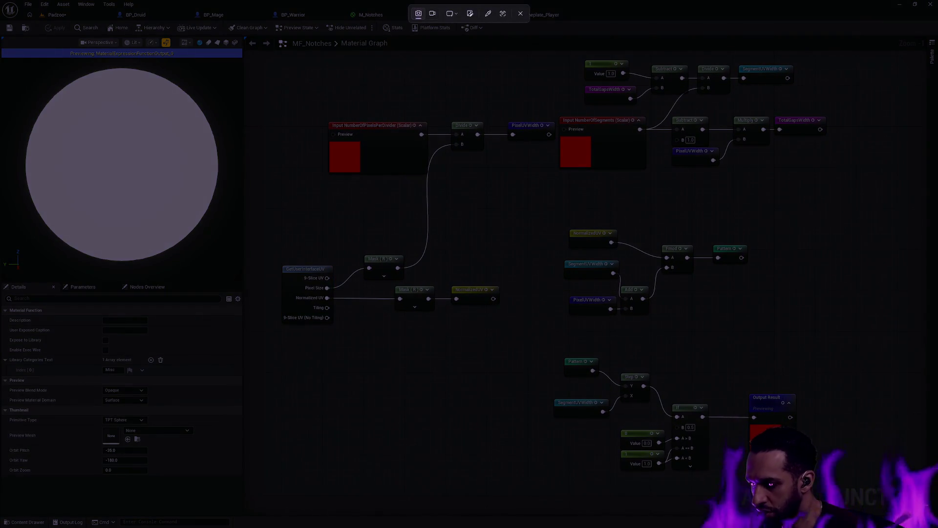
{"action": "mouse_move", "coordinate": [924, 510]}
{"action": "left_mouse_down"}
{"action": "mouse_move", "coordinate": [545, 272]}
{"action": "mouse_move", "coordinate": [271, 74]}
{"action": "mouse_move", "coordinate": [265, 53]}
{"action": "mouse_move", "coordinate": [293, 63]}
{"action": "left_mouse_up"}
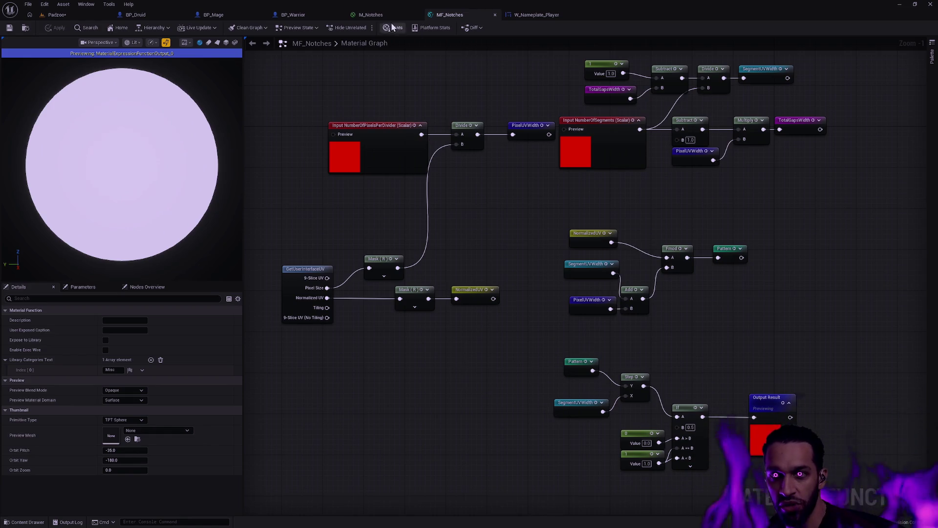
{"action": "left_click", "coordinate": [372, 15]}
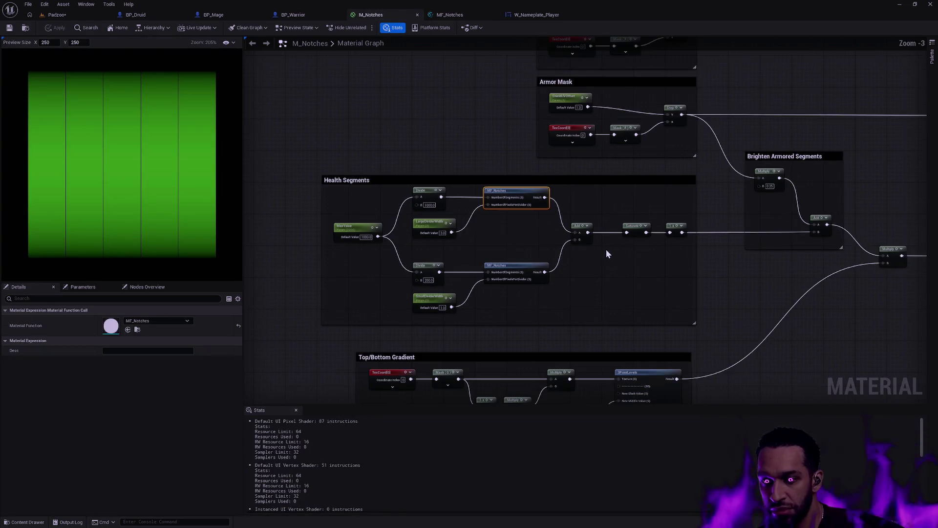
Frame the Health Segments and Brighten Armored Segments nodes in M_Notches, ready for a screen capture.
{"action": "scroll", "coordinate": [491, 312], "scroll_direction": "down", "scroll_amount": 2}
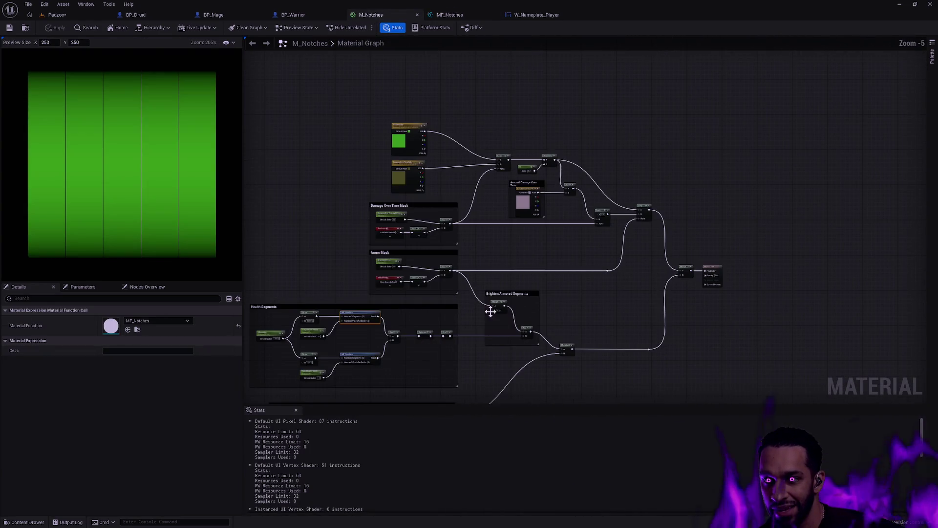
{"action": "mouse_move", "coordinate": [527, 307]}
{"action": "left_mouse_down"}
{"action": "mouse_move", "coordinate": [681, 207]}
{"action": "mouse_move", "coordinate": [672, 193]}
{"action": "left_mouse_up"}
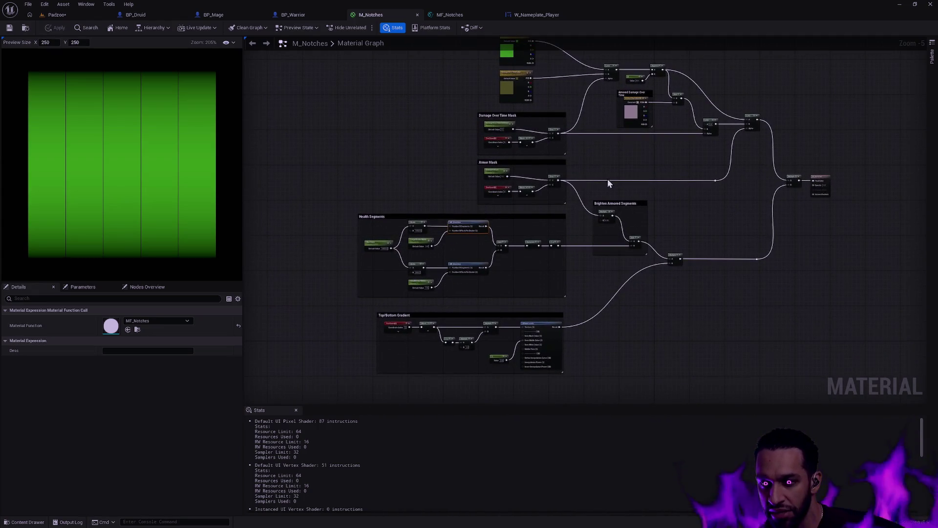
{"action": "scroll", "coordinate": [575, 178], "scroll_direction": "up", "scroll_amount": 3}
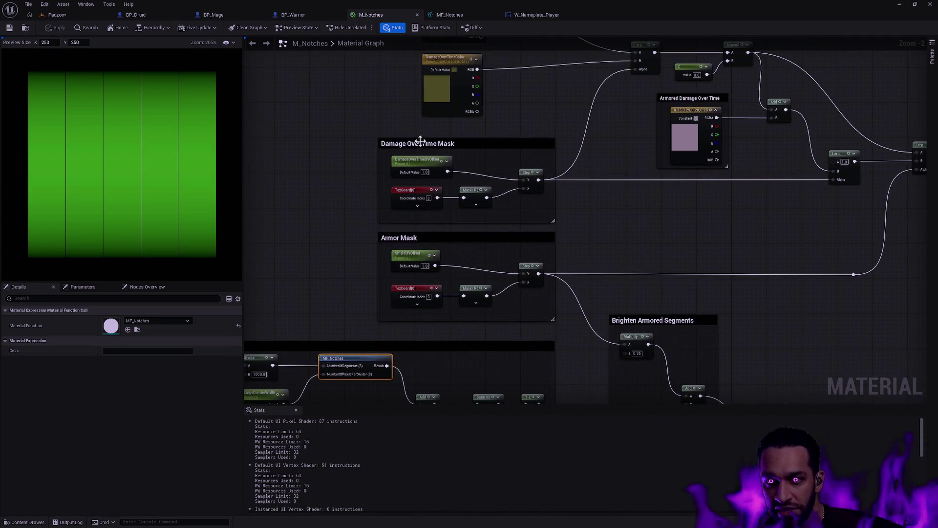
{"action": "mouse_move", "coordinate": [578, 109]}
{"action": "left_mouse_down"}
{"action": "mouse_move", "coordinate": [565, 188]}
{"action": "mouse_move", "coordinate": [471, 293]}
{"action": "mouse_move", "coordinate": [908, 68]}
{"action": "left_mouse_up"}
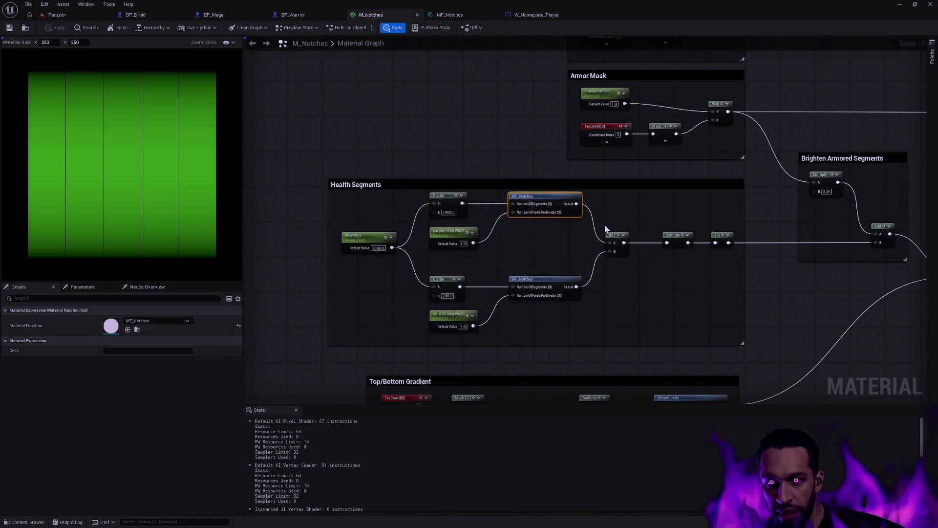
{"action": "scroll", "coordinate": [605, 224], "scroll_direction": "up", "scroll_amount": 2}
{"action": "left_click_drag", "start_coordinate": [641, 150], "coordinate": [637, 134]}
{"action": "scroll", "coordinate": [591, 157], "scroll_direction": "down", "scroll_amount": 1}
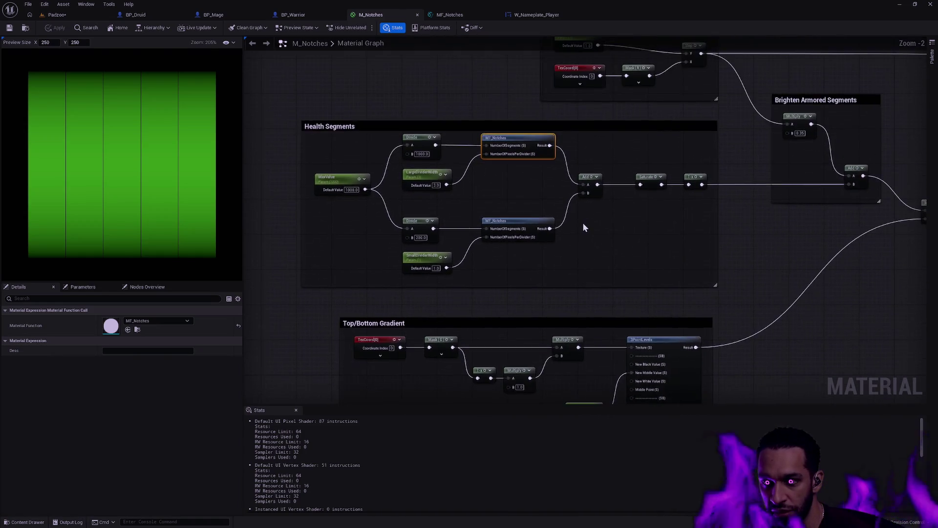
{"action": "scroll", "coordinate": [628, 231], "scroll_direction": "up", "scroll_amount": 1}
{"action": "mouse_move", "coordinate": [629, 232]}
{"action": "left_mouse_down"}
{"action": "mouse_move", "coordinate": [378, 262]}
{"action": "mouse_move", "coordinate": [597, 269]}
{"action": "mouse_move", "coordinate": [715, 259]}
{"action": "left_mouse_up"}
{"action": "scroll", "coordinate": [473, 258], "scroll_direction": "down", "scroll_amount": 1}
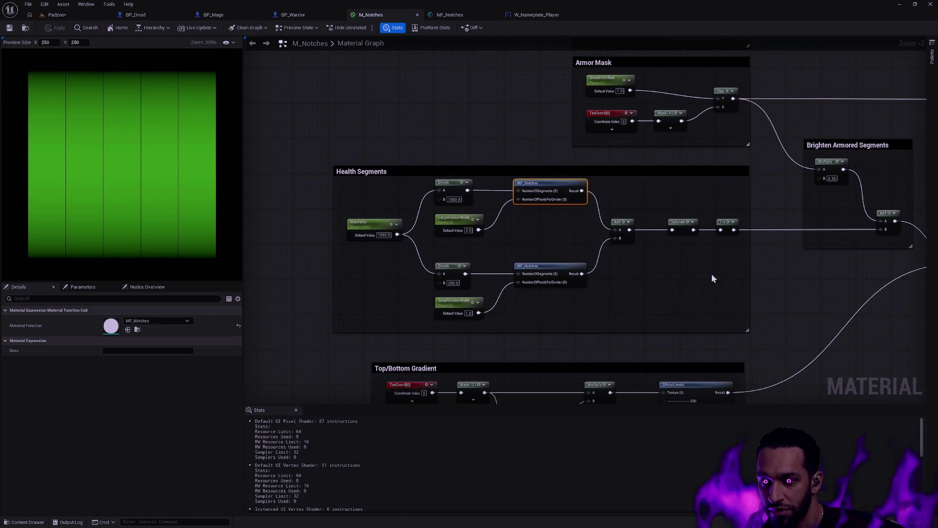
{"action": "key", "text": "super+shift+s"}
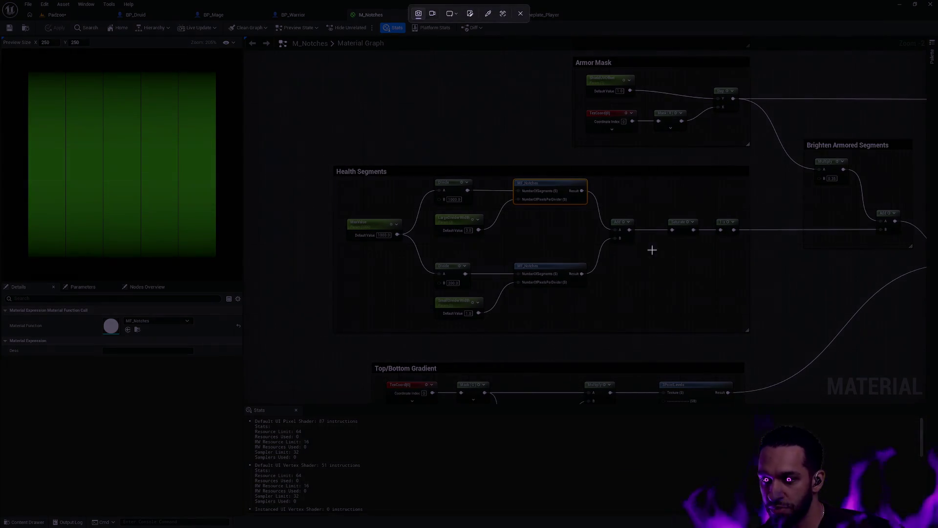
Capture a rectangular screenshot around the Health Segments comment box.
{"action": "mouse_move", "coordinate": [325, 161]}
{"action": "left_mouse_down"}
{"action": "mouse_move", "coordinate": [772, 348]}
{"action": "mouse_move", "coordinate": [756, 339]}
{"action": "left_mouse_up"}
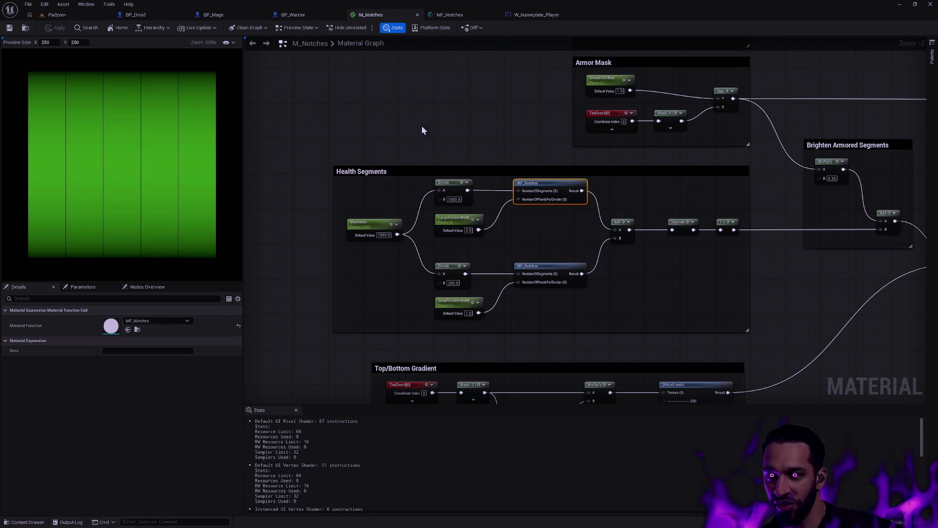
Marquee-select the Health Segments comment and its nodes, then clear the selection.
{"action": "left_click", "coordinate": [437, 145]}
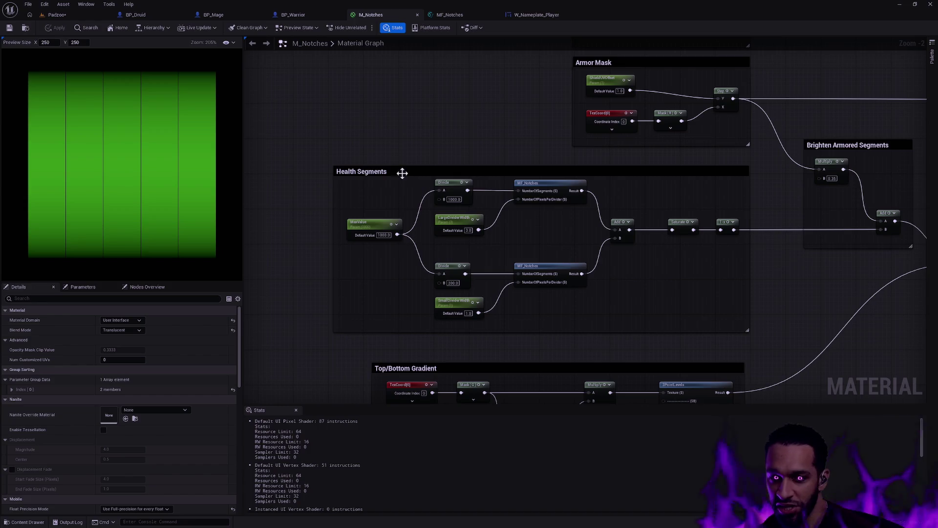
{"action": "mouse_move", "coordinate": [316, 349]}
{"action": "left_mouse_down"}
{"action": "mouse_move", "coordinate": [664, 250]}
{"action": "mouse_move", "coordinate": [771, 157]}
{"action": "mouse_move", "coordinate": [758, 157]}
{"action": "left_mouse_up"}
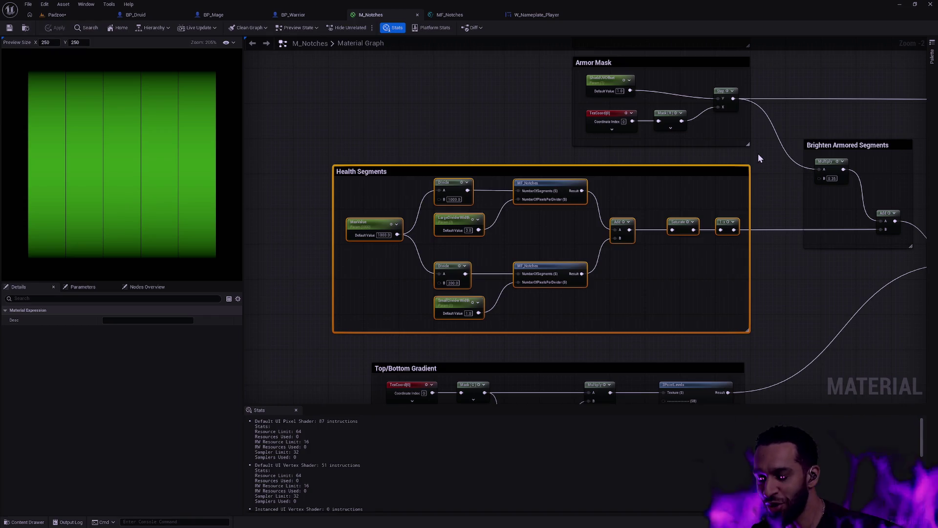
{"action": "left_click", "coordinate": [772, 181]}
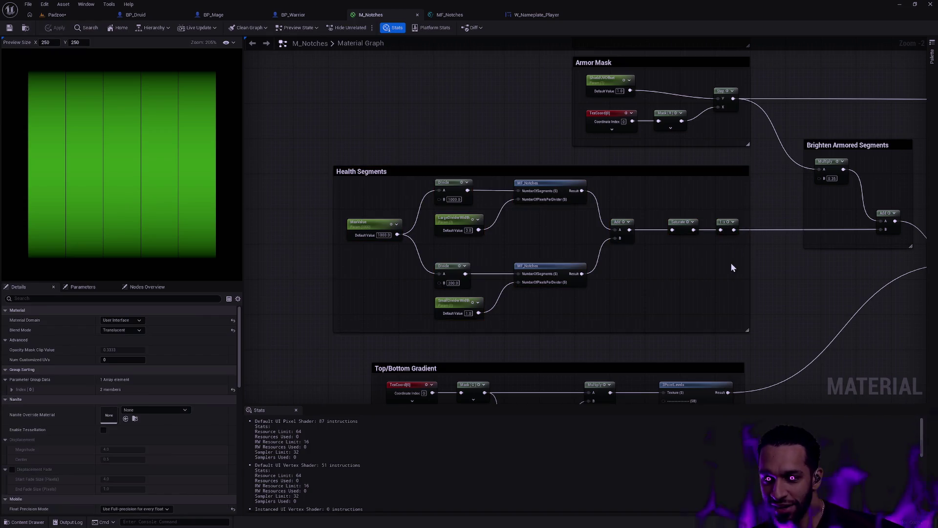
{"action": "mouse_move", "coordinate": [574, 338]}
{"action": "left_mouse_down"}
{"action": "mouse_move", "coordinate": [513, 262]}
{"action": "mouse_move", "coordinate": [565, 251]}
{"action": "left_mouse_up"}
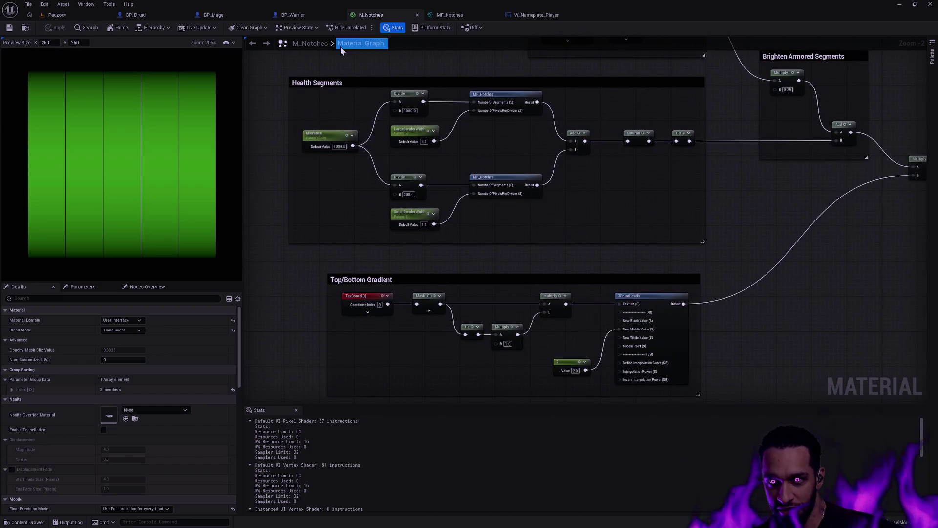
Close the M_Notches, MF_Notches and W_Nameplate_Player editor tabs.
{"action": "left_click", "coordinate": [471, 16]}
{"action": "left_click", "coordinate": [414, 14]}
{"action": "left_click", "coordinate": [418, 15]}
{"action": "left_click", "coordinate": [418, 14]}
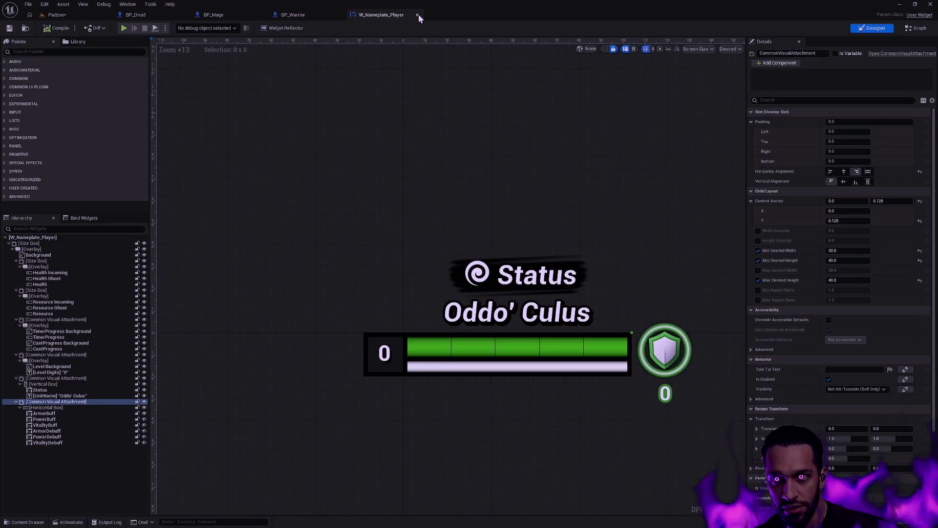
{"action": "left_click", "coordinate": [418, 14]}
Bring the SKM_Male and SKM_Female mesh editors to the front side by side.
{"action": "key", "text": "alt+Tab"}
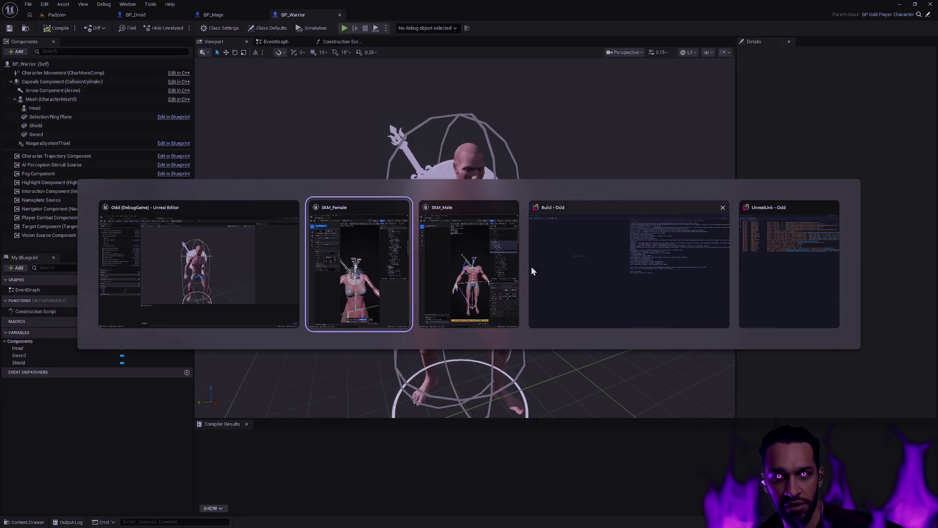
{"action": "key", "text": "Tab"}
{"action": "key", "text": "alt+Tab"}
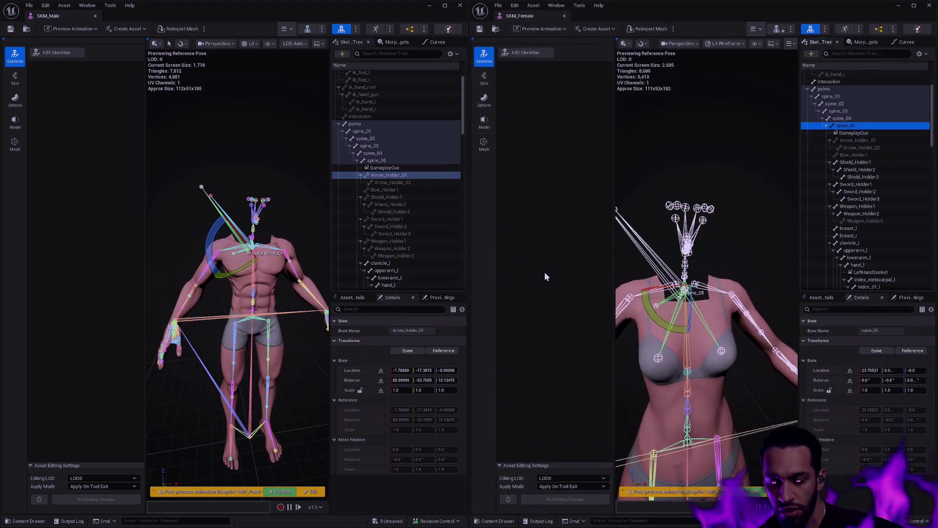
{"action": "left_click", "coordinate": [449, 286]}
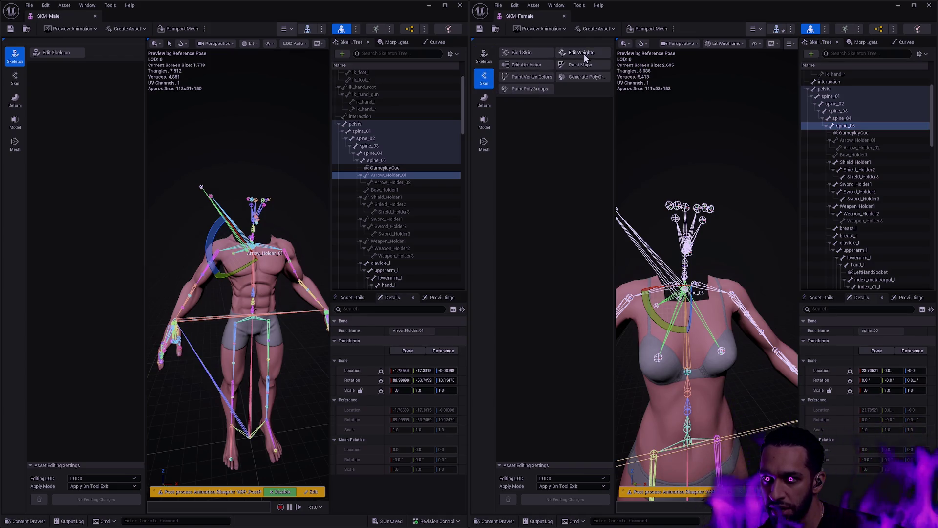
In SKM_Female's Edit Weights, select Shield_Holder1 through Weapon_Holder2, try the volume brush, then exit.
{"action": "left_click", "coordinate": [585, 54]}
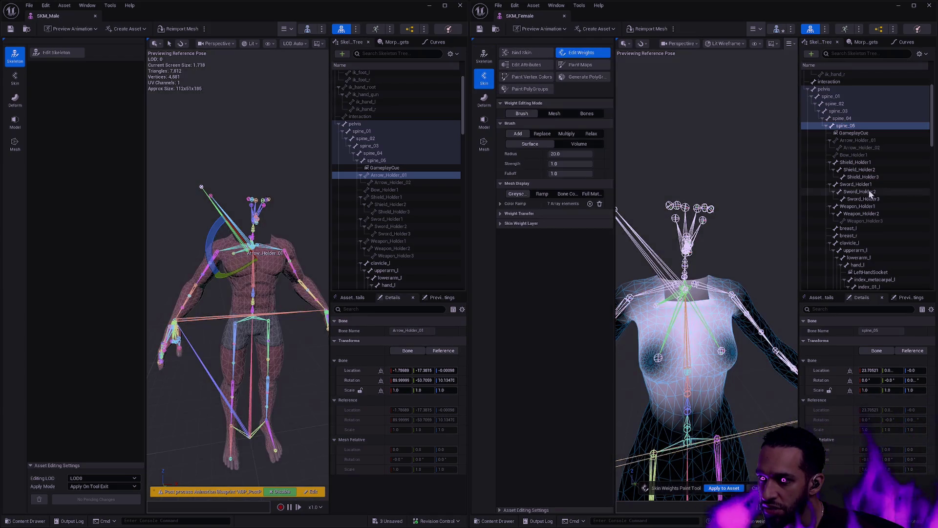
{"action": "left_click", "coordinate": [860, 163]}
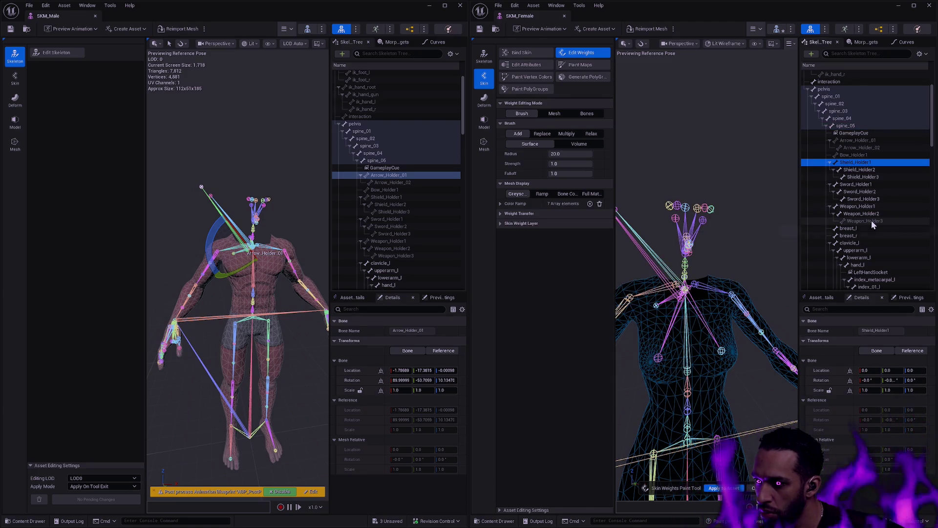
{"action": "left_click", "coordinate": [843, 213], "text": "shift"}
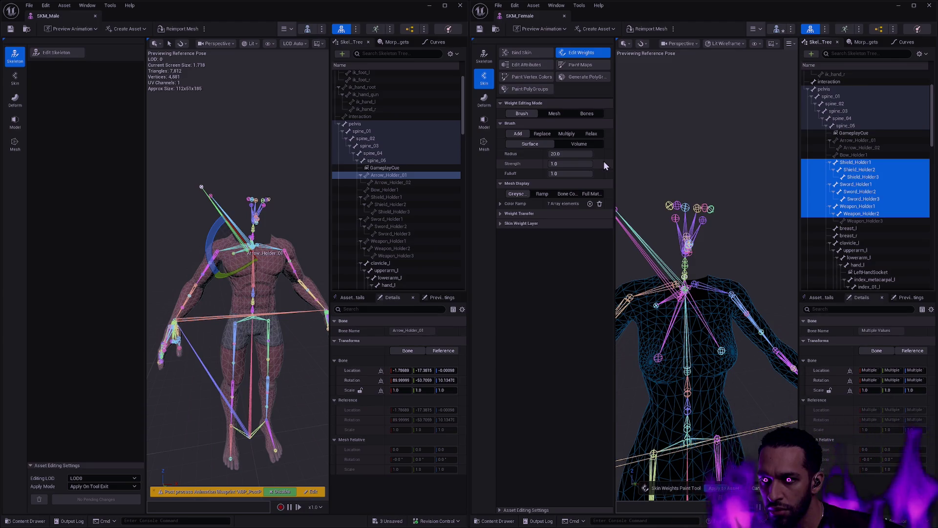
{"action": "left_click", "coordinate": [596, 143]}
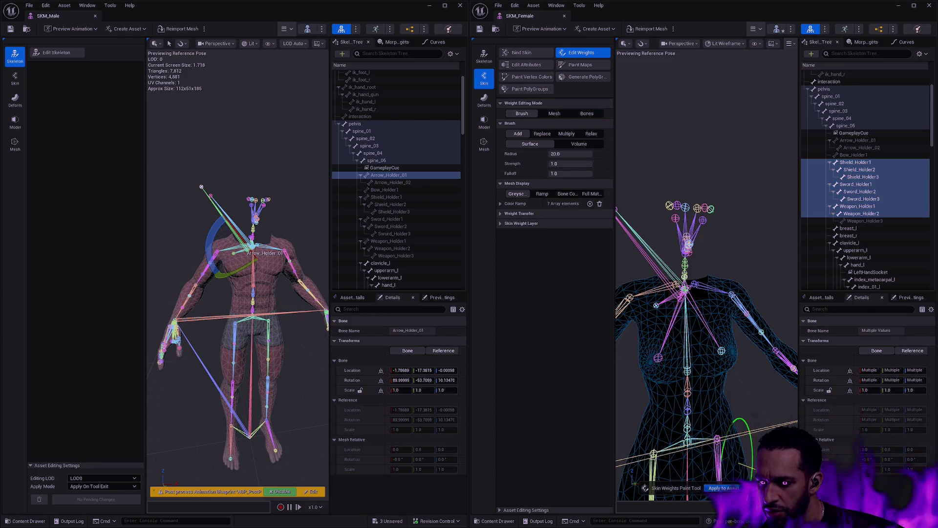
{"action": "key", "text": "Escape"}
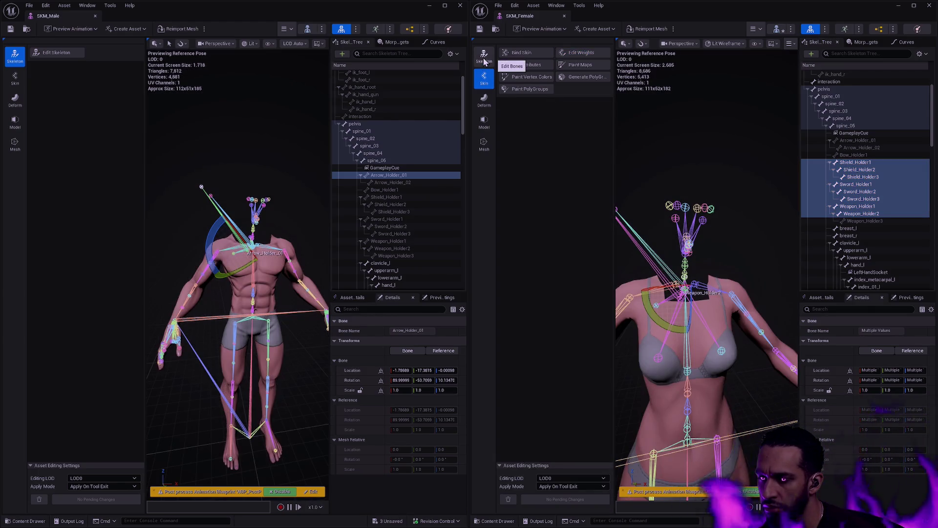
Select Bow_Holder1, then spine_05, and pick an option from spine_05's bone menu.
{"action": "left_click", "coordinate": [868, 156]}
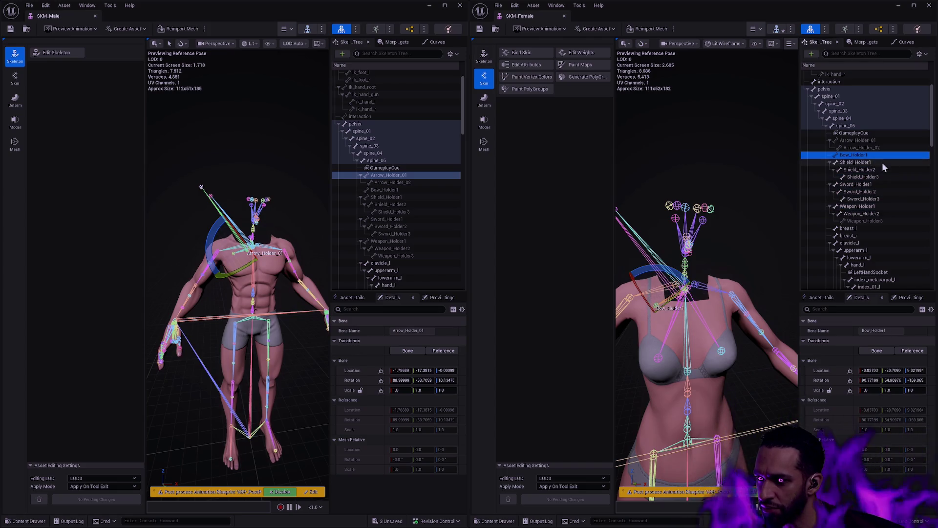
{"action": "left_click", "coordinate": [849, 125]}
{"action": "right_click", "coordinate": [852, 127]}
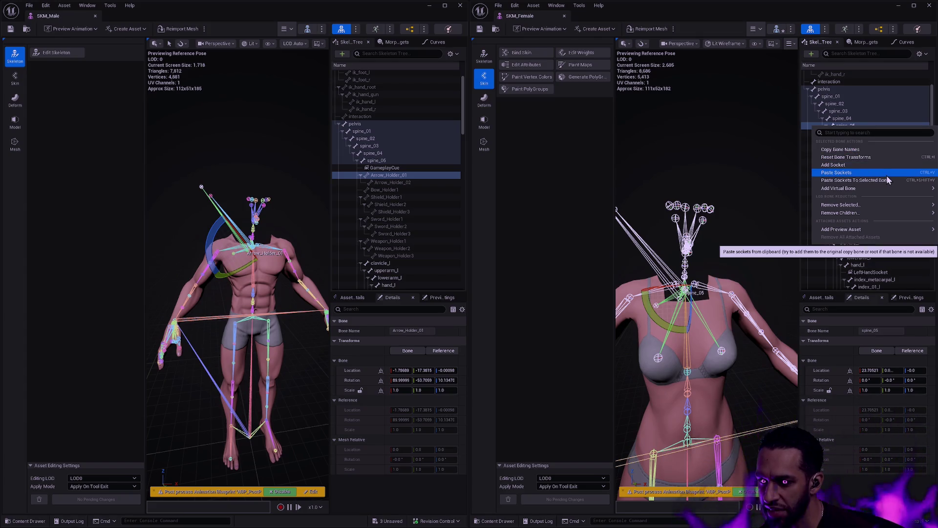
{"action": "mouse_move", "coordinate": [890, 213]}
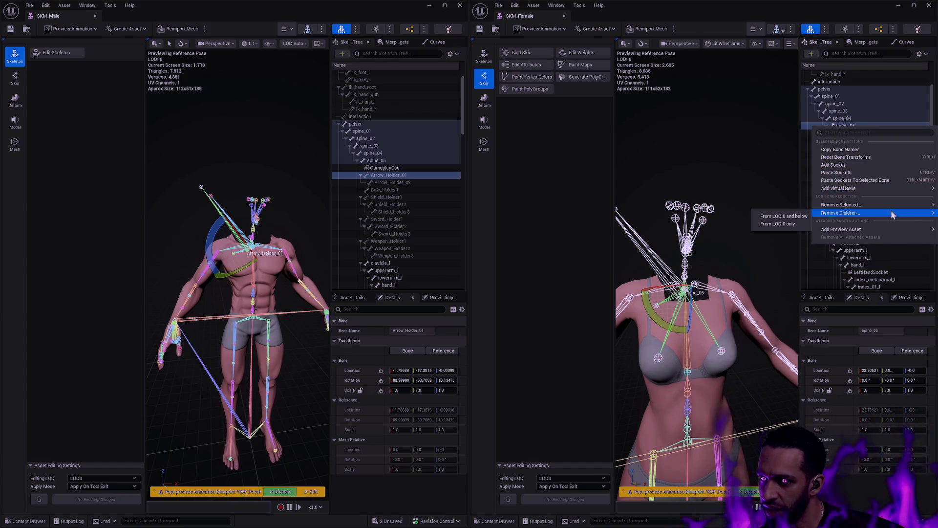
{"action": "left_click", "coordinate": [782, 209]}
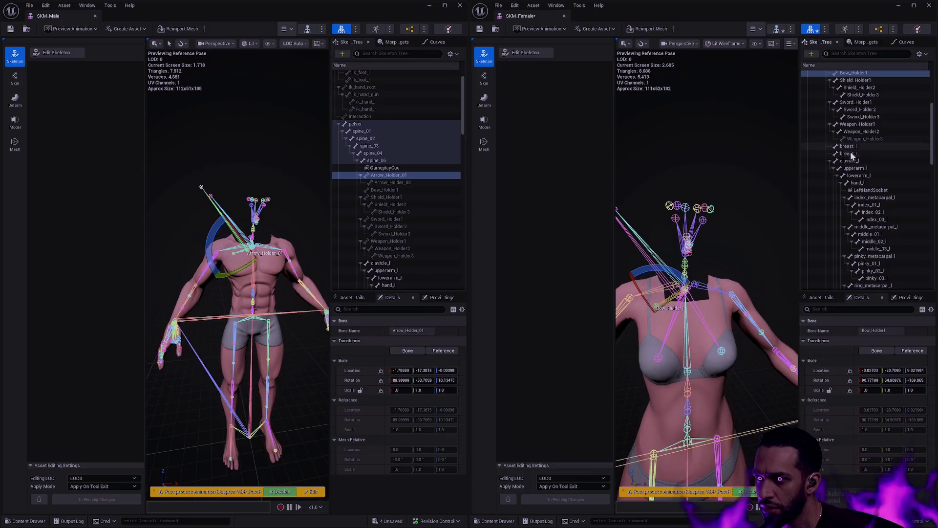
Select the joint bone and switch SKM_Female into skeleton editing mode.
{"action": "scroll", "coordinate": [865, 159], "scroll_direction": "up", "scroll_amount": 3}
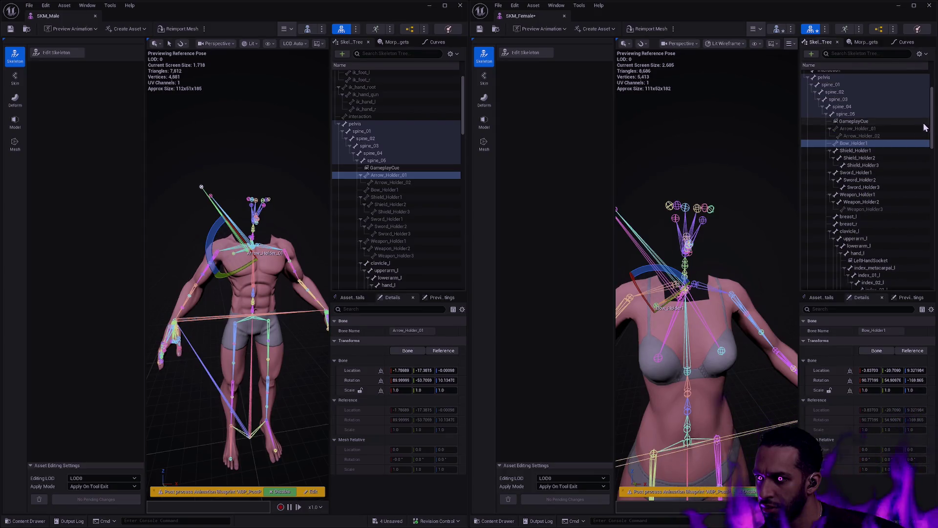
{"action": "left_click_drag", "start_coordinate": [932, 129], "coordinate": [934, 218]}
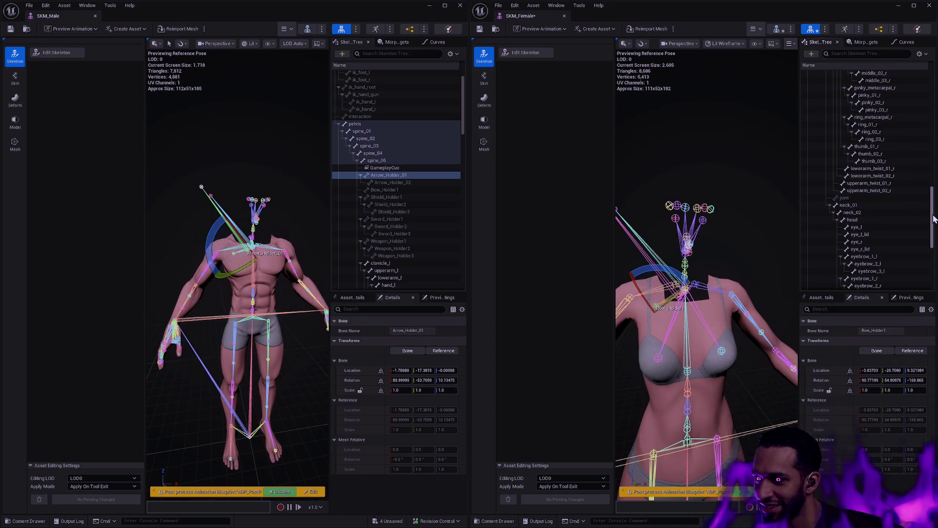
{"action": "left_click", "coordinate": [864, 198]}
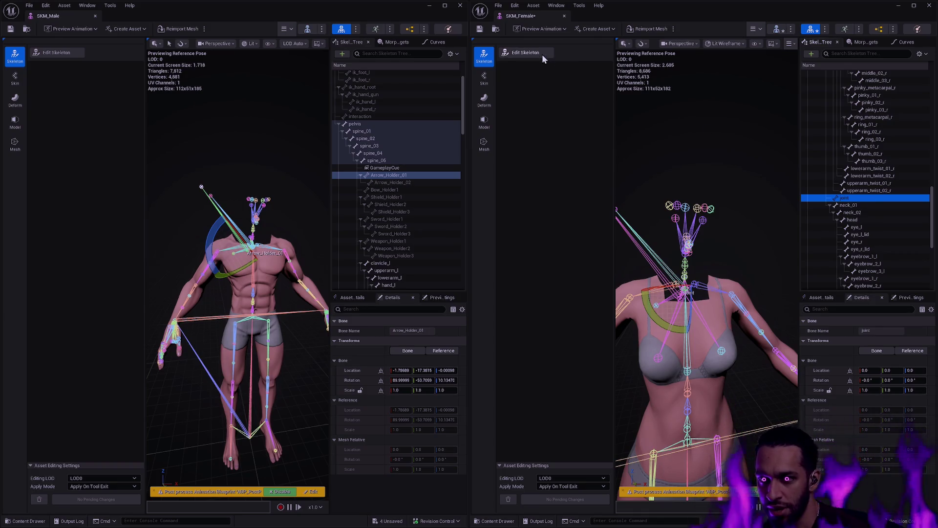
{"action": "left_click", "coordinate": [542, 53]}
Review SKM_Female's holder bones, selecting Shield_Holder1 through joint, then close the SKM_Female editor.
{"action": "left_click", "coordinate": [852, 176]}
{"action": "left_click", "coordinate": [853, 183]}
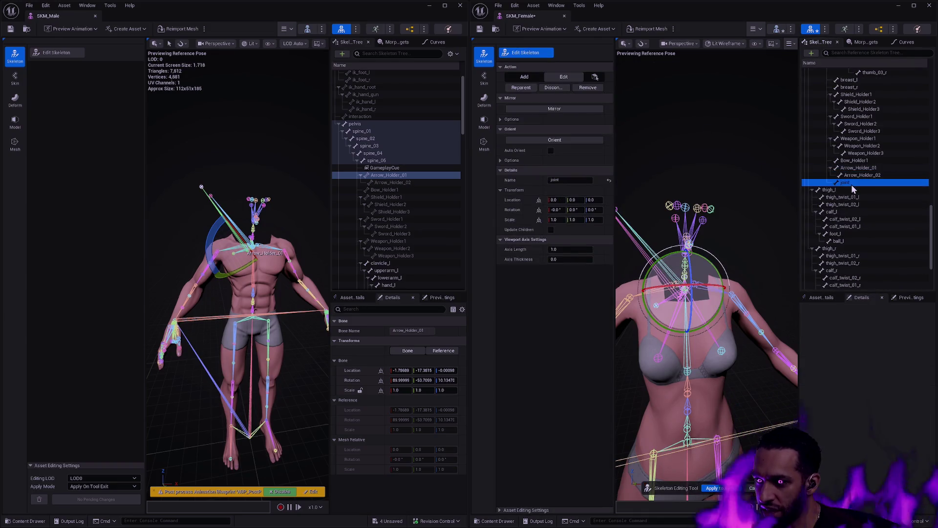
{"action": "scroll", "coordinate": [875, 201], "scroll_direction": "up", "scroll_amount": 5}
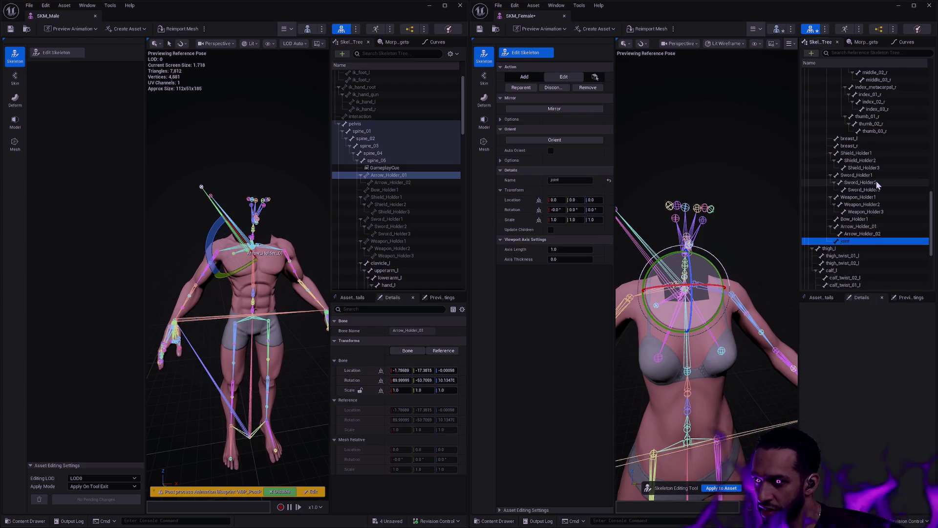
{"action": "scroll", "coordinate": [888, 209], "scroll_direction": "up", "scroll_amount": 1}
{"action": "scroll", "coordinate": [888, 209], "scroll_direction": "down", "scroll_amount": 3}
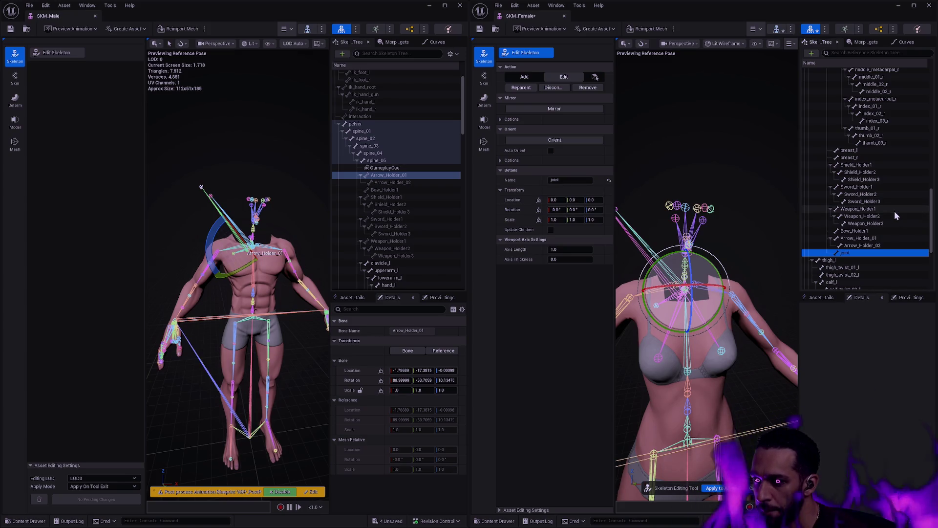
{"action": "left_click", "coordinate": [868, 165], "text": "shift"}
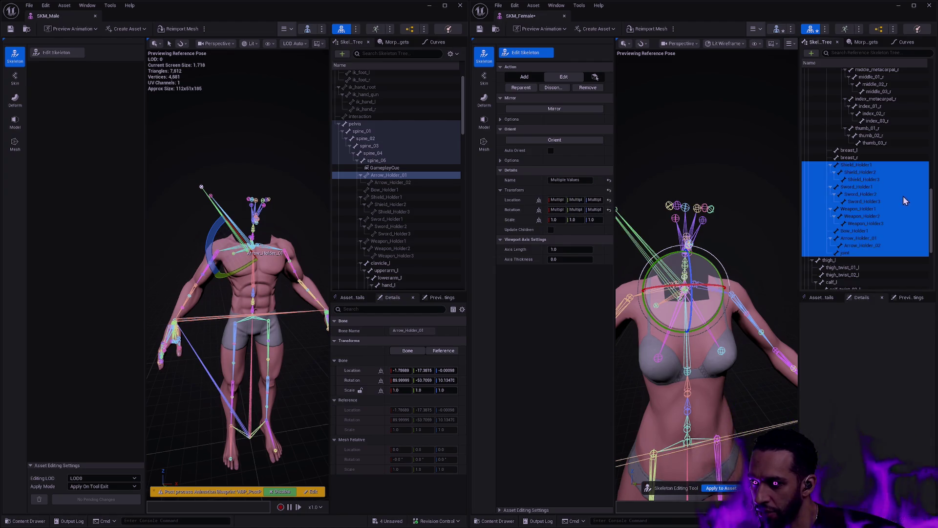
{"action": "scroll", "coordinate": [896, 208], "scroll_direction": "up", "scroll_amount": 5}
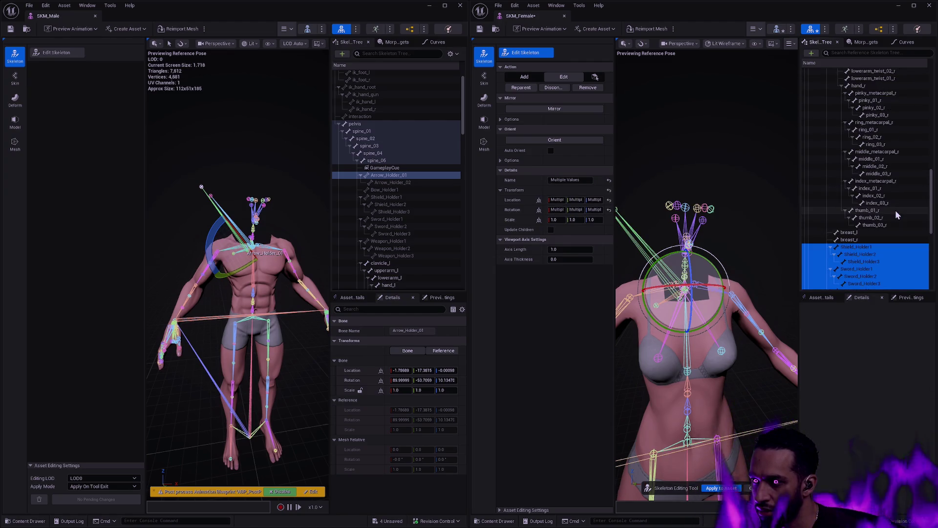
{"action": "left_click", "coordinate": [929, 6]}
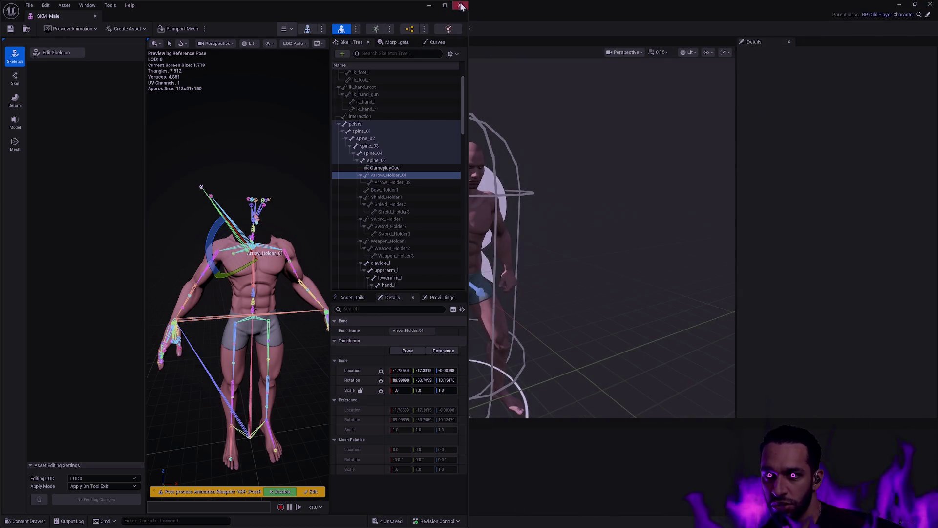
Close SKM_Male and quit, saving Padzoo, SKM_Female and SK_Female with their files checked out.
{"action": "left_click", "coordinate": [550, 171]}
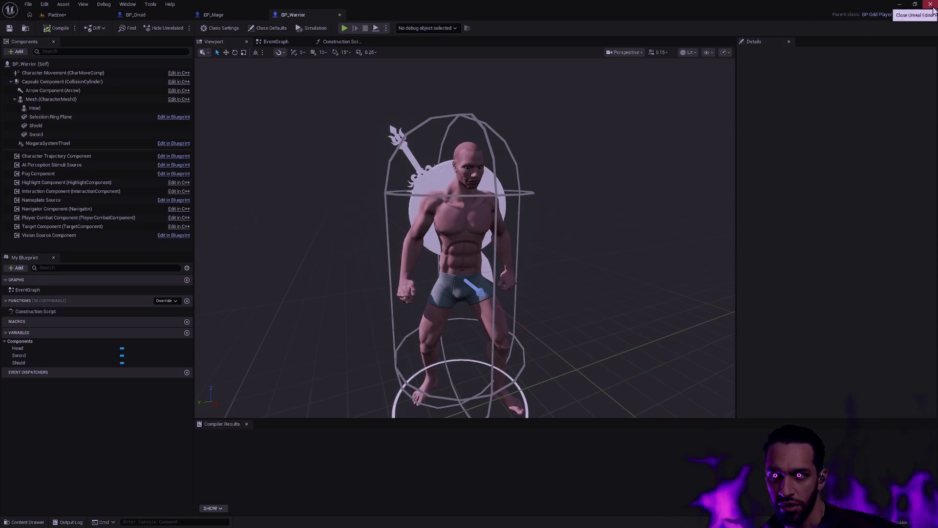
{"action": "left_click", "coordinate": [931, 4]}
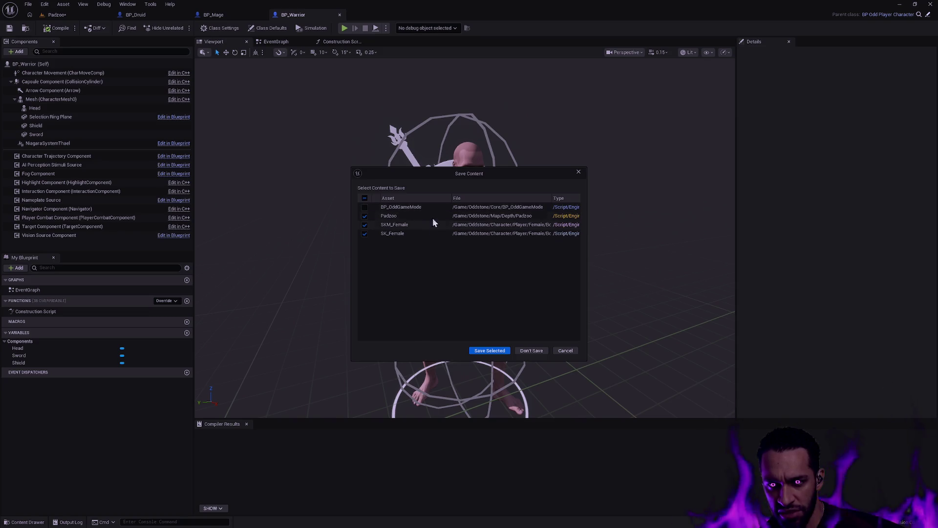
{"action": "left_click", "coordinate": [496, 349]}
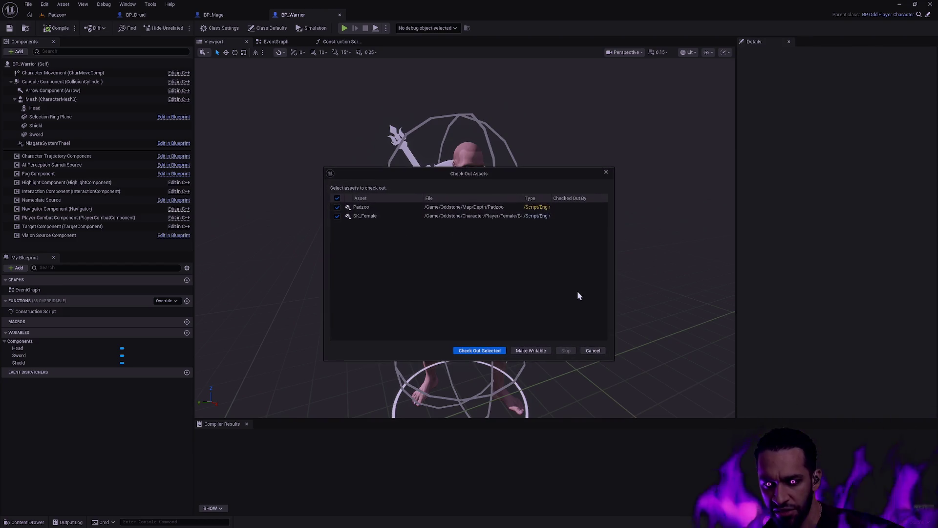
{"action": "left_click", "coordinate": [495, 352]}
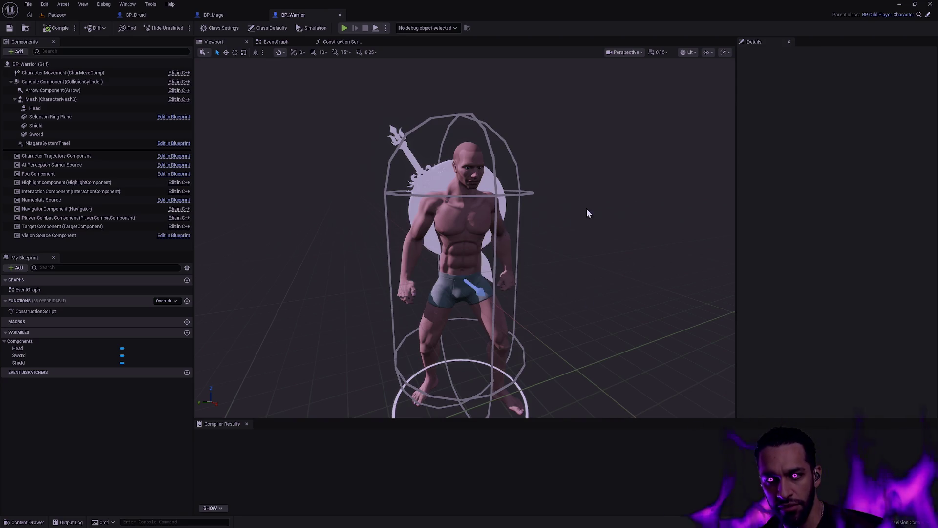
{"action": "key", "text": "alt+Tab"}
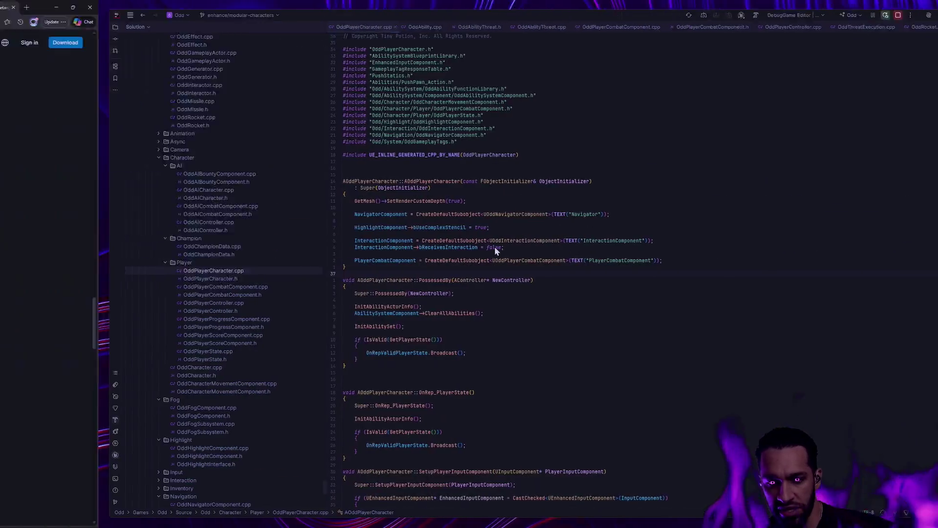
Close the Using Retargeted Animations and Animation Retargeting docs pages in the browser.
{"action": "key", "text": "alt+Tab"}
{"action": "key", "text": "alt+Tab"}
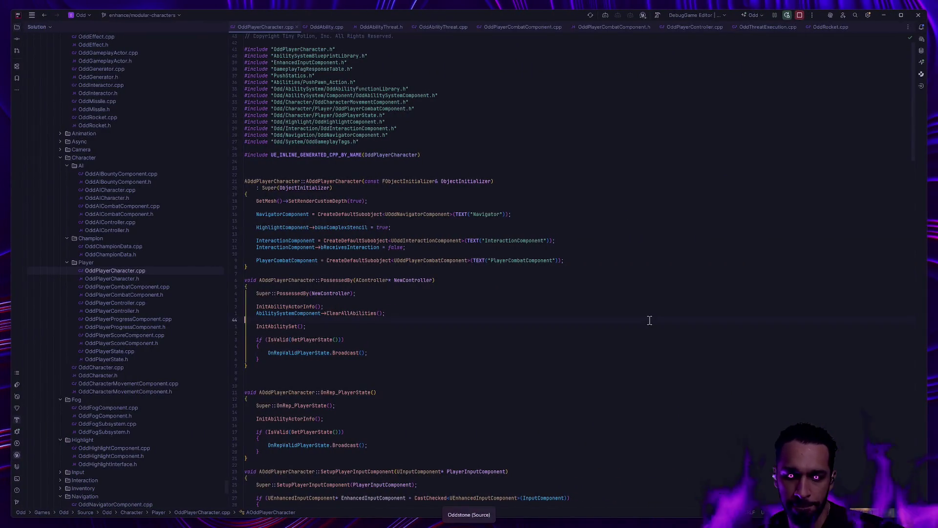
{"action": "key", "text": "alt+Tab"}
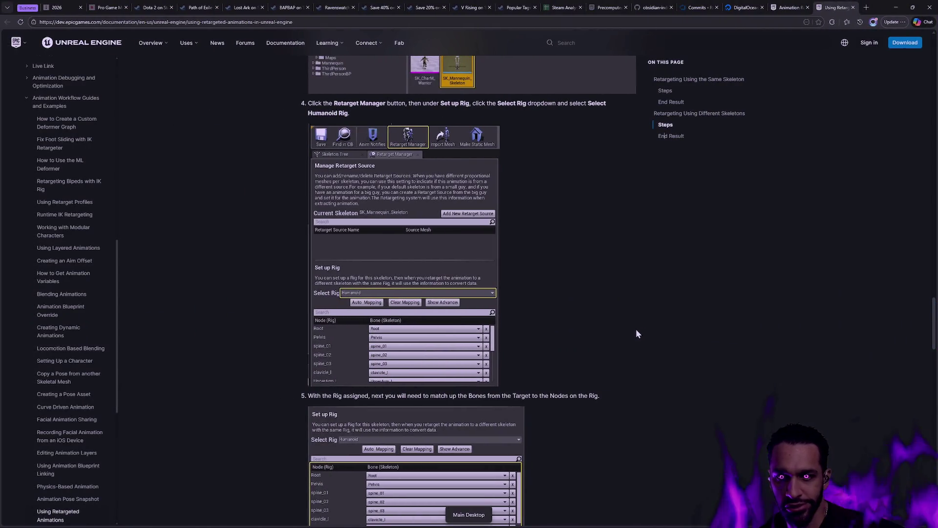
{"action": "left_click", "coordinate": [853, 9]}
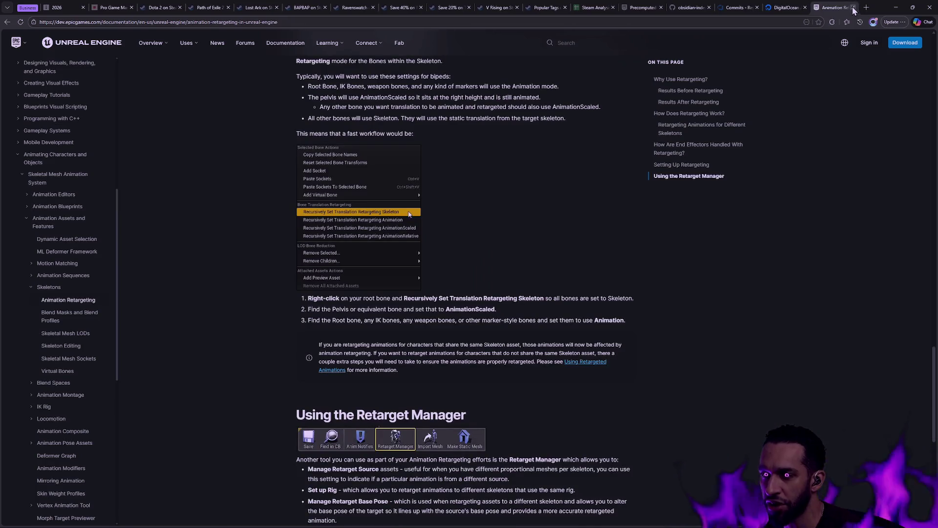
{"action": "left_click", "coordinate": [853, 9]}
Run git restore Content/Oddstone/Character/Player/Female/ in Git Bash, then confirm with gs.
{"action": "key", "text": "alt+Tab"}
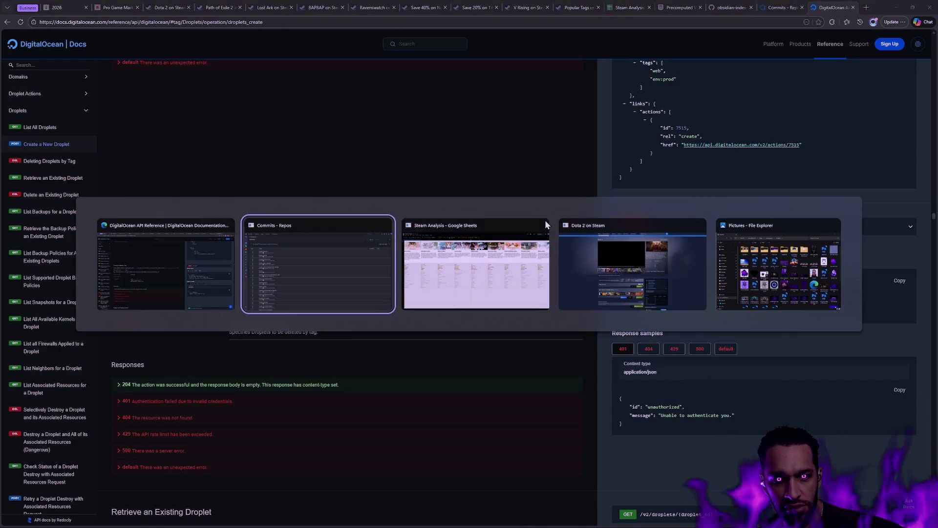
{"action": "mouse_move", "coordinate": [543, 225]}
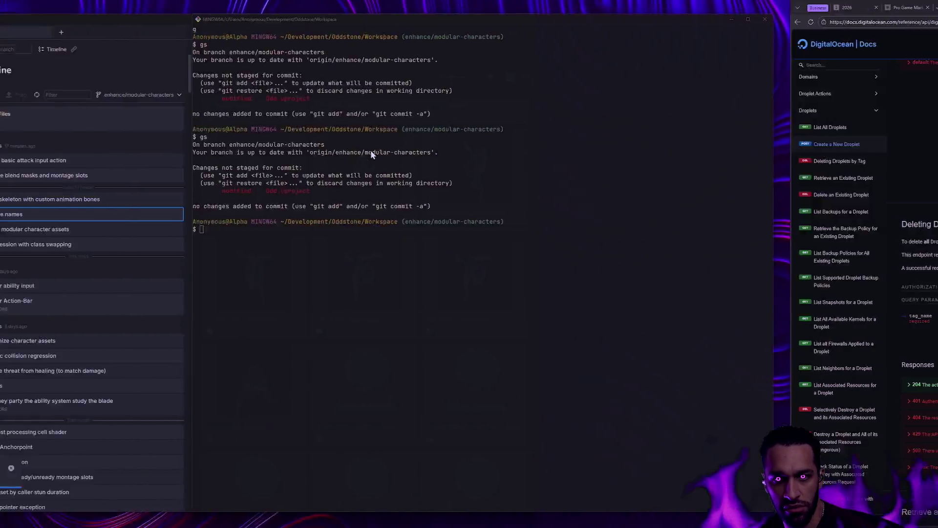
{"action": "type", "text": "gsgit restore Content/Oddsto"}
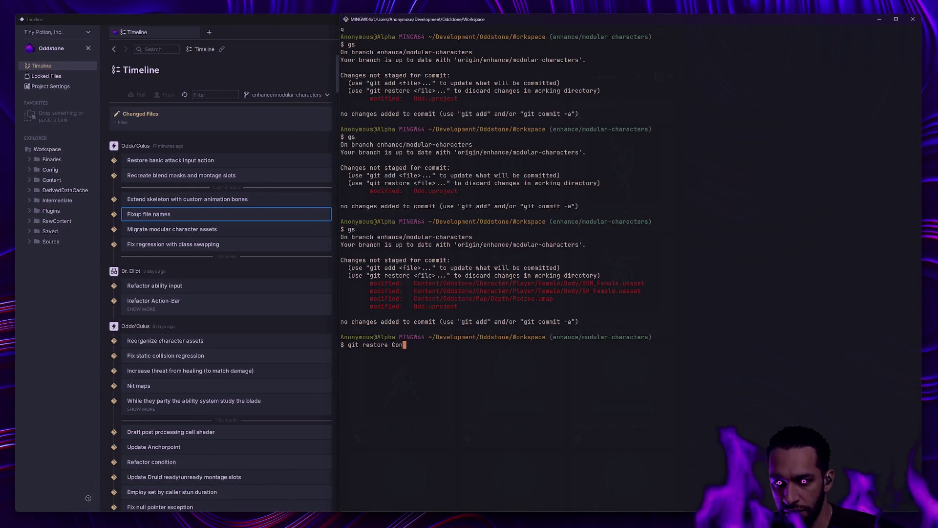
{"action": "type", "text": "ne/Character/"}
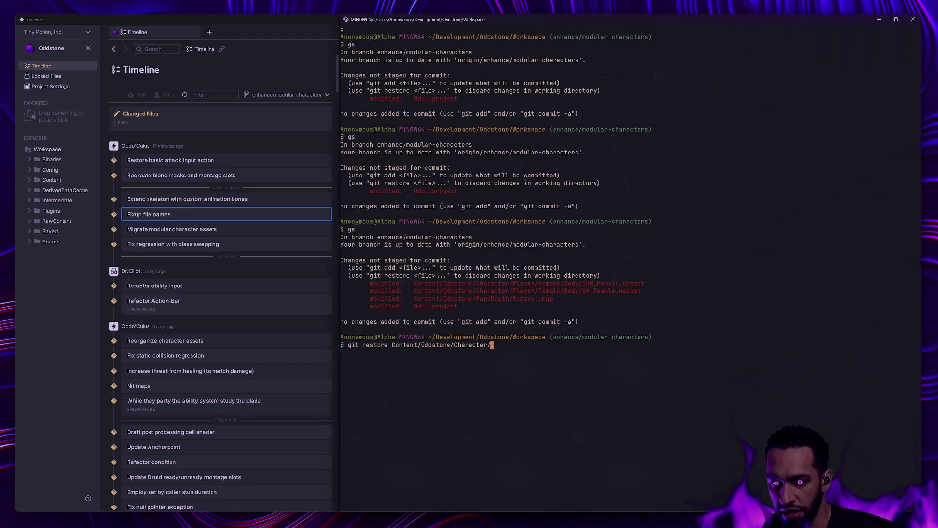
{"action": "type", "text": "Player/Female/"}
{"action": "key", "text": "Return"}
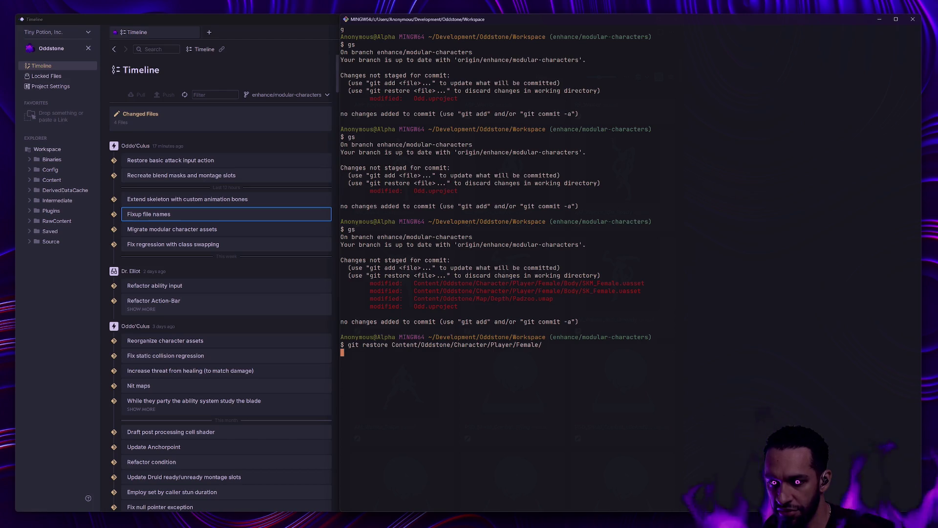
{"action": "type", "text": "gs"}
{"action": "key", "text": "Return"}
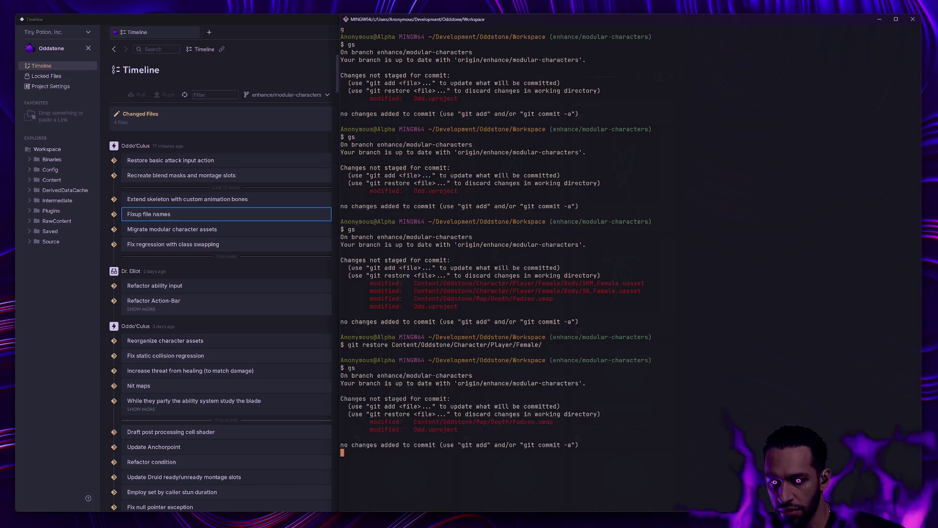
{"action": "key", "text": "alt+Tab"}
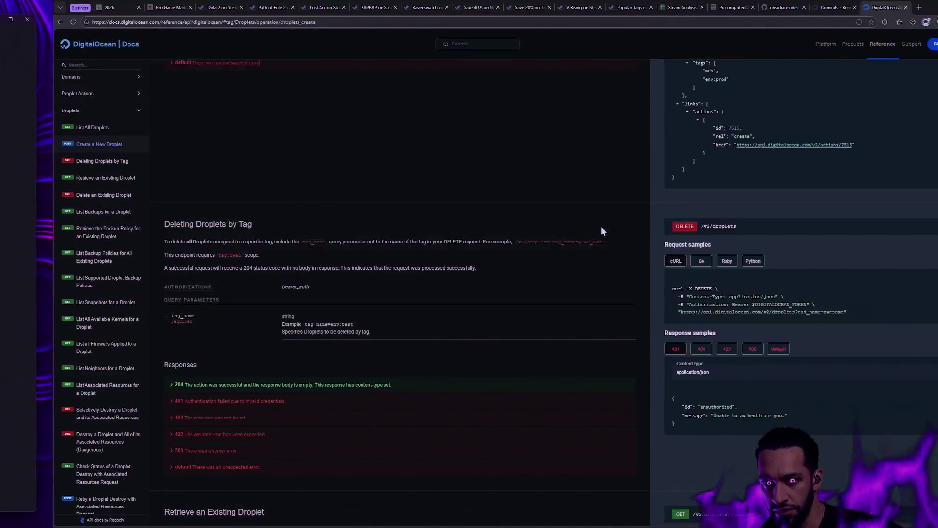
{"action": "key", "text": "alt+Tab"}
Build and start the OddEditor DebugGame editor under Rider's debugger until Padzoo loads.
{"action": "left_click", "coordinate": [787, 16]}
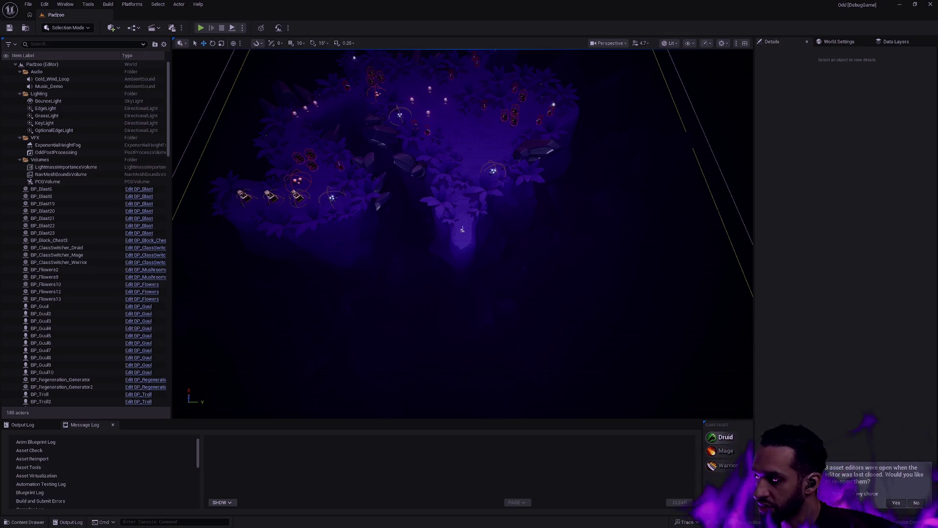
{"action": "key", "text": "alt+Tab"}
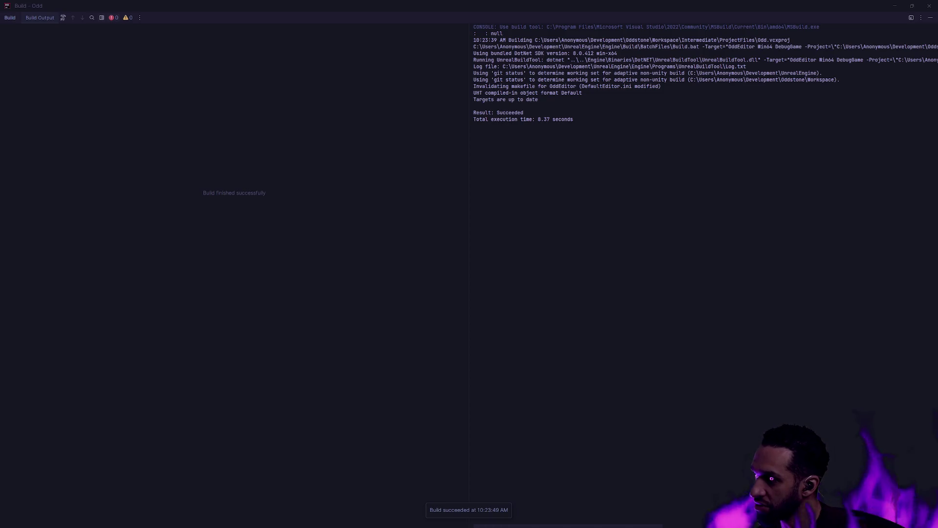
Confirm Rider's build output reports the OddEditor DebugGame build as Succeeded.
{"action": "key", "text": "alt+Tab"}
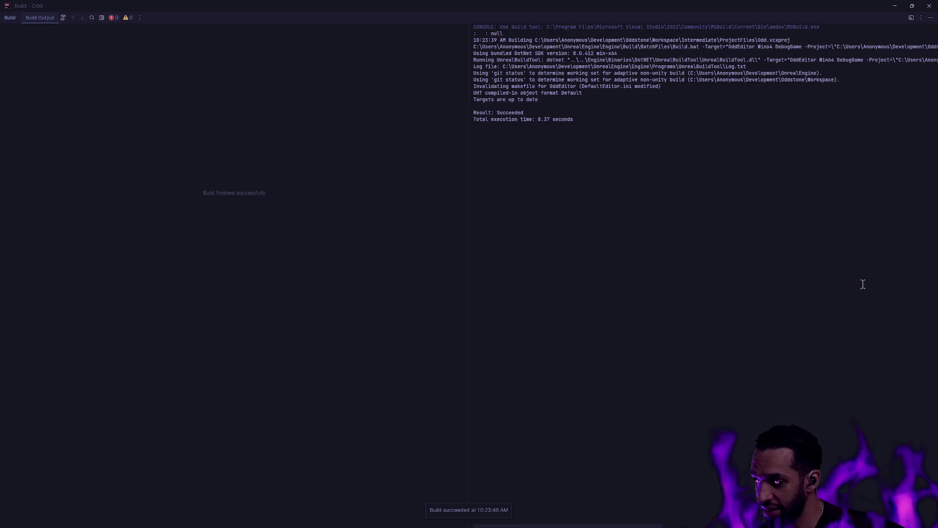
{"action": "key", "text": "alt+Tab"}
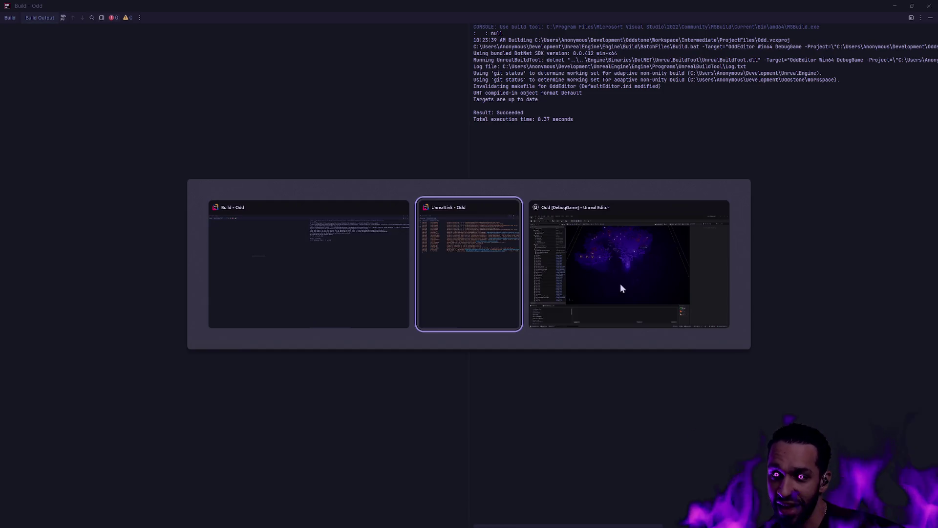
Scroll through the call stack of the PoseSearchHistory.cpp ensure, then resume the program.
{"action": "left_click", "coordinate": [608, 273]}
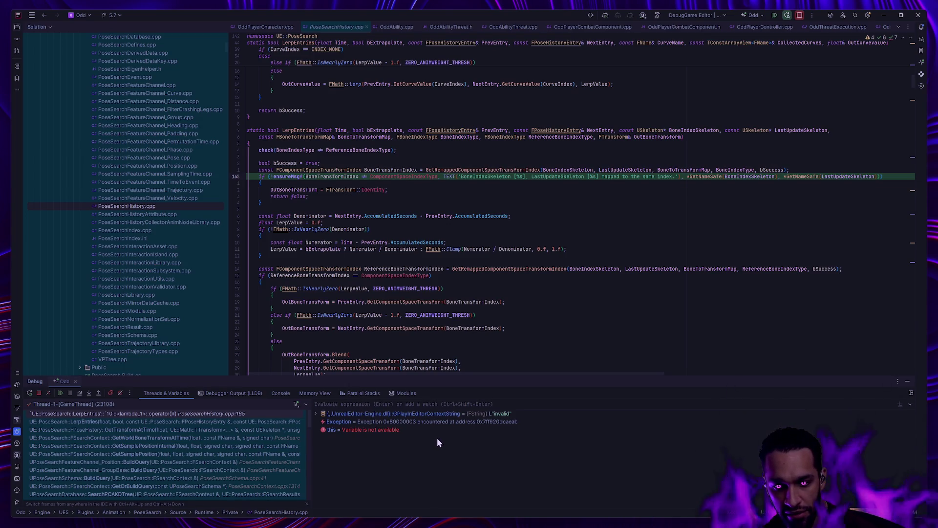
{"action": "scroll", "coordinate": [200, 439], "scroll_direction": "down", "scroll_amount": 2}
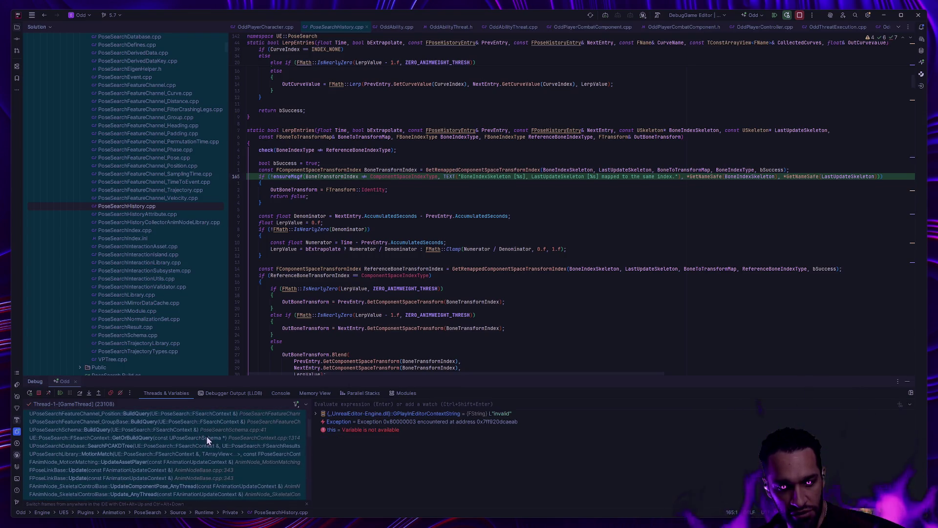
{"action": "scroll", "coordinate": [171, 434], "scroll_direction": "down", "scroll_amount": 3}
{"action": "scroll", "coordinate": [187, 435], "scroll_direction": "up", "scroll_amount": 1}
{"action": "key", "text": "alt+Tab"}
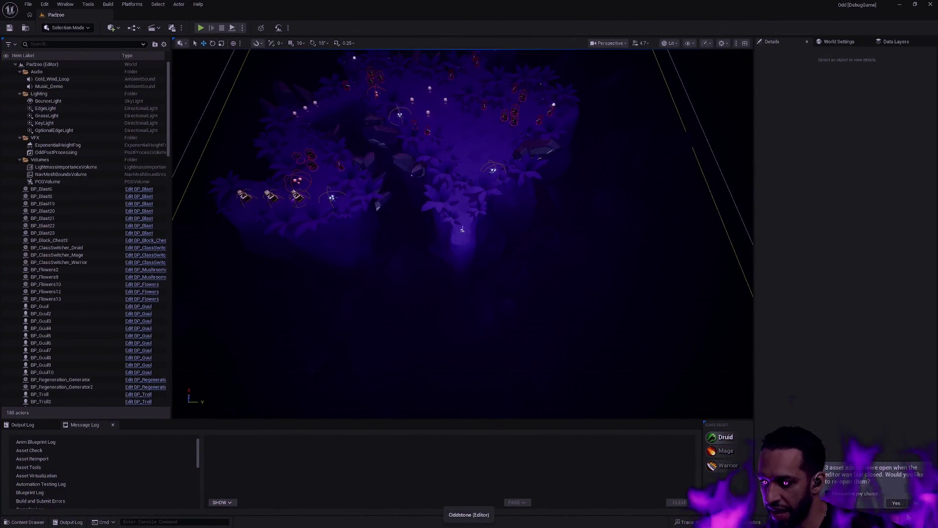
{"action": "key", "text": "alt+Tab"}
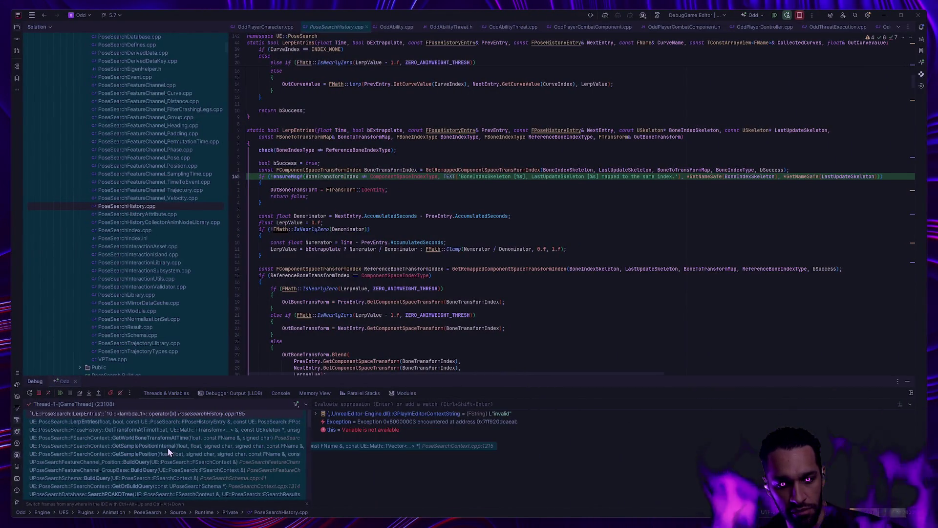
{"action": "scroll", "coordinate": [168, 446], "scroll_direction": "down", "scroll_amount": 10}
{"action": "scroll", "coordinate": [160, 441], "scroll_direction": "down", "scroll_amount": 3}
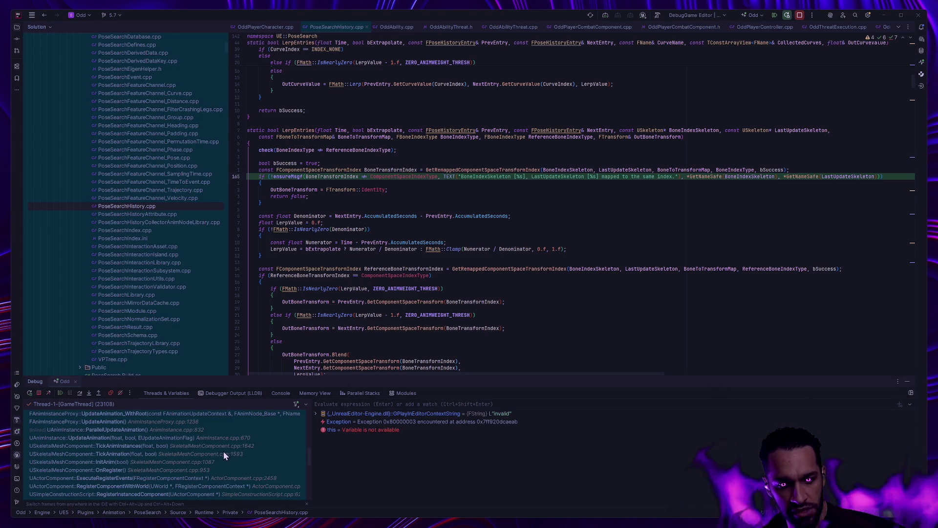
{"action": "scroll", "coordinate": [130, 430], "scroll_direction": "down", "scroll_amount": 2}
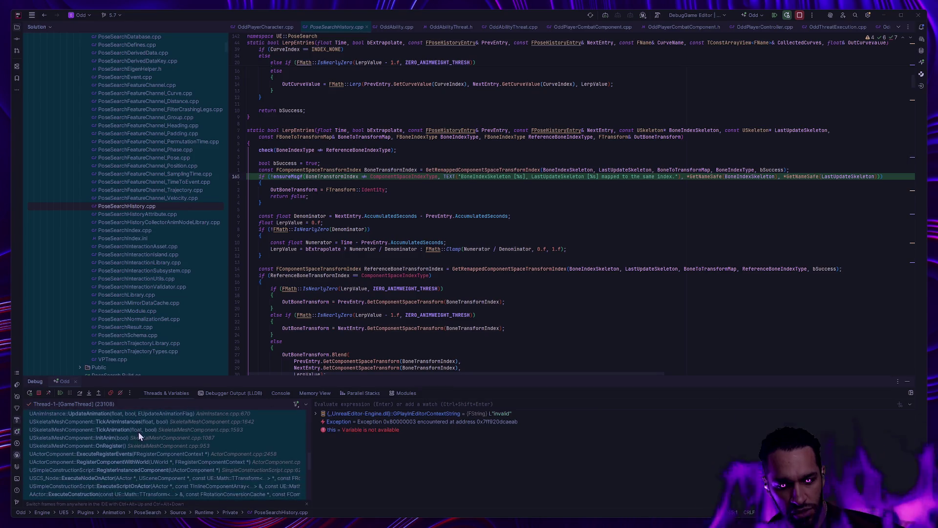
{"action": "scroll", "coordinate": [140, 432], "scroll_direction": "down", "scroll_amount": 2}
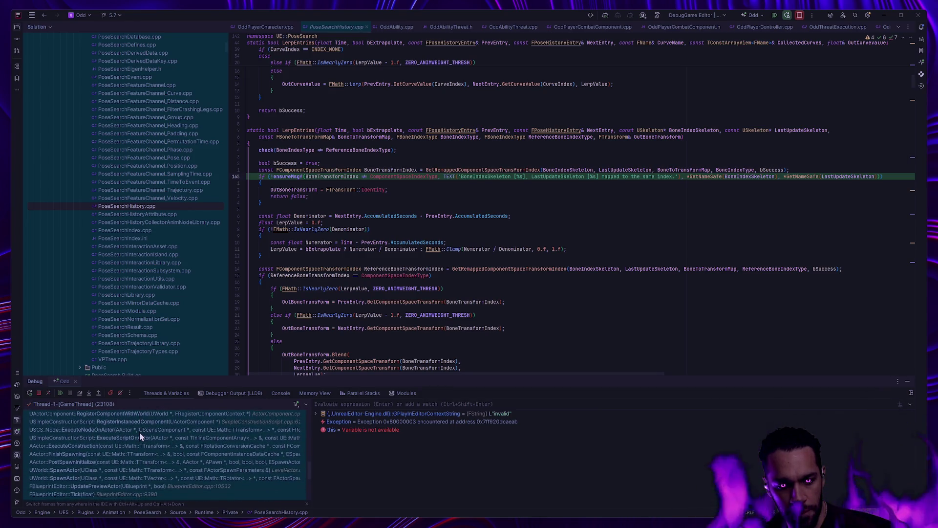
{"action": "scroll", "coordinate": [139, 432], "scroll_direction": "down", "scroll_amount": 2}
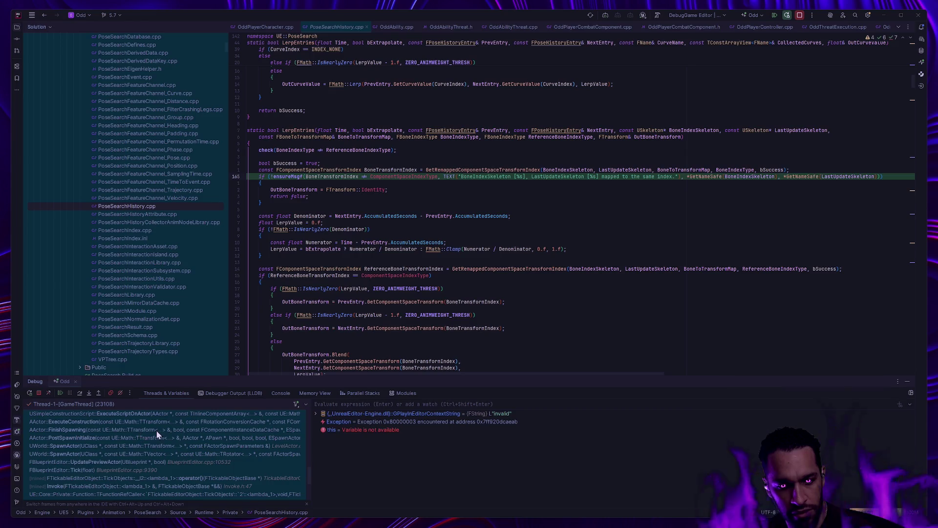
{"action": "left_click", "coordinate": [89, 395]}
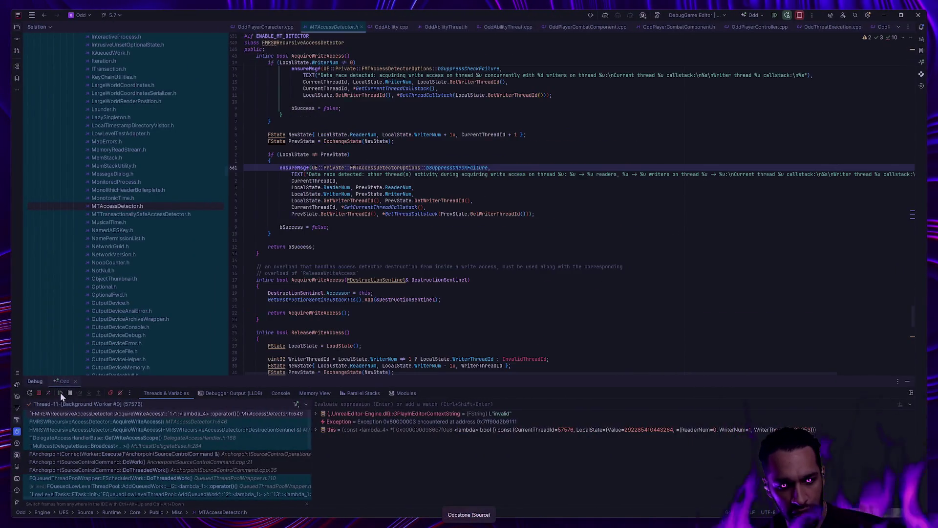
View BP_Warrior's Class Defaults details, then switch back to the Padzoo level tab.
{"action": "left_click", "coordinate": [60, 392]}
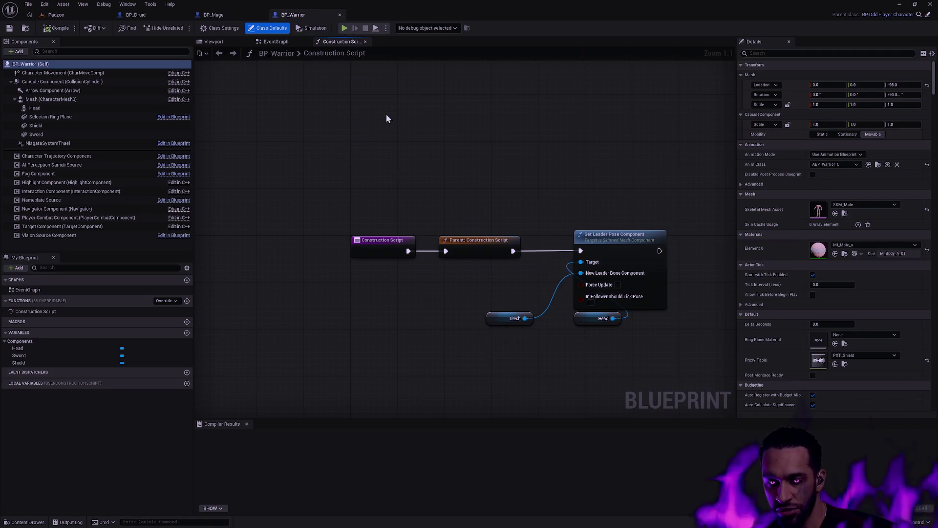
{"action": "left_click", "coordinate": [75, 15]}
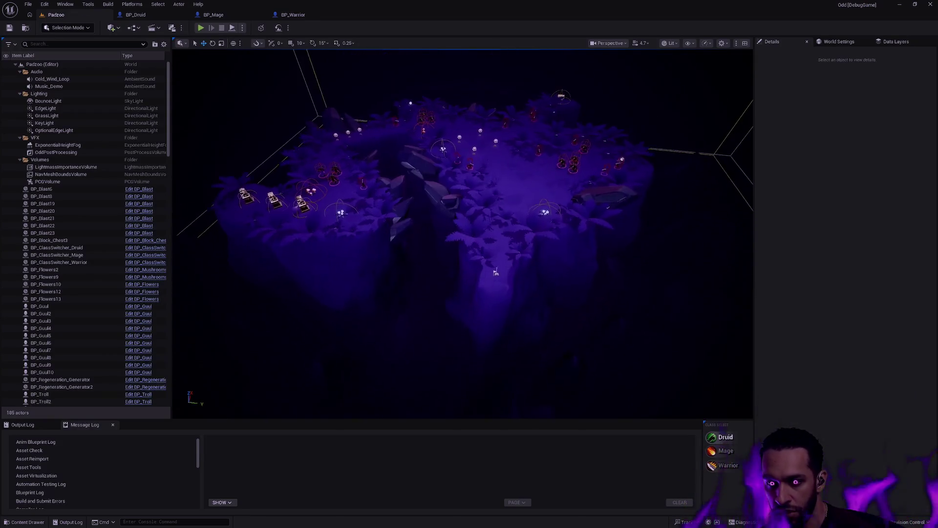
Browse the Content Drawer to the Character > Player > Male folder.
{"action": "left_click_drag", "start_coordinate": [465, 163], "coordinate": [466, 163]}
{"action": "key", "text": "ctrl+space"}
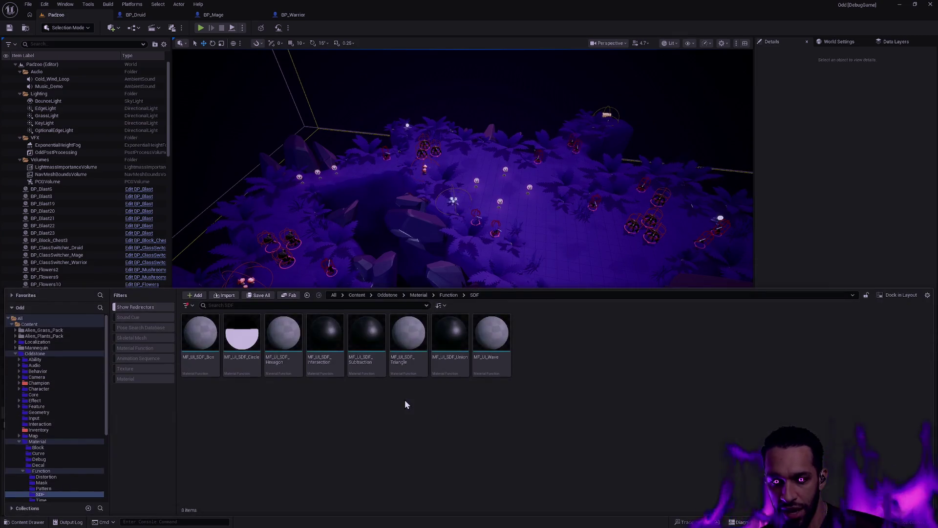
{"action": "left_click", "coordinate": [39, 389]}
{"action": "double_click", "coordinate": [242, 334]}
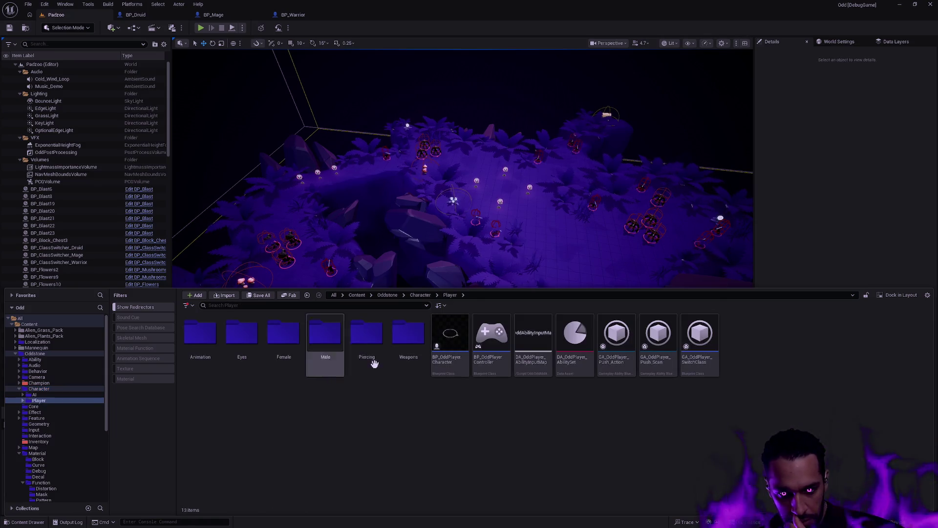
{"action": "left_click", "coordinate": [325, 338]}
{"action": "left_click", "coordinate": [461, 359]}
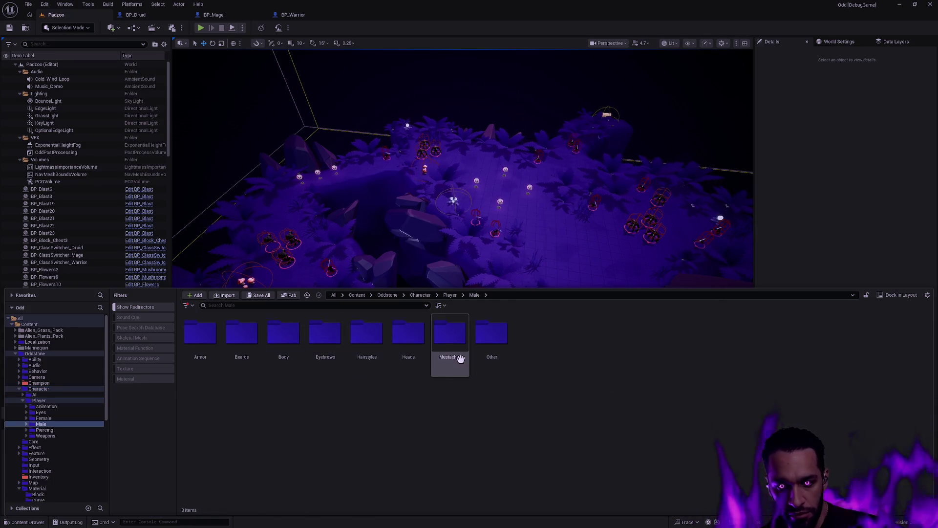
Open the SK_Male and SK_Female skeletons through Ctrl+P Open Asset.
{"action": "key", "text": "ctrl+p"}
{"action": "type", "text": "SK_Male"}
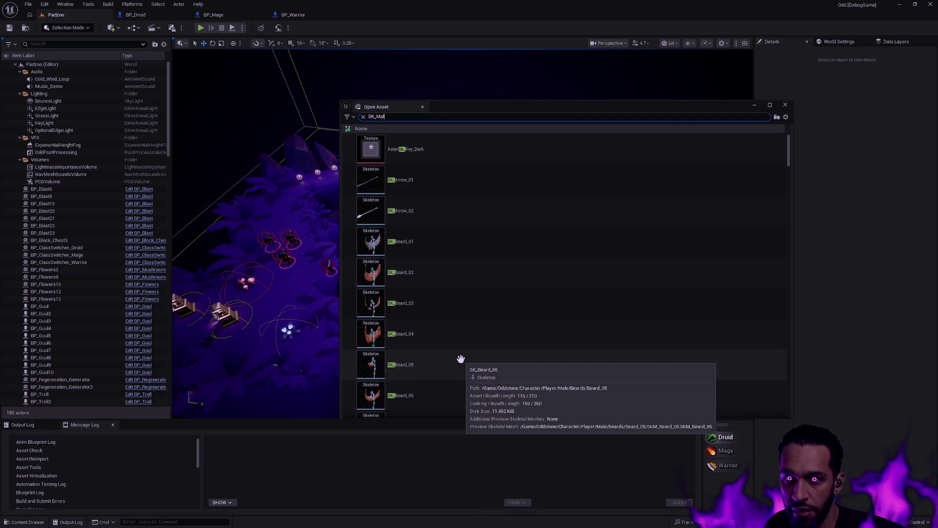
{"action": "left_click", "coordinate": [406, 153]}
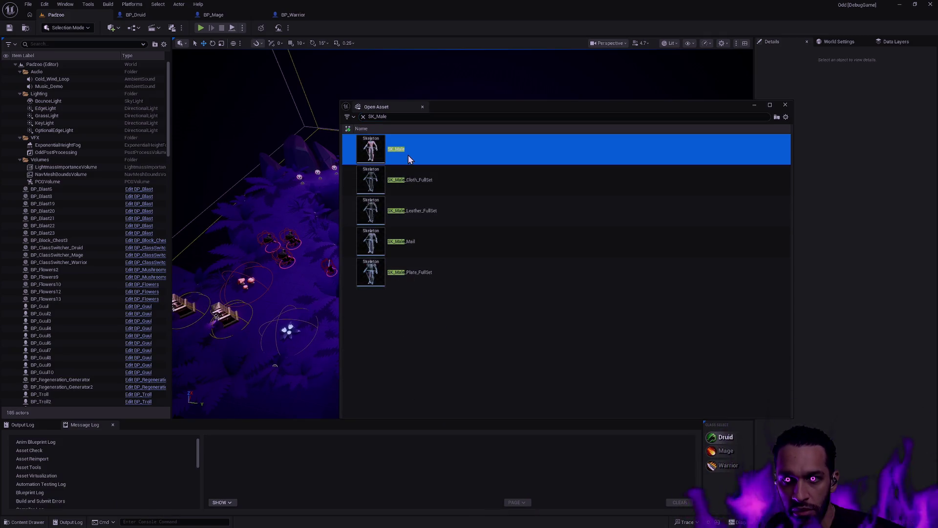
{"action": "double_click", "coordinate": [408, 154]}
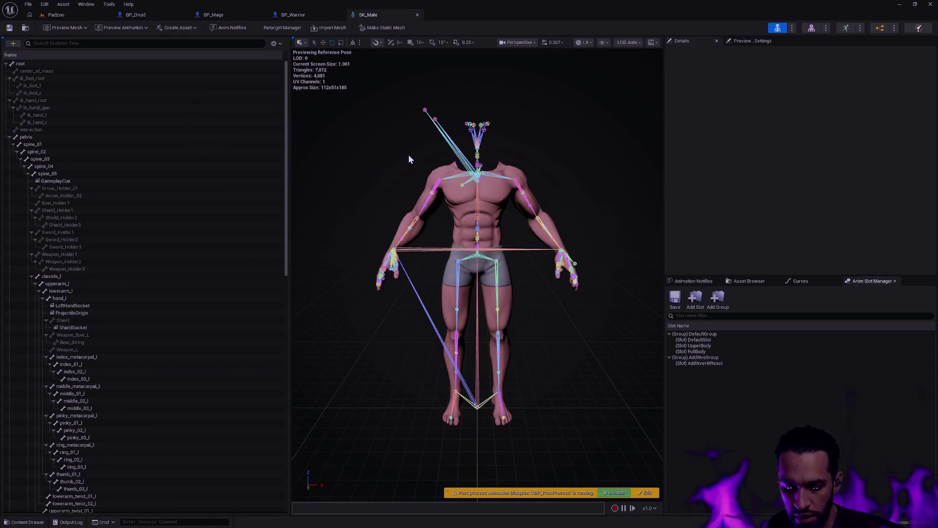
{"action": "key", "text": "ctrl+p"}
{"action": "type", "text": "SK_Female"}
{"action": "left_click", "coordinate": [410, 149]}
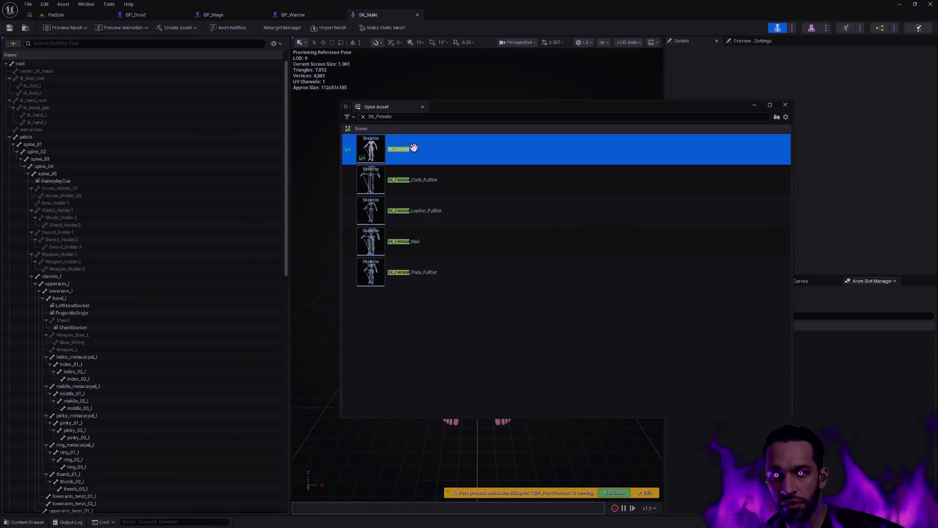
{"action": "double_click", "coordinate": [446, 155]}
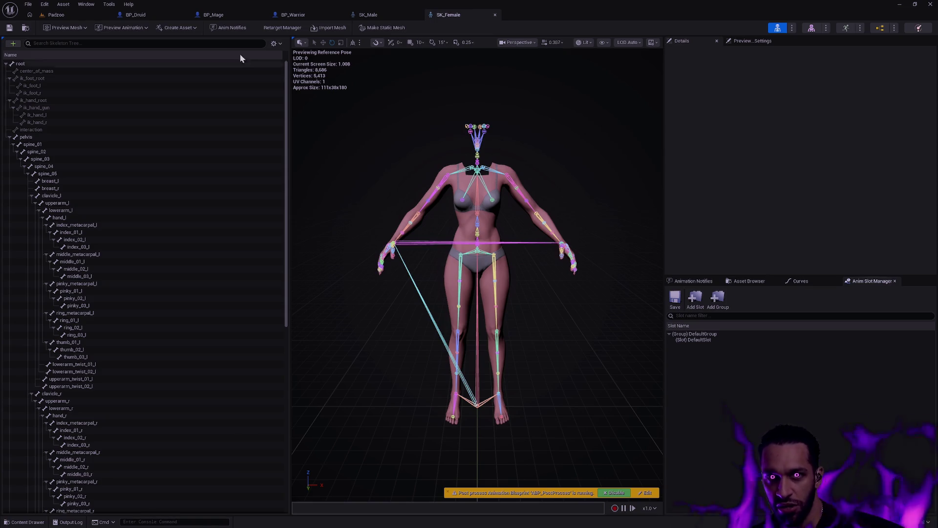
{"action": "left_click", "coordinate": [150, 15]}
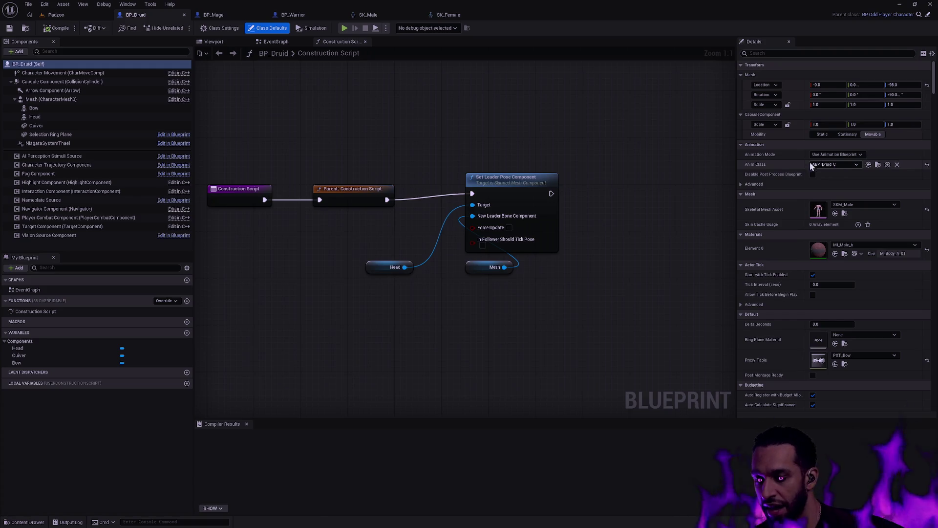
Undock SK_Male and SK_Female into separate windows snapped to the left and right halves.
{"action": "left_click", "coordinate": [389, 15]}
{"action": "left_click", "coordinate": [455, 16]}
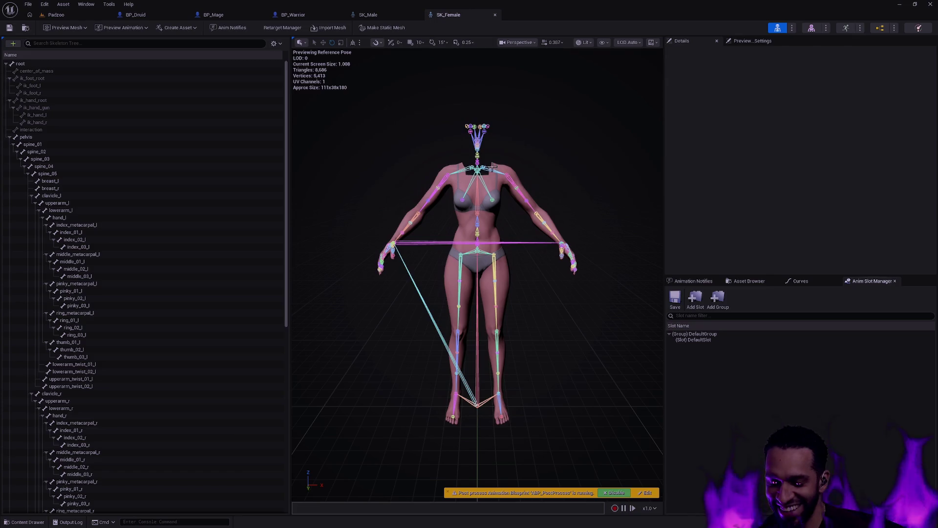
{"action": "left_click_drag", "start_coordinate": [376, 23], "coordinate": [241, 122]}
{"action": "mouse_move", "coordinate": [388, 15]}
{"action": "left_mouse_down"}
{"action": "mouse_move", "coordinate": [646, 163]}
{"action": "mouse_move", "coordinate": [733, 126]}
{"action": "left_mouse_up"}
{"action": "left_click_drag", "start_coordinate": [397, 125], "coordinate": [2, 162]}
{"action": "left_click", "coordinate": [812, 169]}
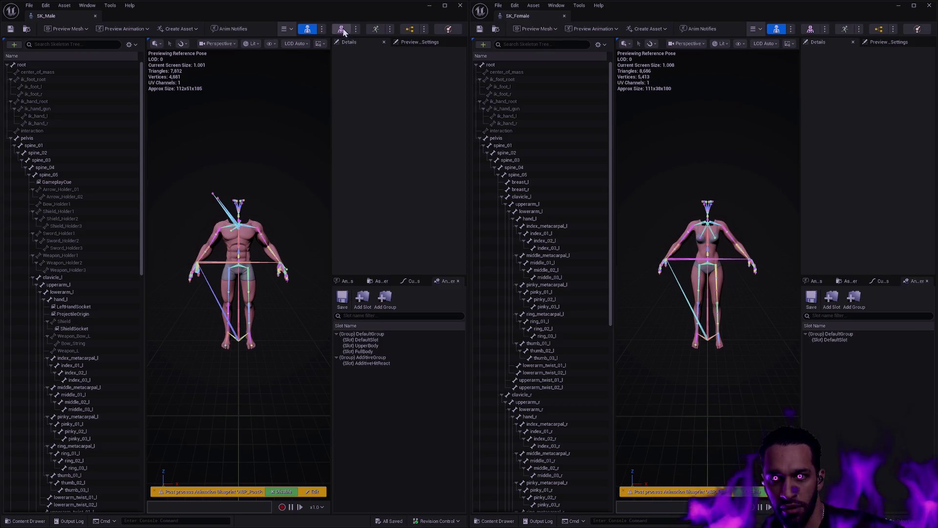
Close the SK_Male skeleton window and switch SKM_Male to skeleton editing tools.
{"action": "left_click_drag", "start_coordinate": [392, 7], "coordinate": [362, 86]}
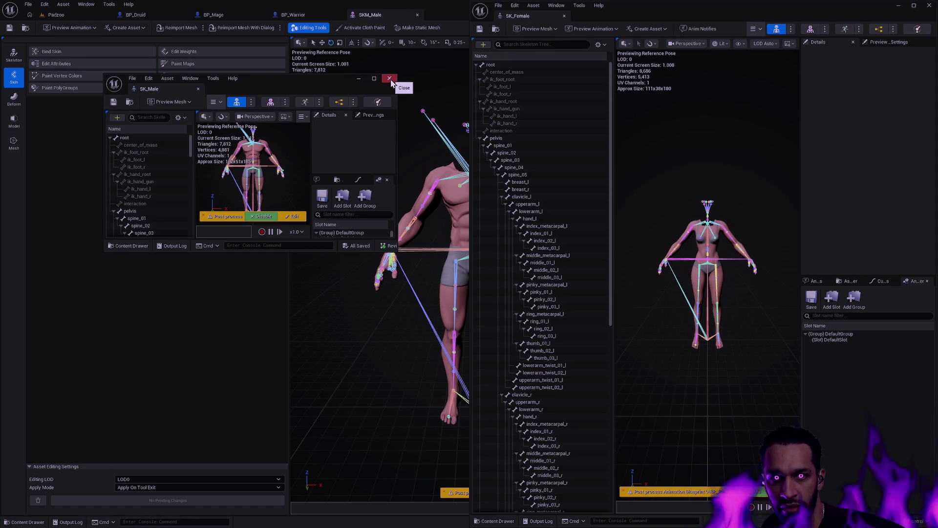
{"action": "left_click", "coordinate": [389, 79]}
{"action": "left_click", "coordinate": [14, 54]}
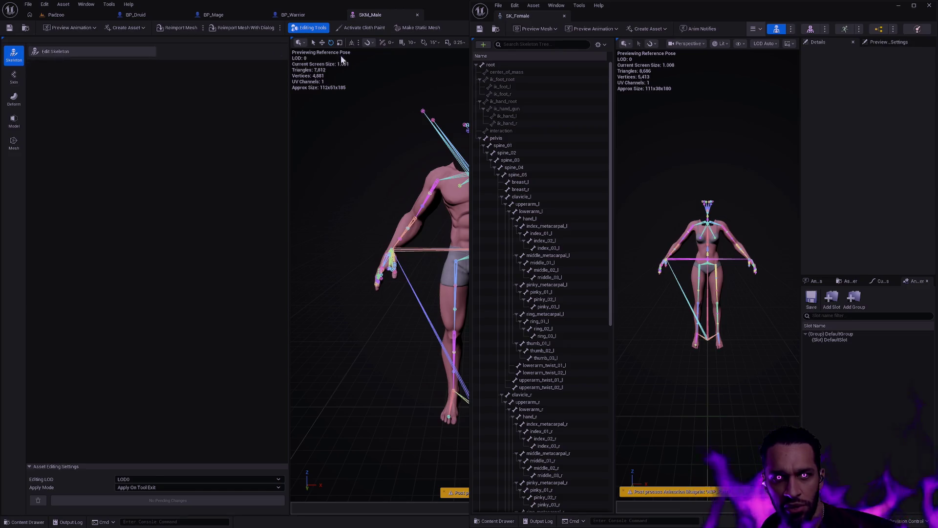
Close the floating SK_Female window without skeleton edits and snap SKM_Male to the left half.
{"action": "left_click", "coordinate": [82, 55]}
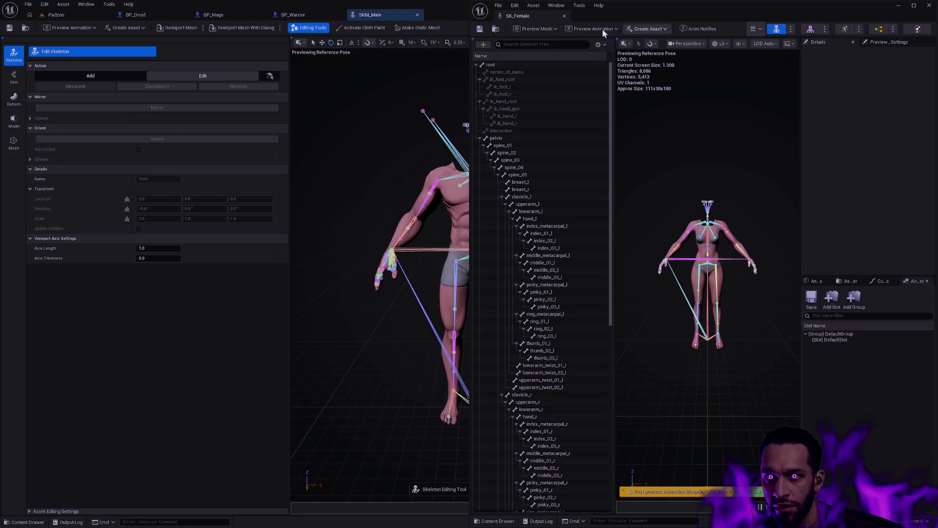
{"action": "mouse_move", "coordinate": [769, 20]}
{"action": "left_mouse_down"}
{"action": "mouse_move", "coordinate": [584, 73]}
{"action": "mouse_move", "coordinate": [537, 96]}
{"action": "left_mouse_up"}
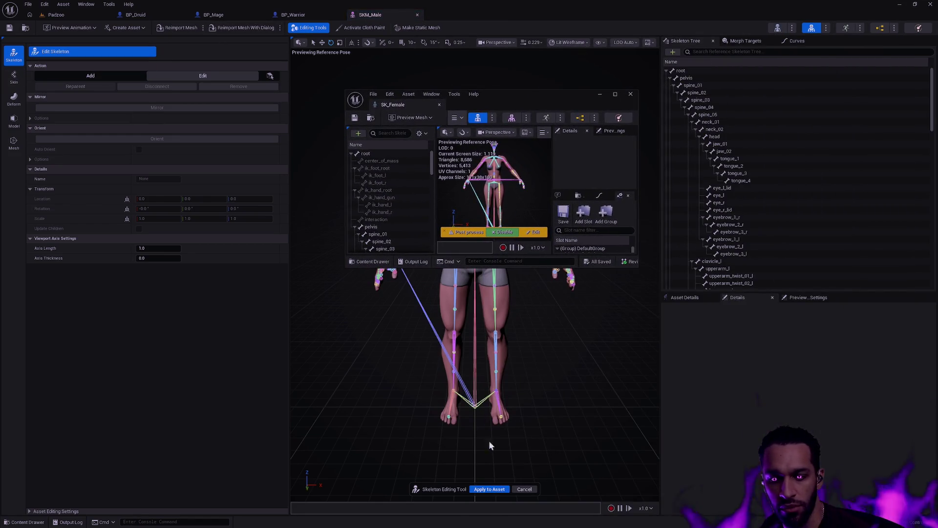
{"action": "left_click", "coordinate": [524, 492]}
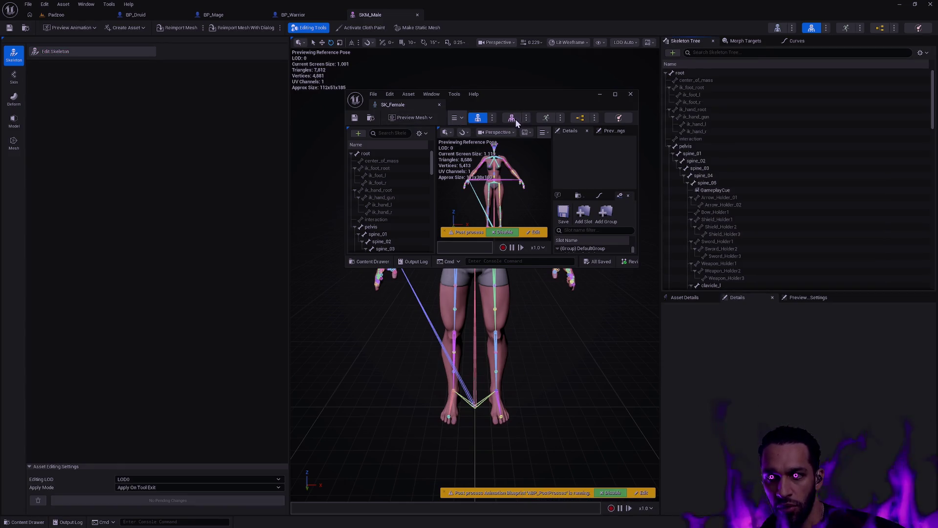
{"action": "left_click", "coordinate": [631, 94]}
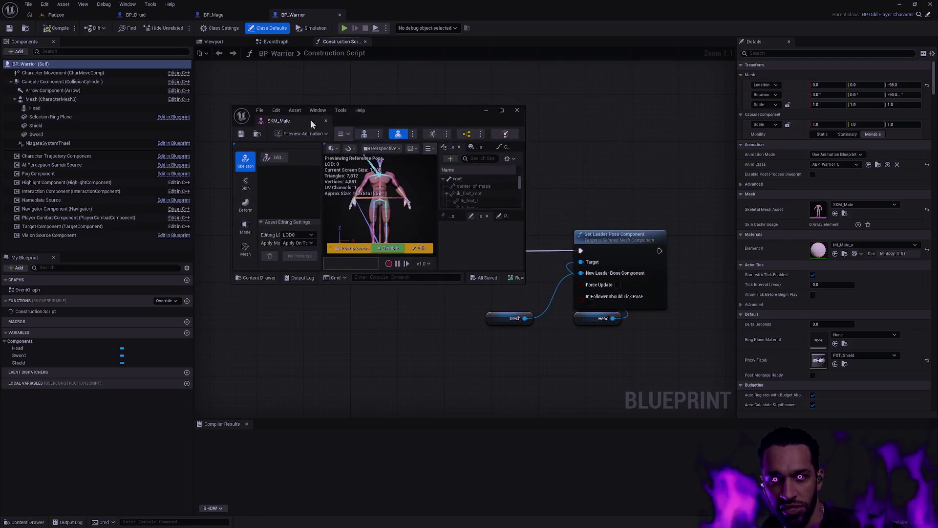
{"action": "left_click_drag", "start_coordinate": [310, 119], "coordinate": [3, 220]}
Open SKM_Female from Player > Female > Body in its own window on the right half.
{"action": "key", "text": "ctrl+space"}
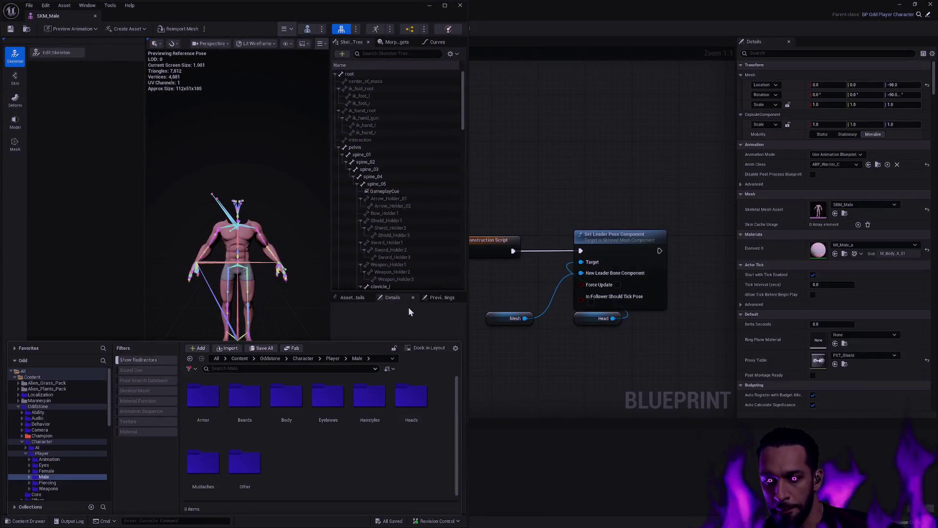
{"action": "left_click", "coordinate": [323, 415]}
{"action": "double_click", "coordinate": [287, 404]}
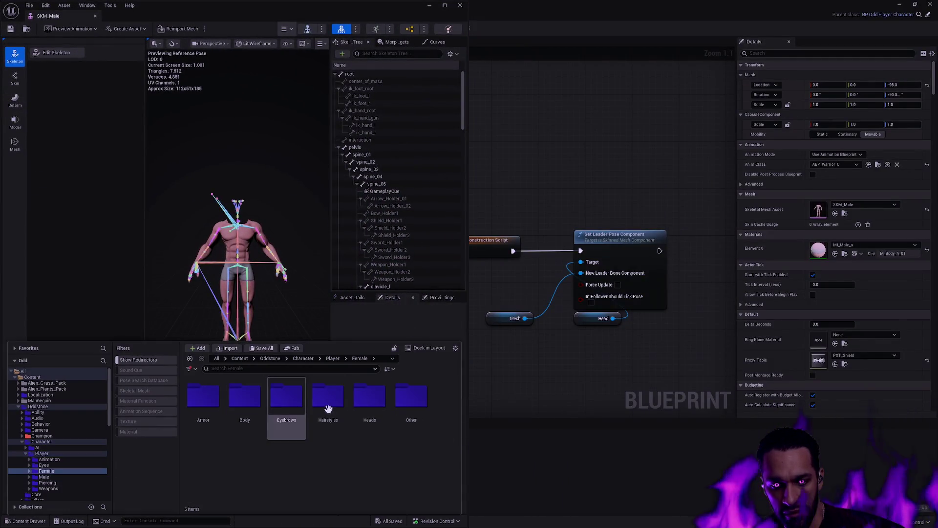
{"action": "double_click", "coordinate": [243, 397]}
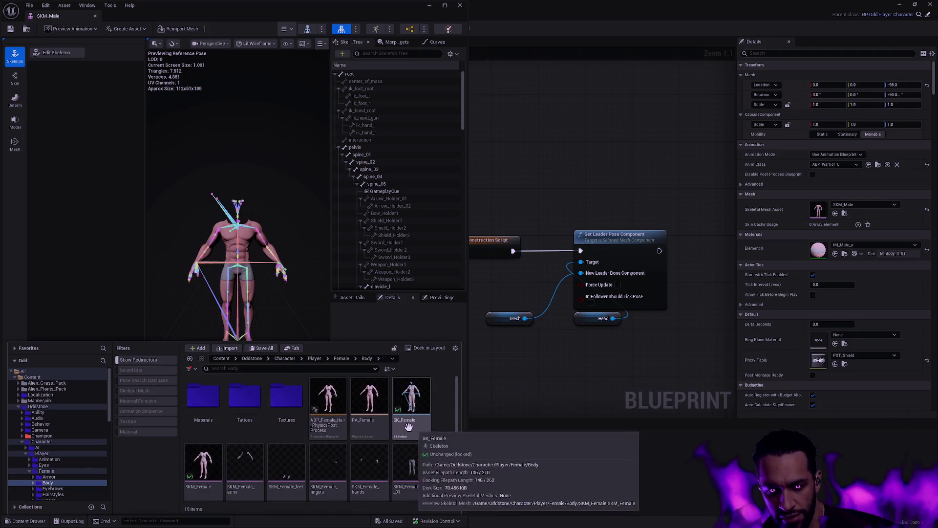
{"action": "double_click", "coordinate": [203, 464]}
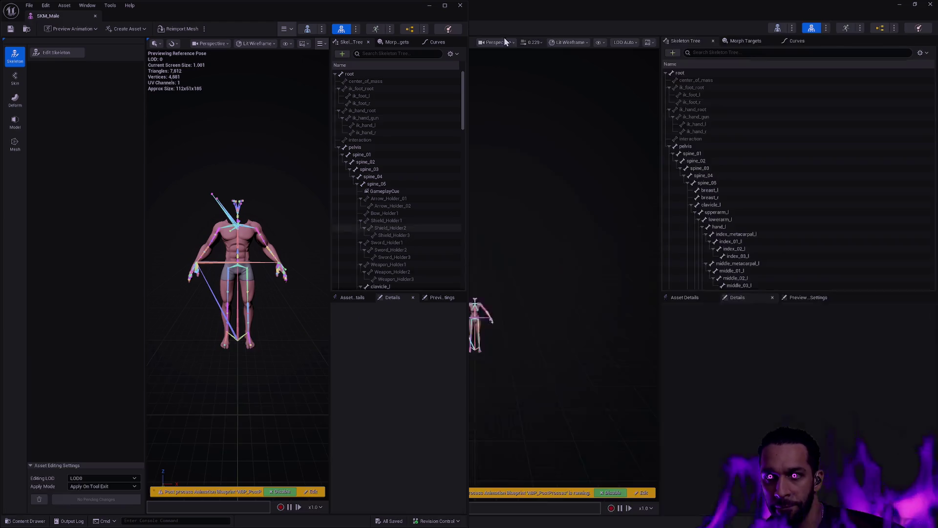
{"action": "double_click", "coordinate": [399, 13]}
{"action": "left_click_drag", "start_coordinate": [387, 15], "coordinate": [579, 78]}
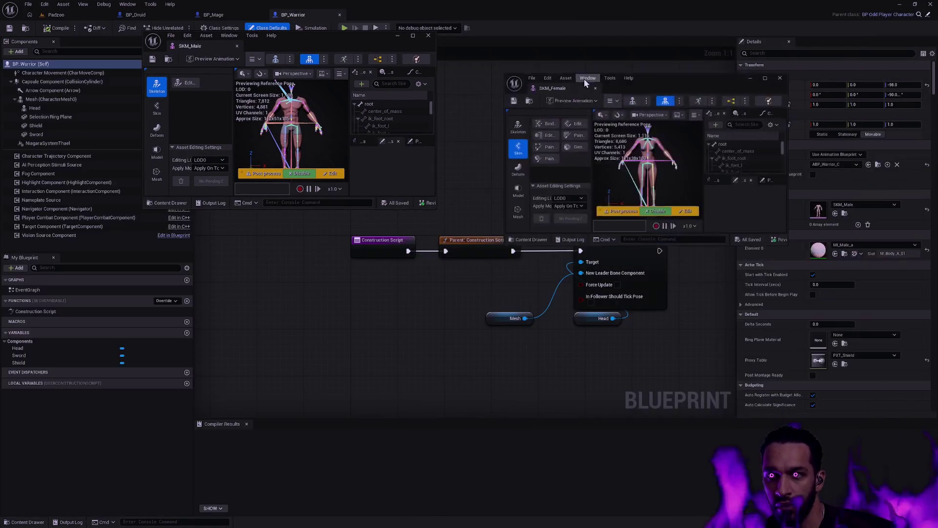
{"action": "key", "text": "super+Right"}
{"action": "left_click", "coordinate": [429, 204]}
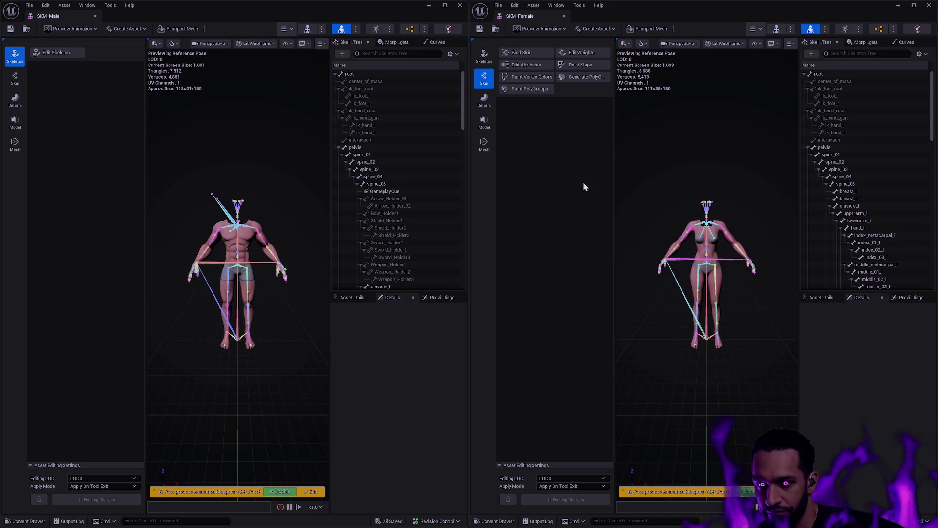
Switch the SKM_Female editor to skeleton editing to show its full bone hierarchy.
{"action": "left_click", "coordinate": [484, 55]}
Collapse the neck and clavicle branches and add a new bone under spine_05.
{"action": "left_click", "coordinate": [541, 54]}
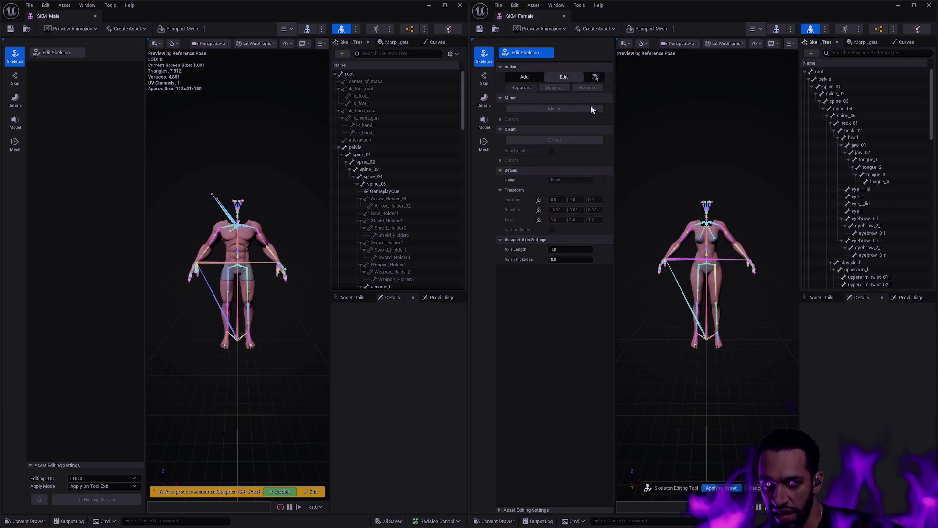
{"action": "scroll", "coordinate": [899, 173], "scroll_direction": "down", "scroll_amount": 2}
{"action": "scroll", "coordinate": [899, 171], "scroll_direction": "down", "scroll_amount": 3}
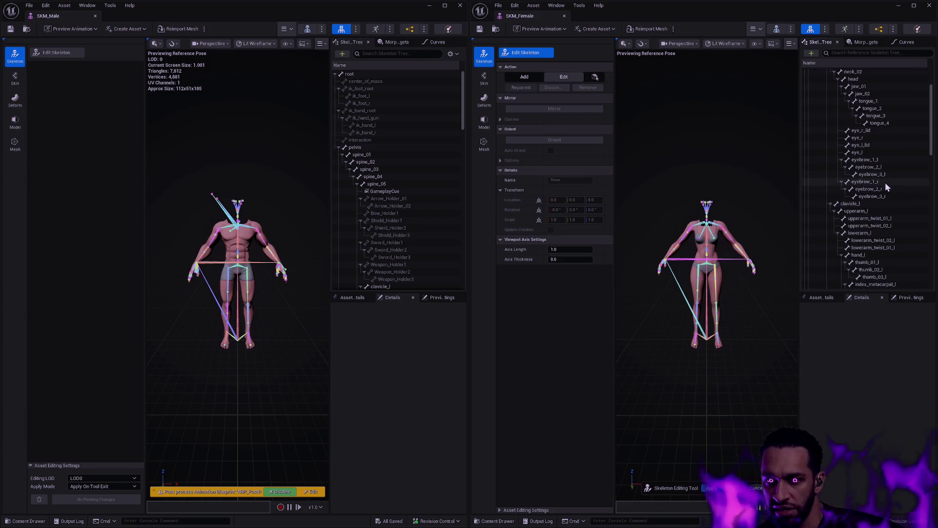
{"action": "scroll", "coordinate": [442, 204], "scroll_direction": "down", "scroll_amount": 2}
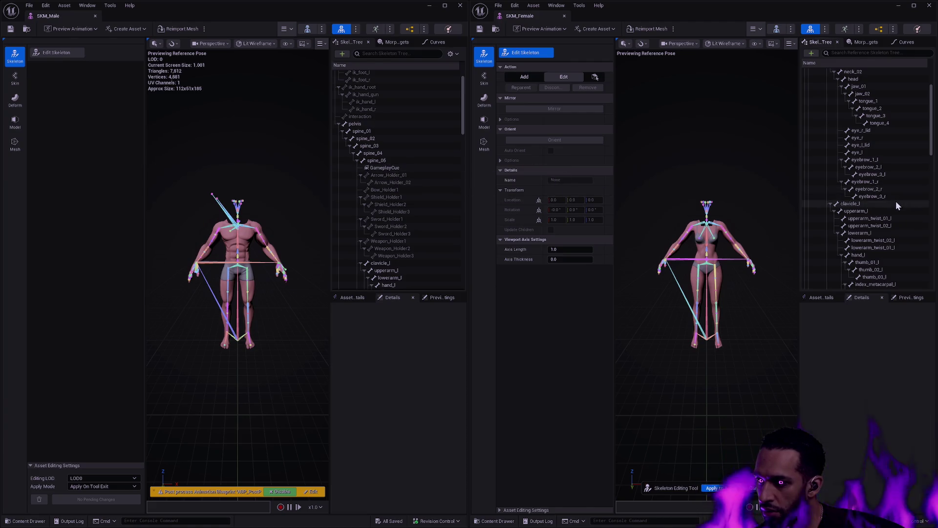
{"action": "scroll", "coordinate": [896, 201], "scroll_direction": "up", "scroll_amount": 5}
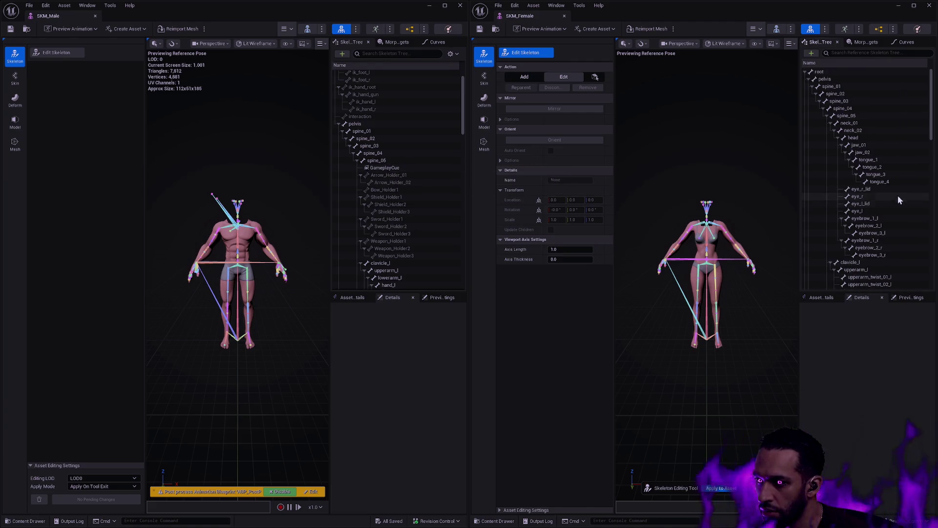
{"action": "left_click", "coordinate": [831, 124]}
{"action": "left_click", "coordinate": [831, 130]}
{"action": "left_click", "coordinate": [831, 138]}
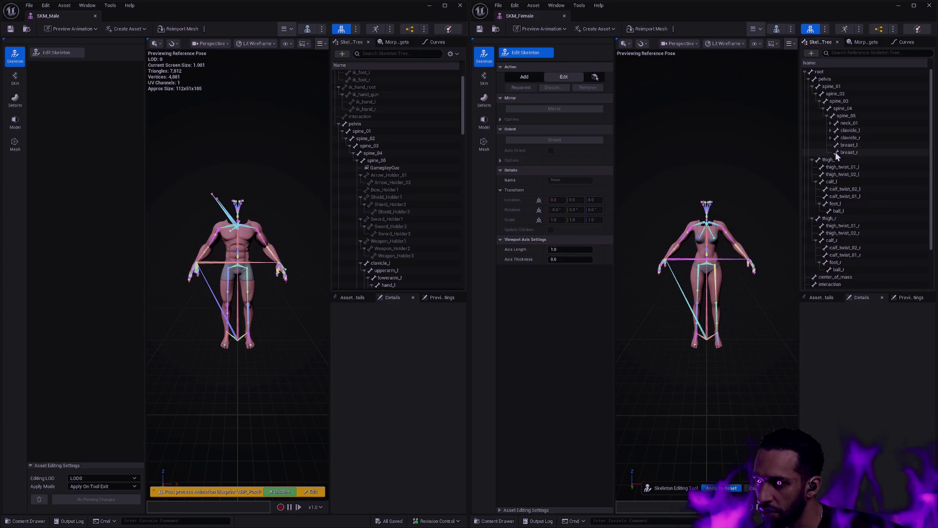
{"action": "right_click", "coordinate": [852, 116]}
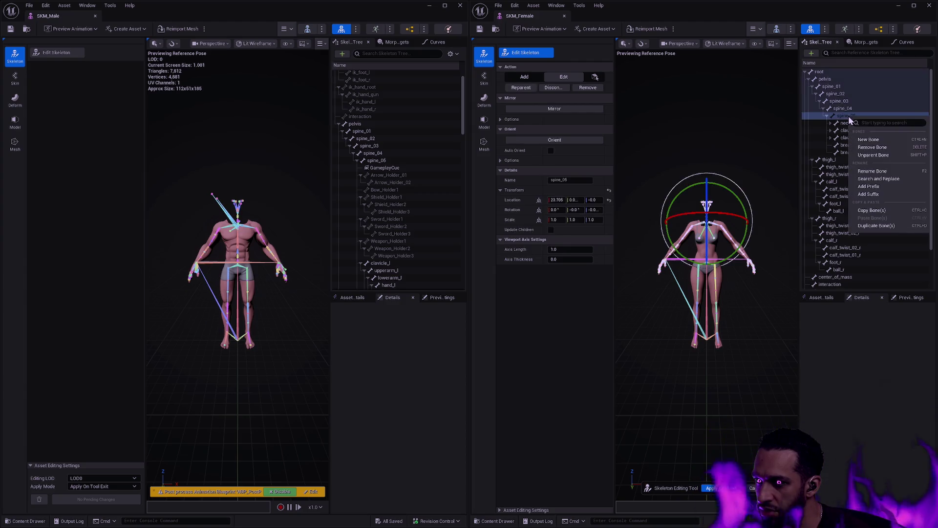
{"action": "left_click", "coordinate": [865, 140]}
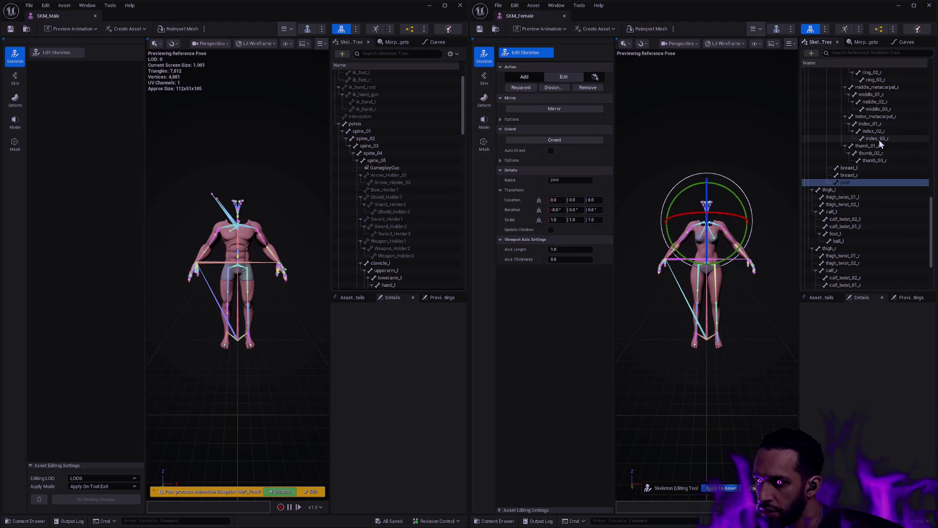
Apply the newly added joint bones to the female skeleton asset.
{"action": "double_click", "coordinate": [865, 183]}
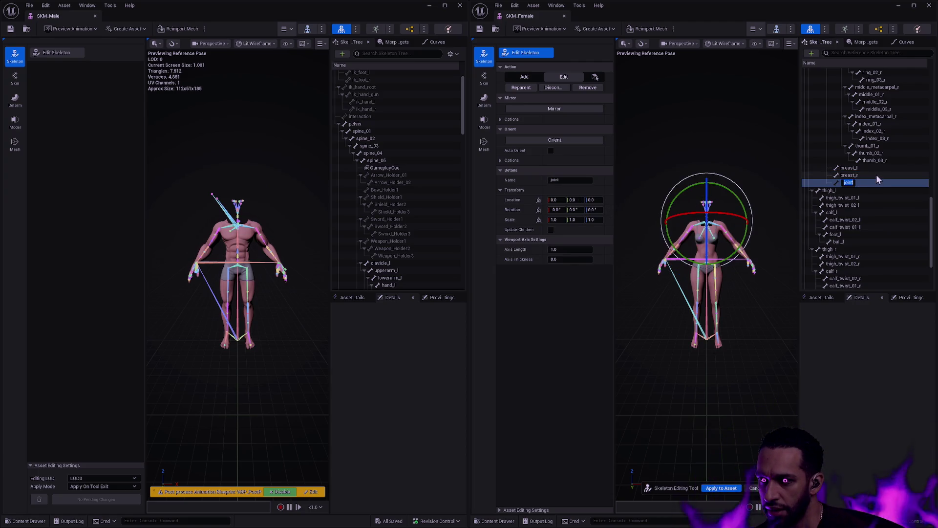
{"action": "left_click", "coordinate": [876, 176]}
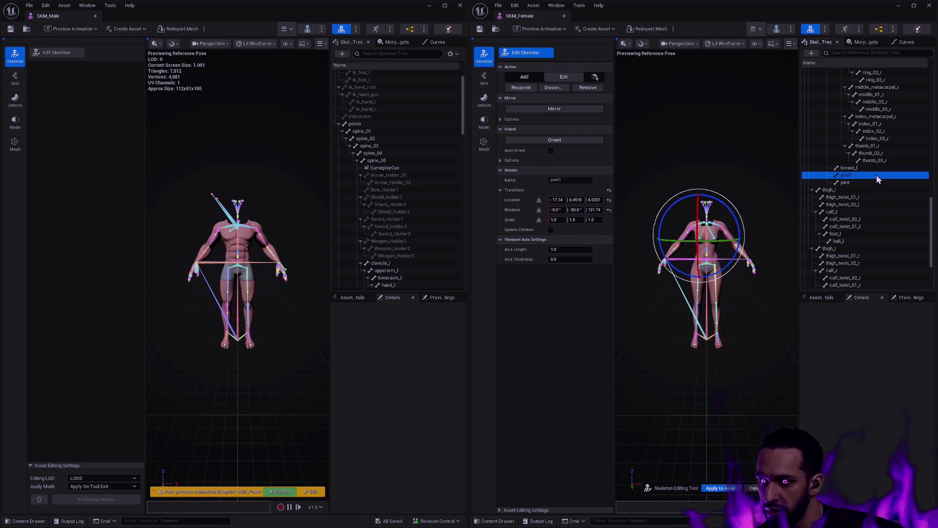
{"action": "left_click", "coordinate": [869, 182]}
{"action": "left_click", "coordinate": [850, 175]}
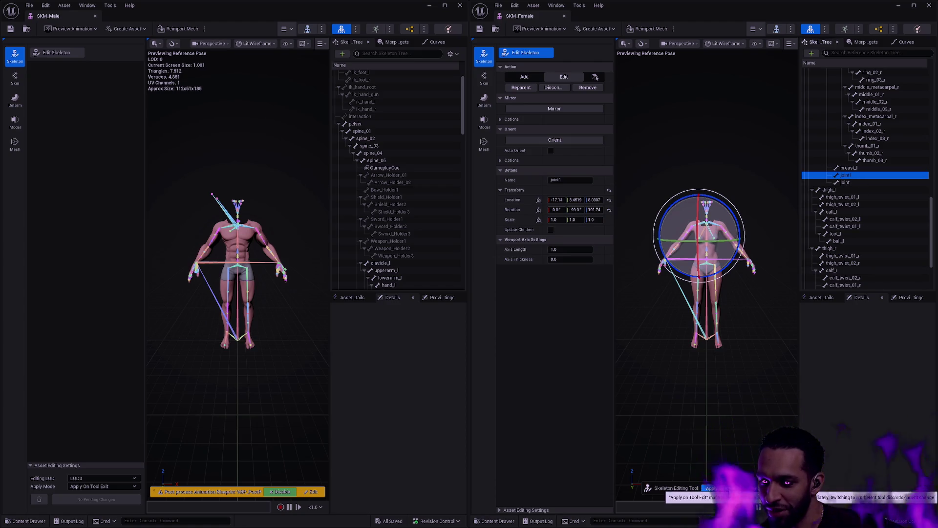
{"action": "left_click", "coordinate": [730, 490]}
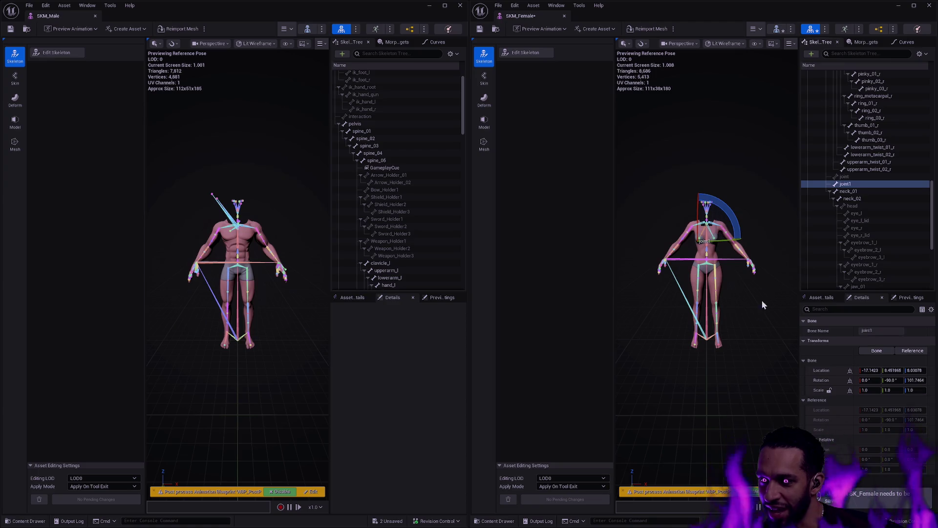
{"action": "left_click", "coordinate": [870, 162]}
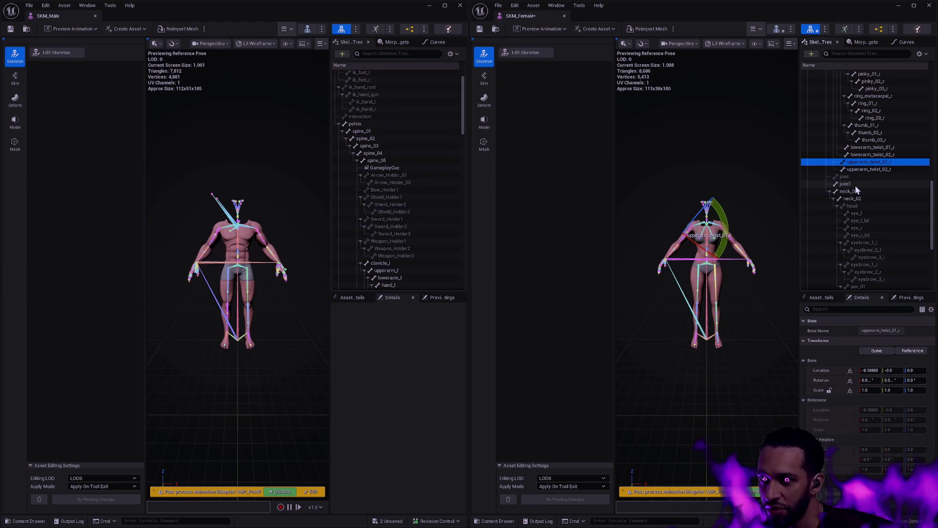
Remove the extra joint1 bone, apply the change, and select the remaining joint bone.
{"action": "left_click", "coordinate": [533, 52]}
{"action": "scroll", "coordinate": [879, 193], "scroll_direction": "down", "scroll_amount": 5}
{"action": "left_click", "coordinate": [864, 244]}
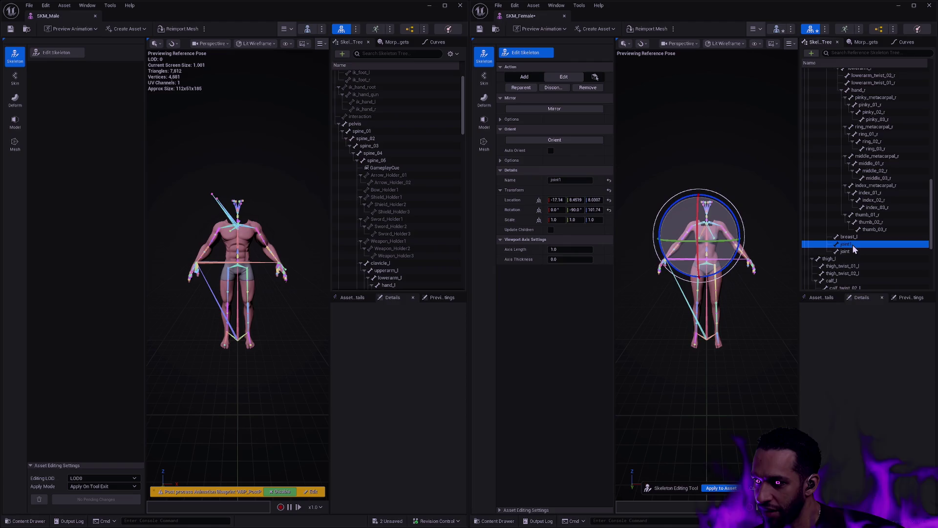
{"action": "right_click", "coordinate": [852, 245]}
{"action": "left_click", "coordinate": [884, 275]}
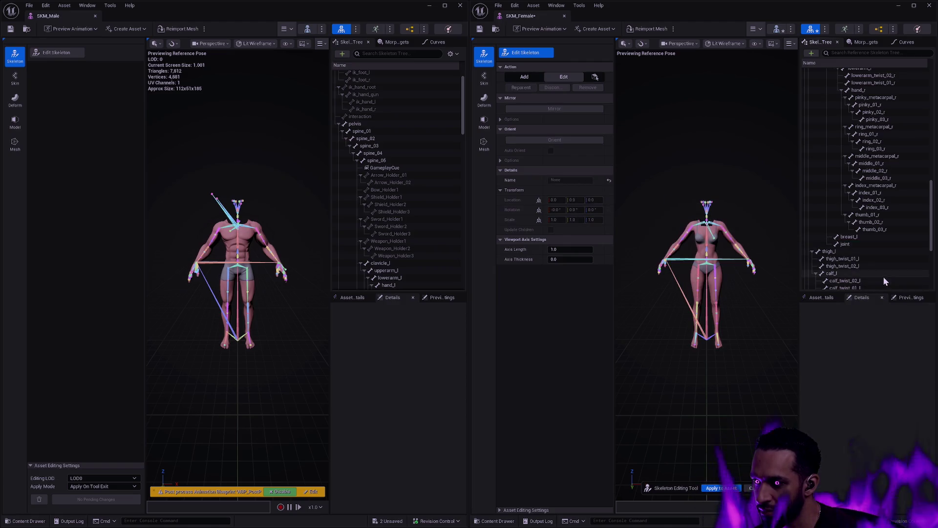
{"action": "left_click", "coordinate": [712, 487]}
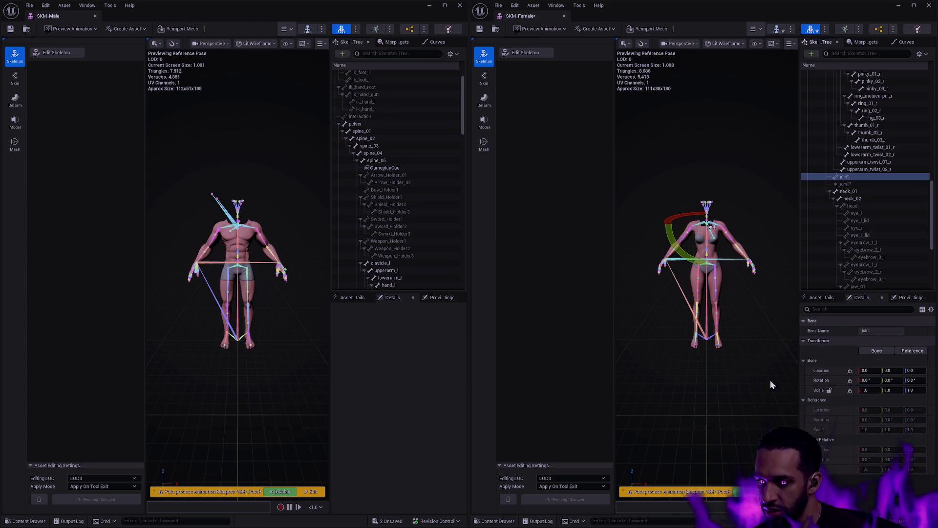
{"action": "left_click", "coordinate": [521, 50]}
{"action": "left_click", "coordinate": [848, 184]}
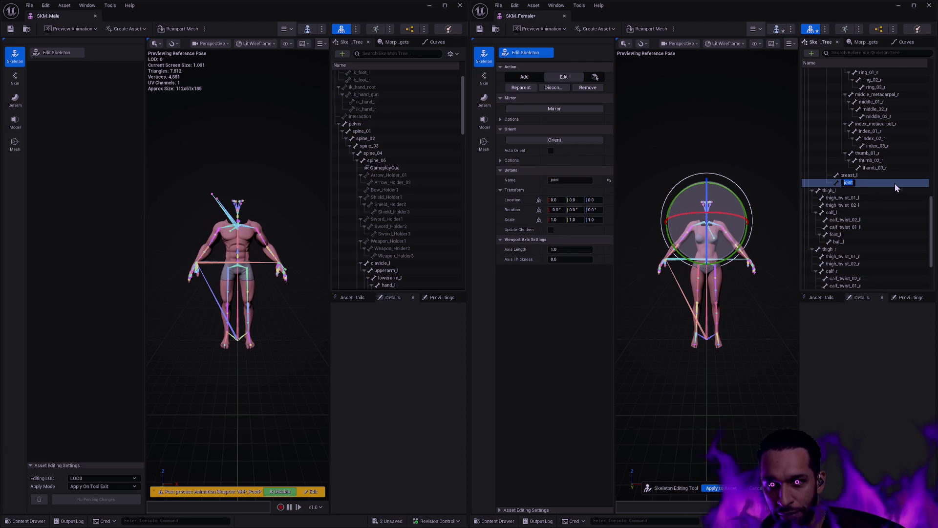
Rename joint to Arrow_Holder_01 and add its child bone named Arrow_Holder_02.
{"action": "type", "text": "Arro"}
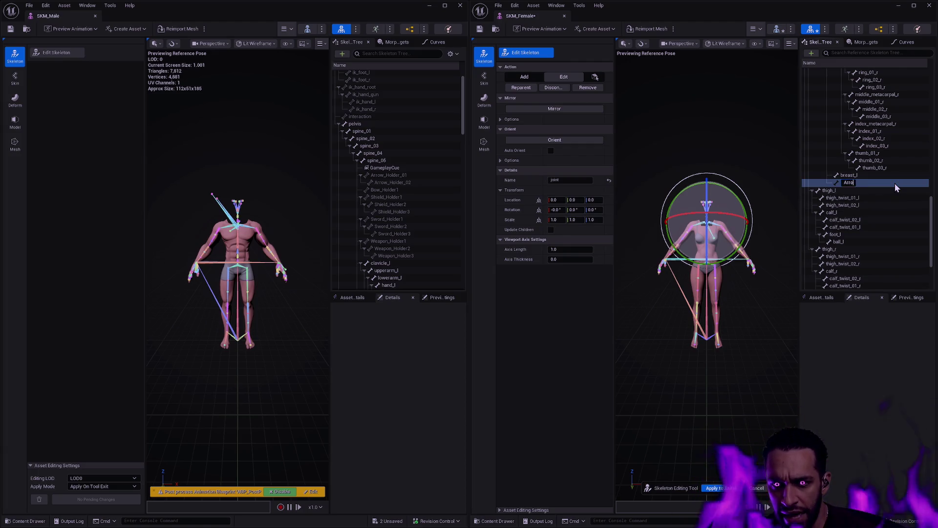
{"action": "type", "text": "w_holder_01"}
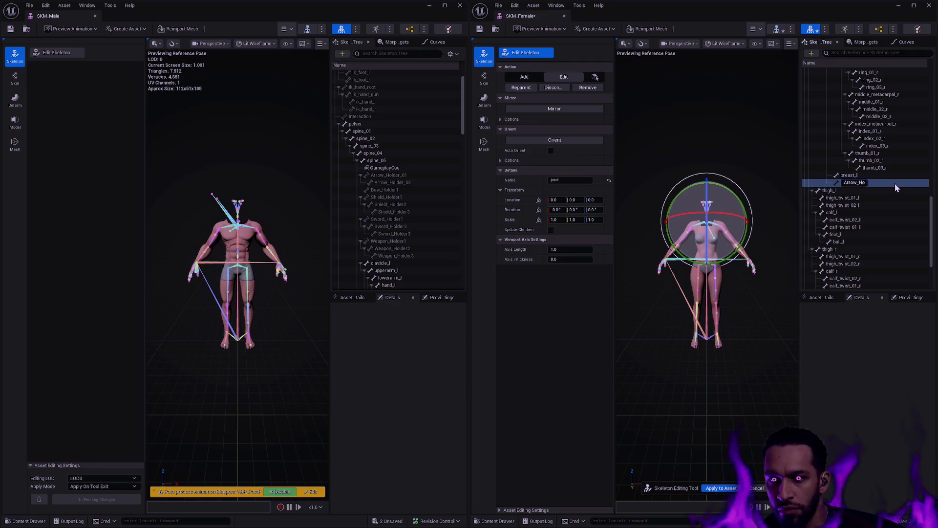
{"action": "key", "text": "Return"}
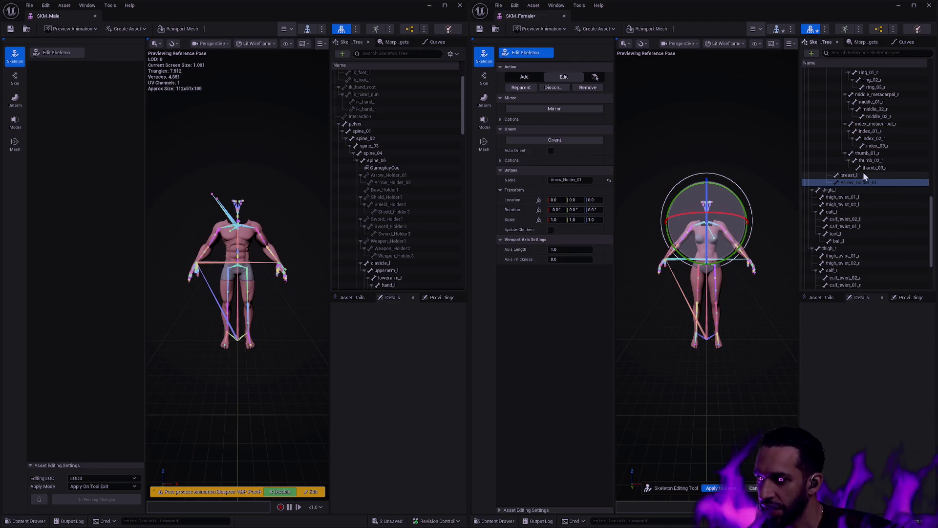
{"action": "right_click", "coordinate": [861, 185]}
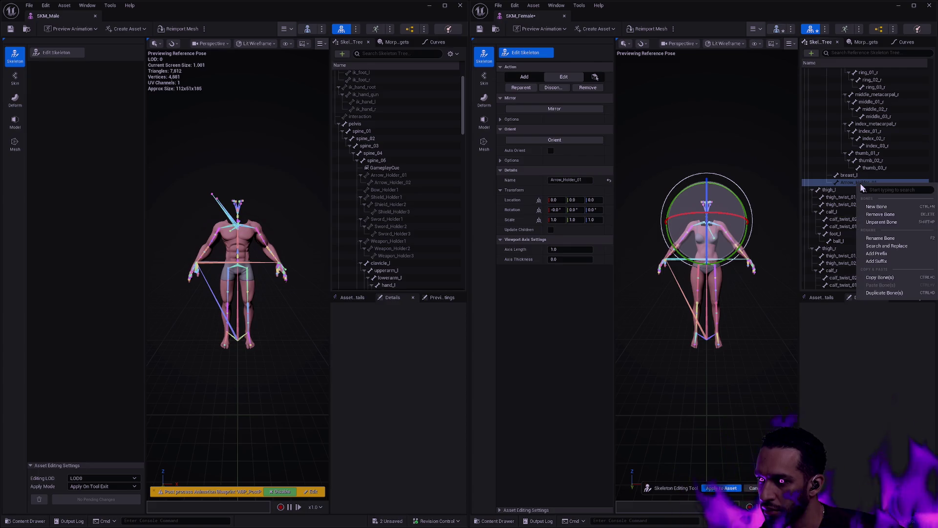
{"action": "left_click", "coordinate": [879, 209]}
{"action": "type", "text": "Arrow_Hold"}
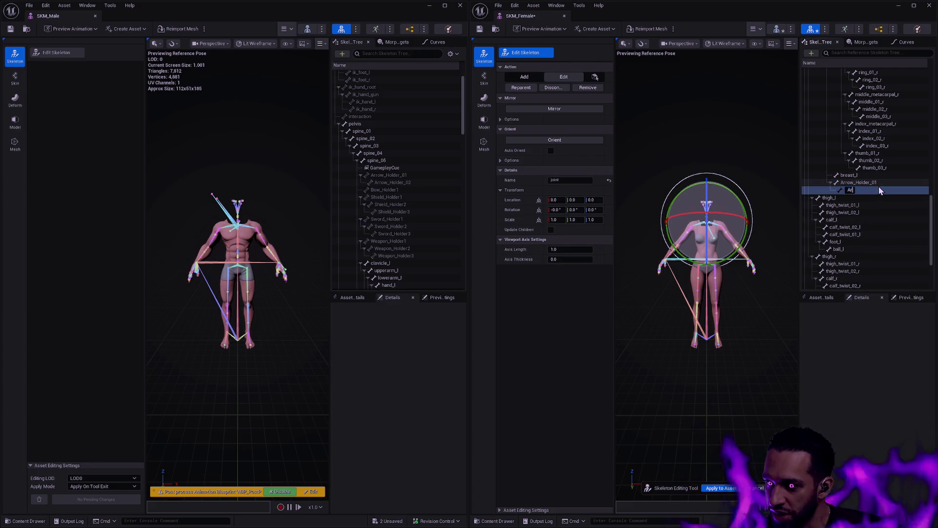
{"action": "type", "text": "er_02"}
{"action": "key", "text": "Return"}
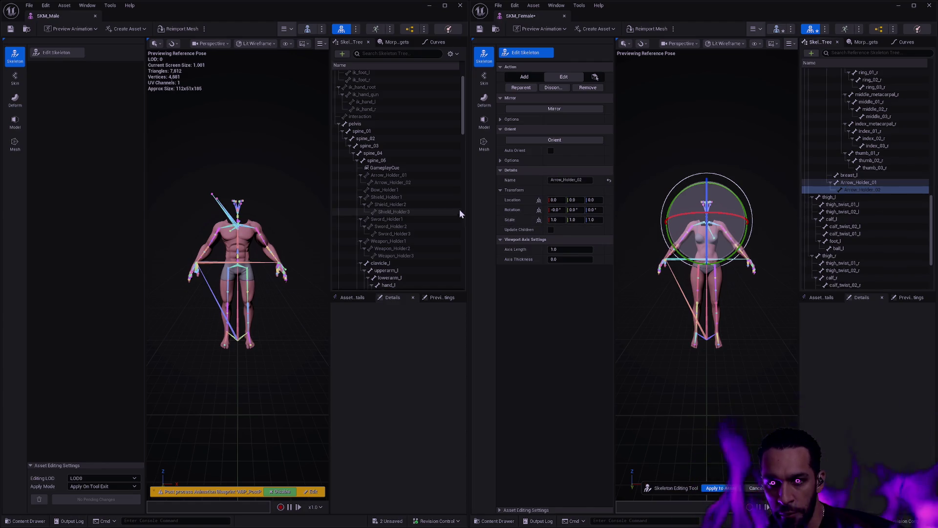
Copy the male Arrow_Holder_01 location and rotation onto the female Arrow_Holder_01.
{"action": "left_click", "coordinate": [397, 176]}
{"action": "left_click", "coordinate": [863, 183]}
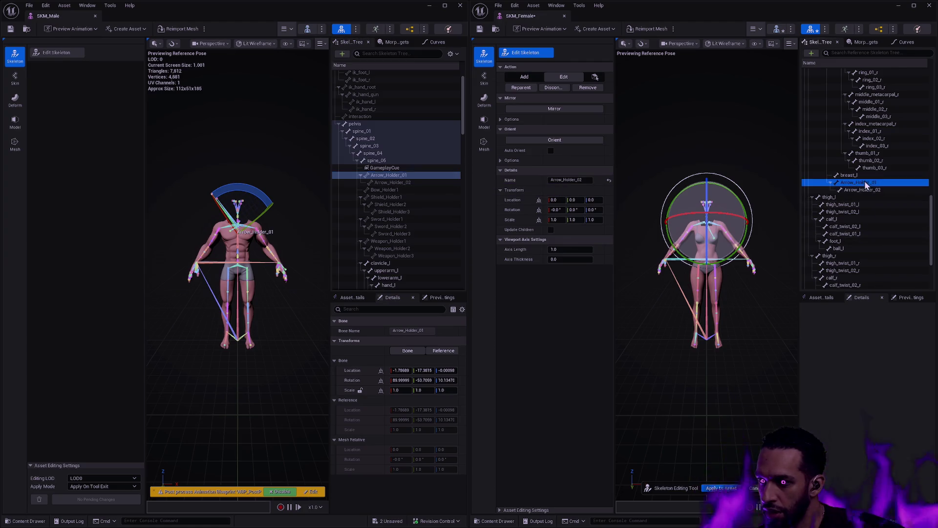
{"action": "right_click", "coordinate": [352, 371], "text": "shift"}
{"action": "left_click", "coordinate": [516, 201], "text": "shift"}
{"action": "left_click", "coordinate": [391, 182]}
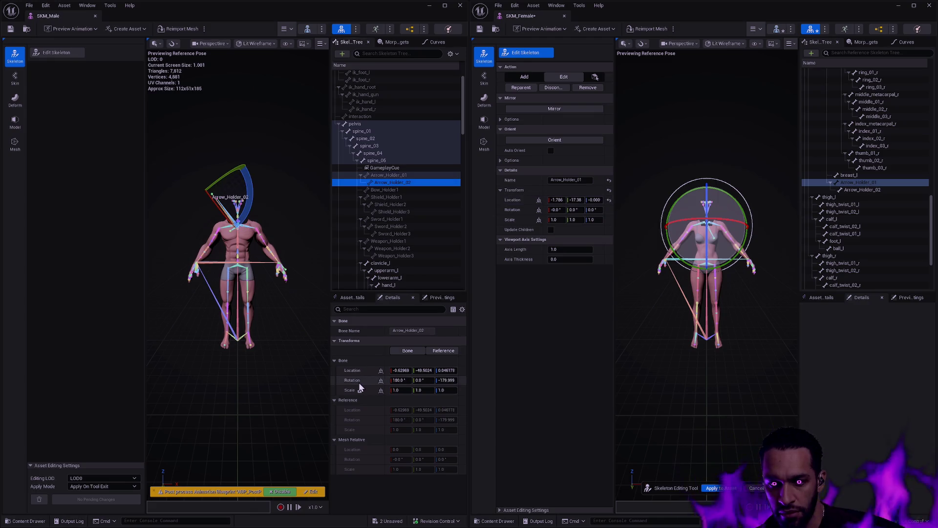
{"action": "left_click", "coordinate": [421, 175]}
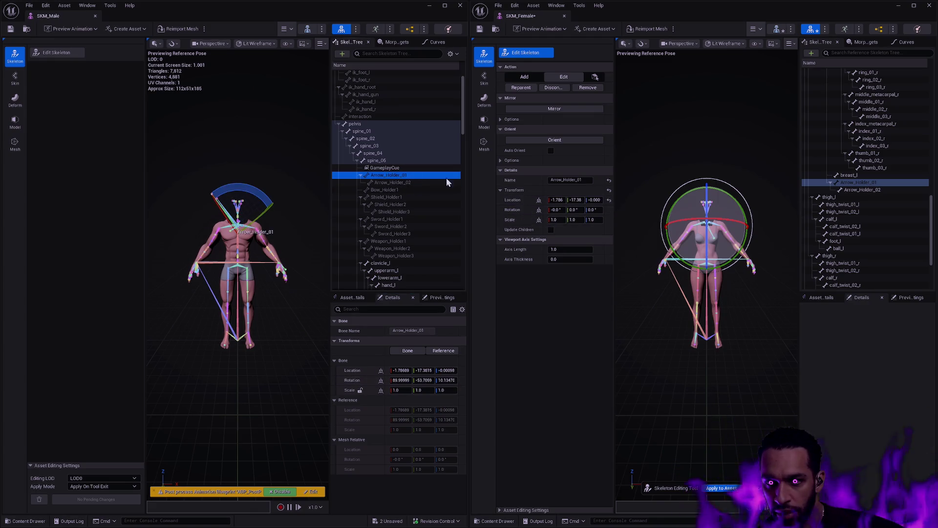
{"action": "right_click", "coordinate": [353, 381], "text": "shift"}
{"action": "left_click", "coordinate": [512, 210], "text": "shift"}
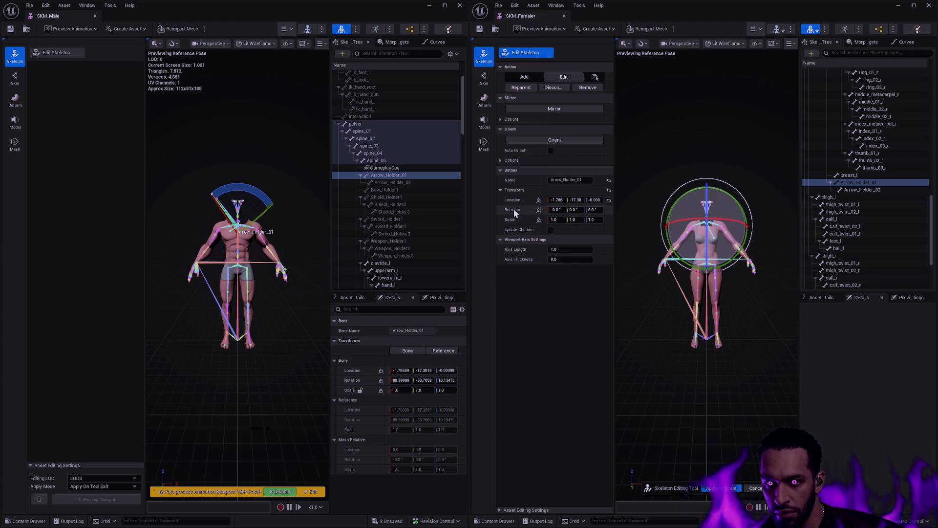
Copy the male Arrow_Holder_02 location and rotation onto the female bone, then apply the edits.
{"action": "left_click", "coordinate": [862, 190]}
{"action": "left_click", "coordinate": [390, 182]}
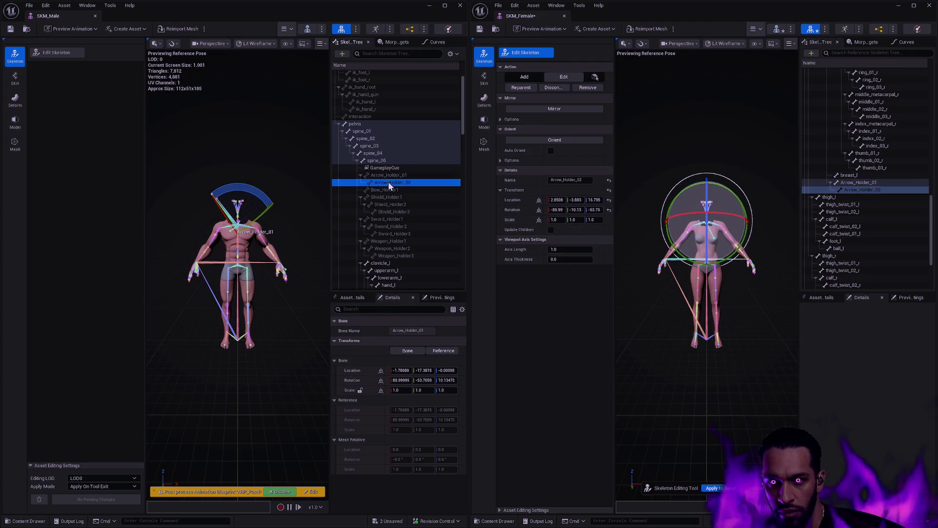
{"action": "right_click", "coordinate": [383, 370], "text": "shift"}
{"action": "left_click", "coordinate": [512, 200], "text": "shift"}
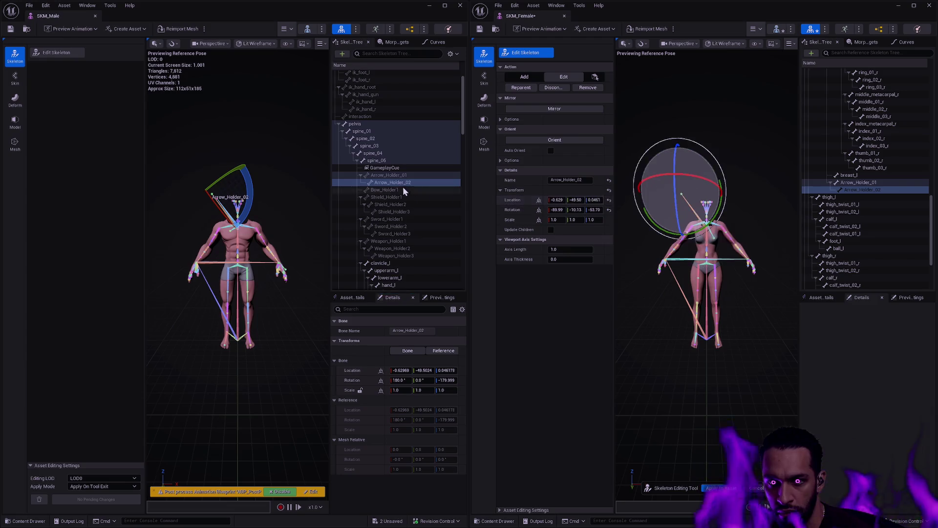
{"action": "right_click", "coordinate": [367, 381], "text": "shift"}
{"action": "left_click", "coordinate": [520, 210], "text": "shift"}
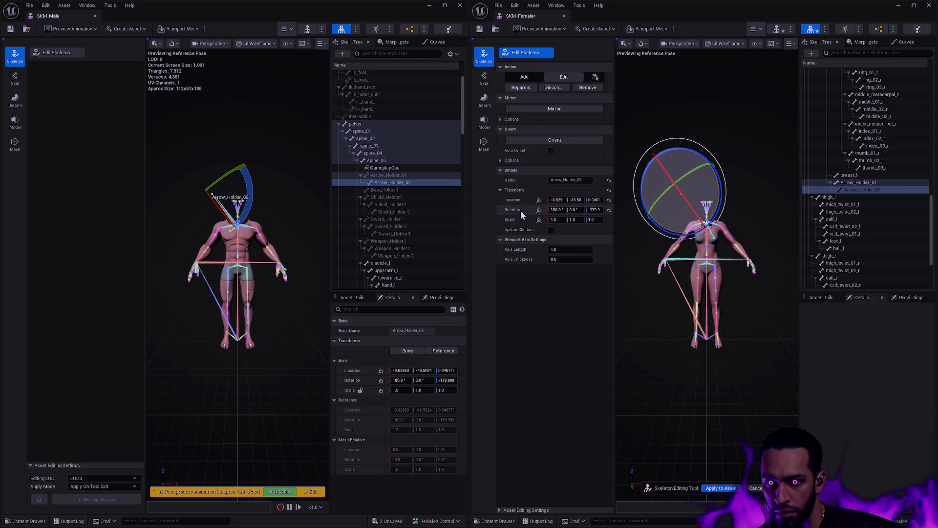
{"action": "left_click_drag", "start_coordinate": [738, 299], "coordinate": [735, 274]}
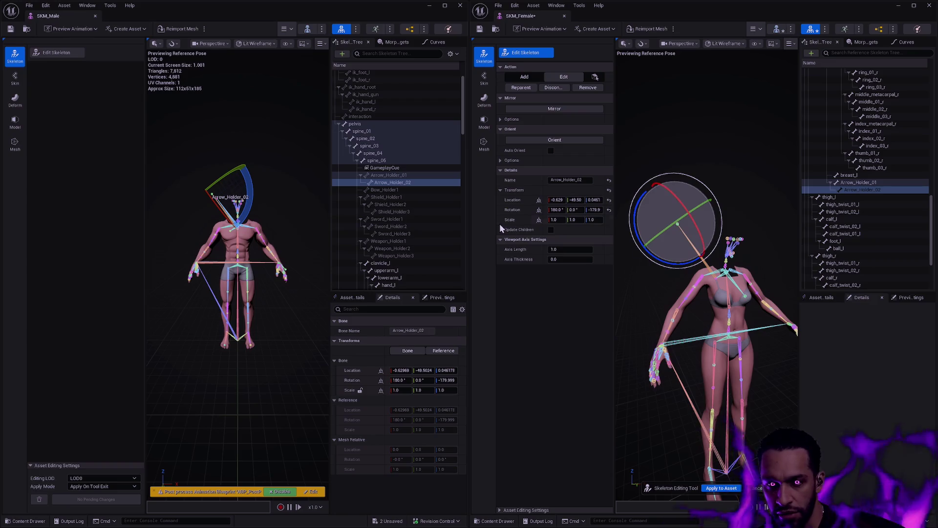
{"action": "key", "text": "Return"}
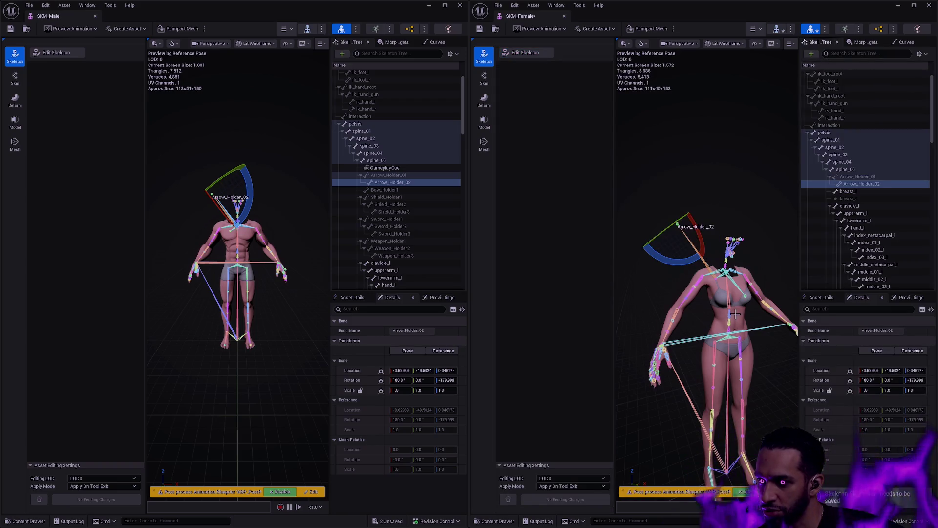
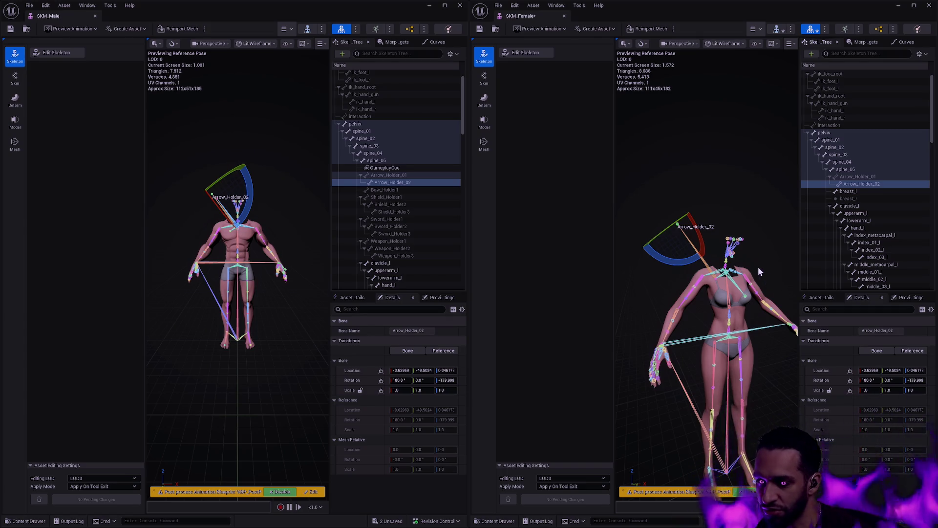
Compare the Arrow_Holder and Bow_Holder1 bones on both skeletons, entering bone edit mode on the female.
{"action": "left_click", "coordinate": [397, 176]}
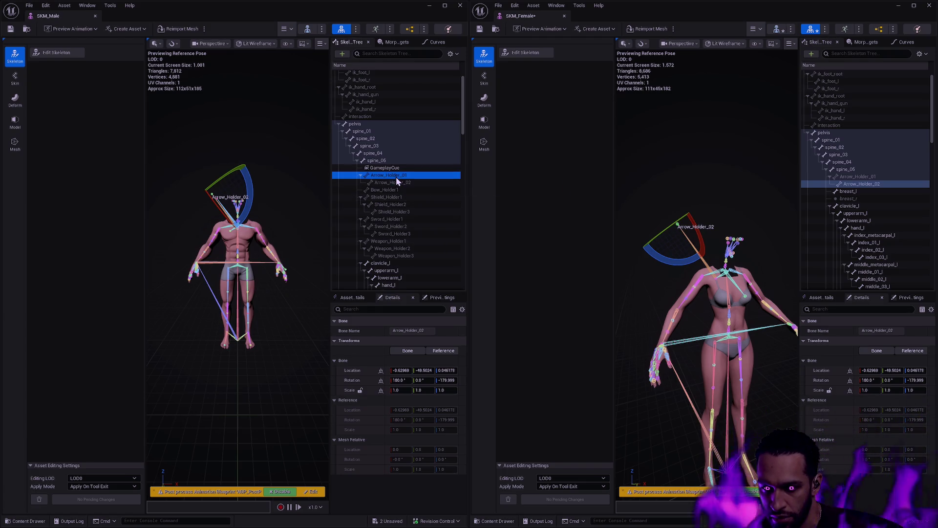
{"action": "left_click", "coordinate": [865, 177]}
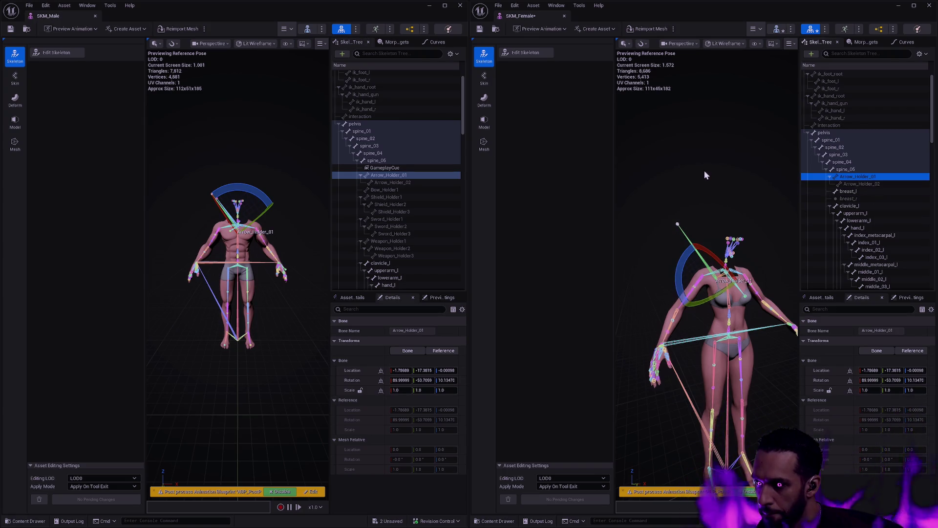
{"action": "left_click", "coordinate": [397, 182]}
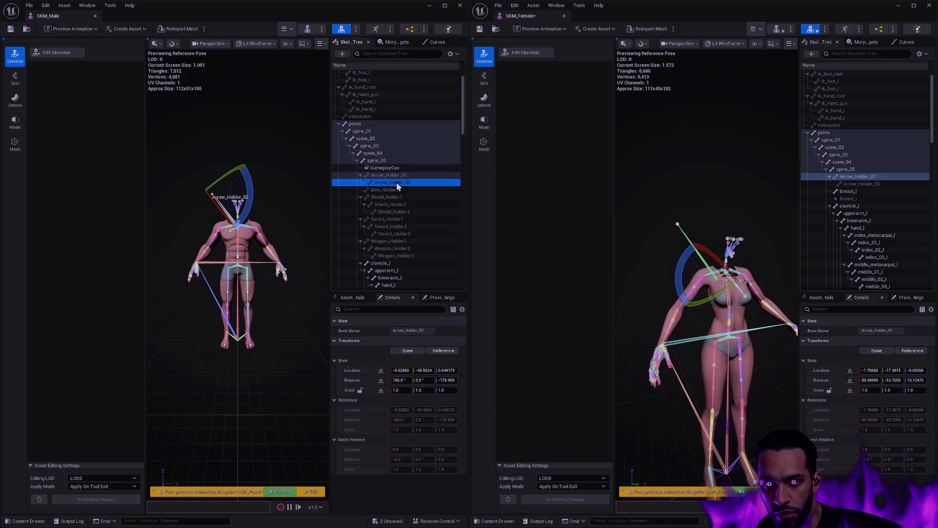
{"action": "left_click", "coordinate": [397, 191]}
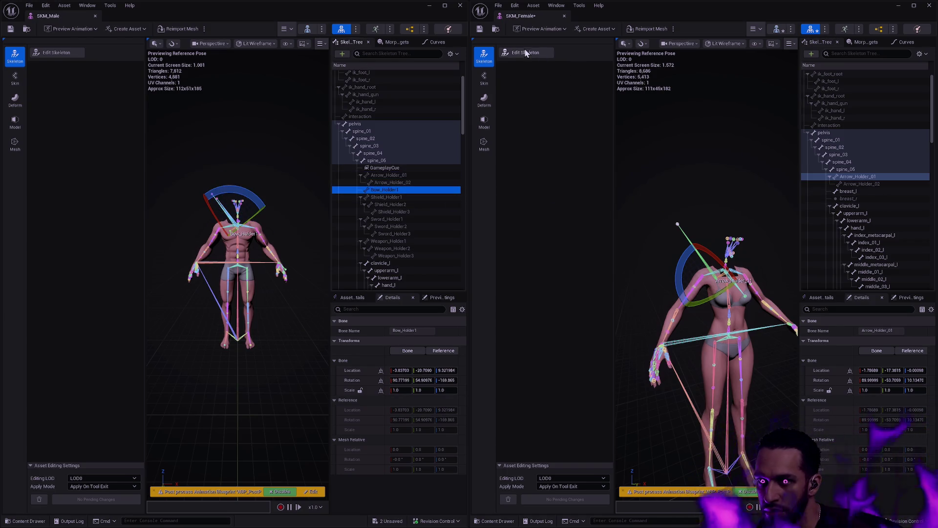
{"action": "left_click", "coordinate": [527, 51]}
{"action": "scroll", "coordinate": [870, 147], "scroll_direction": "down", "scroll_amount": 10}
{"action": "left_click", "coordinate": [860, 191]}
{"action": "left_click", "coordinate": [852, 183]}
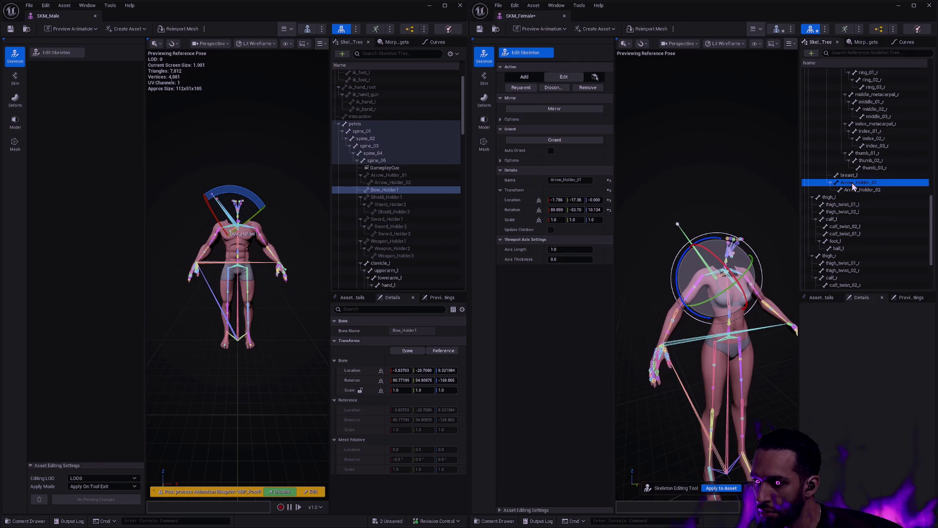
{"action": "left_click_drag", "start_coordinate": [931, 215], "coordinate": [931, 90]}
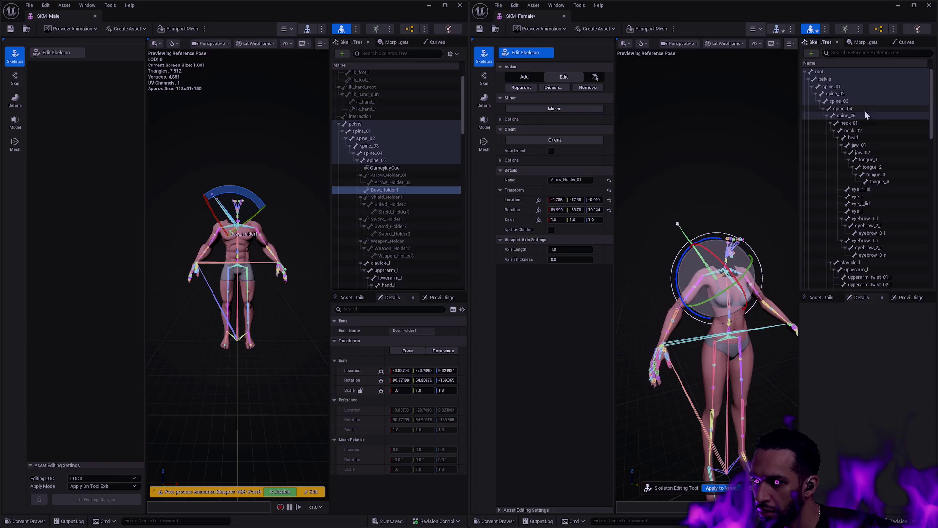
Add a new bone under spine_05 and name it Bow_Holder1.
{"action": "right_click", "coordinate": [848, 115]}
{"action": "left_click", "coordinate": [873, 140]}
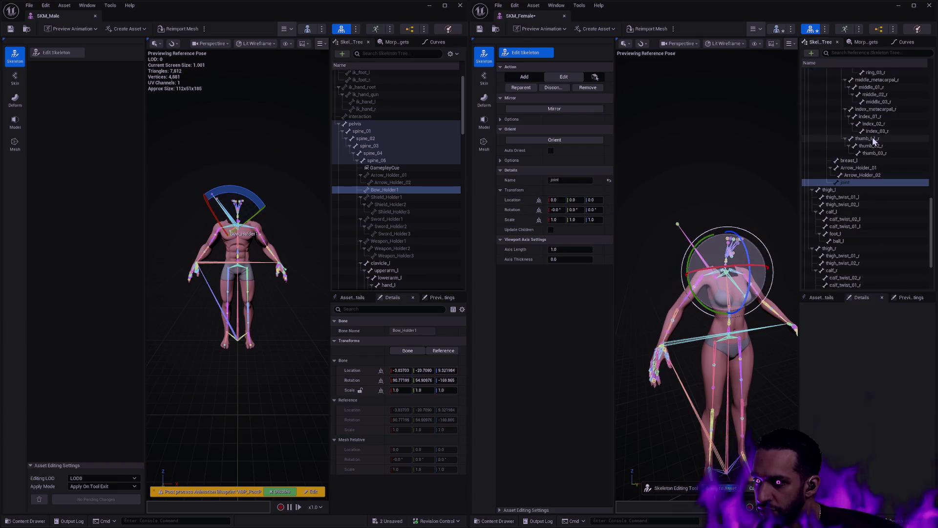
{"action": "left_click", "coordinate": [851, 183]}
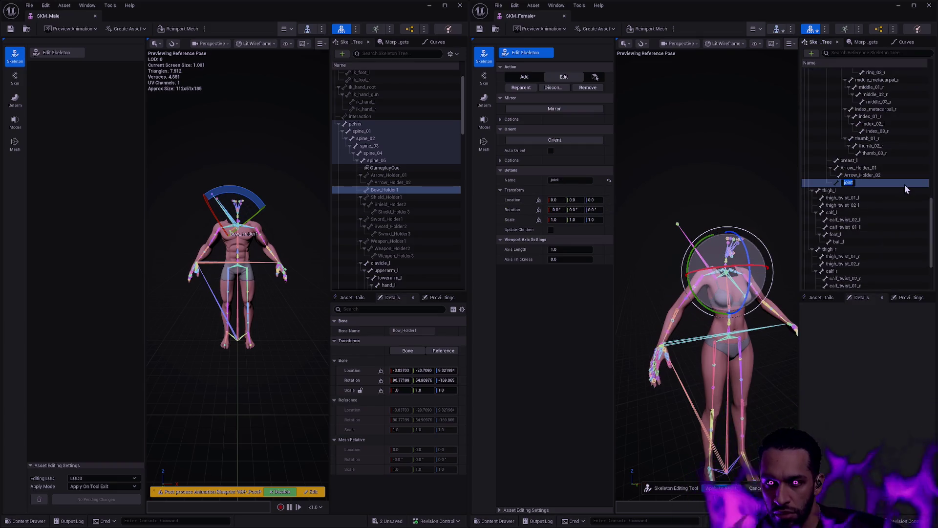
{"action": "type", "text": "Bow_Holder1"}
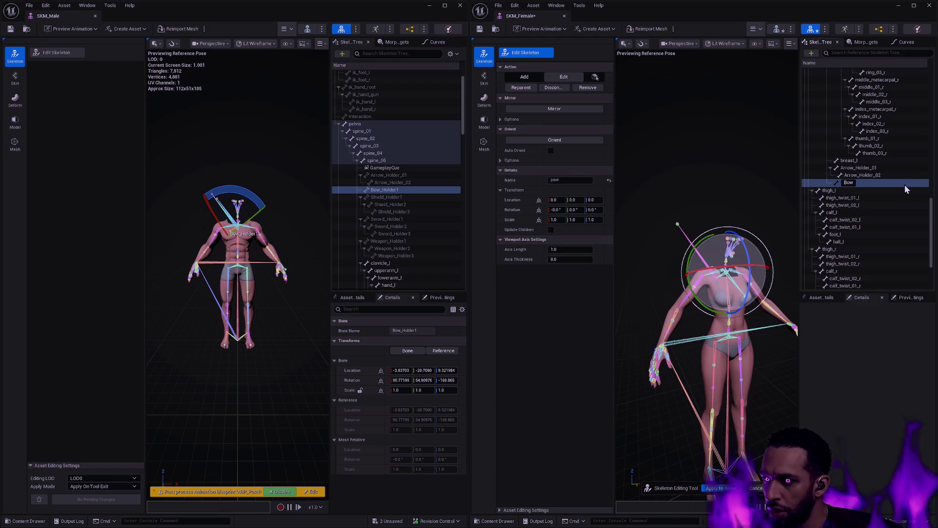
{"action": "key", "text": "Return"}
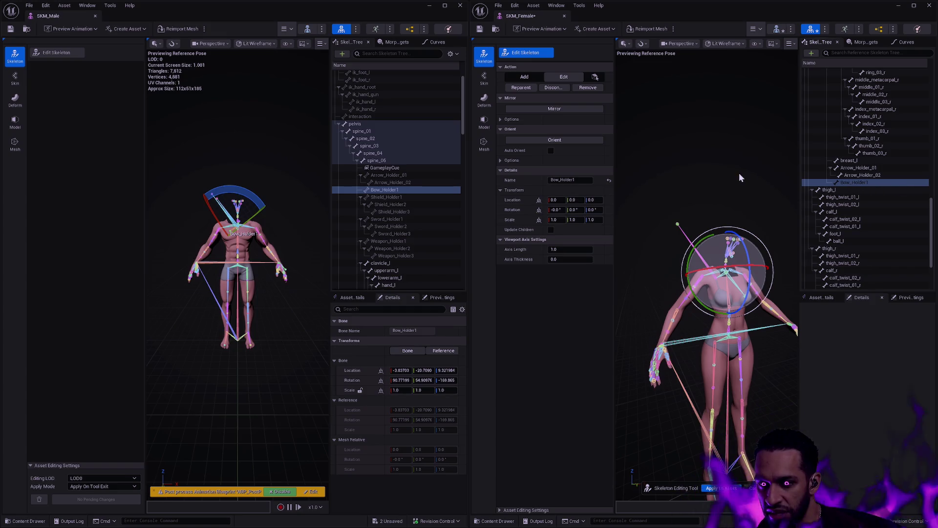
Copy the male Bow_Holder1 location and rotation onto the new bone and apply to the asset.
{"action": "right_click", "coordinate": [365, 371], "text": "shift"}
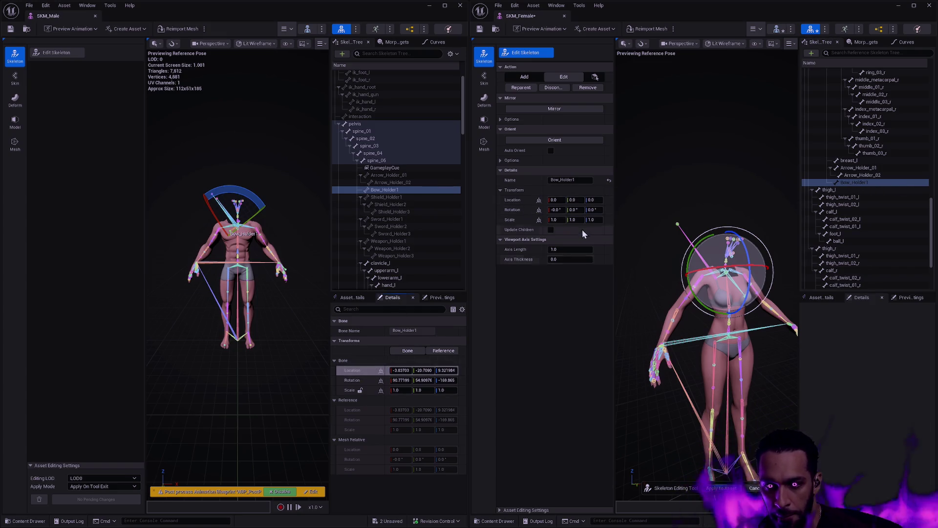
{"action": "left_click", "coordinate": [510, 200], "text": "shift"}
{"action": "right_click", "coordinate": [363, 383], "text": "shift"}
{"action": "left_click", "coordinate": [513, 210], "text": "shift"}
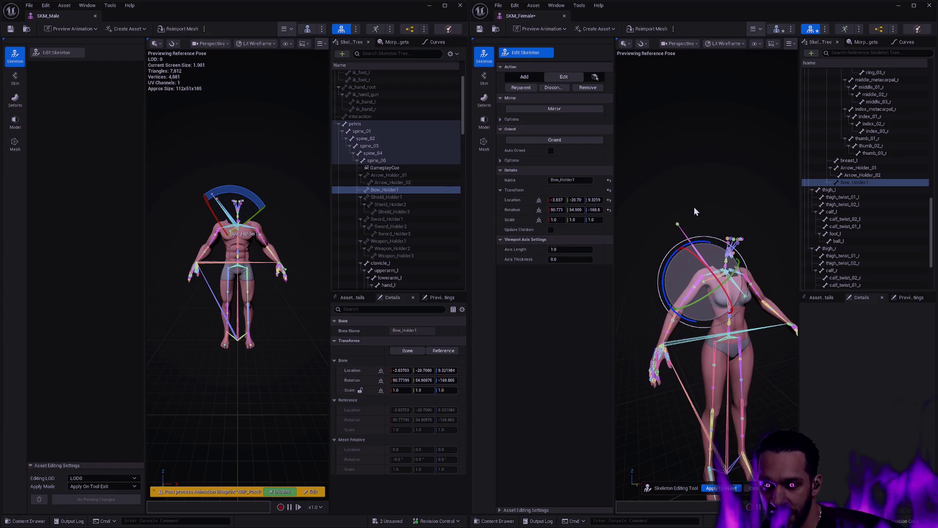
{"action": "key", "text": "Return"}
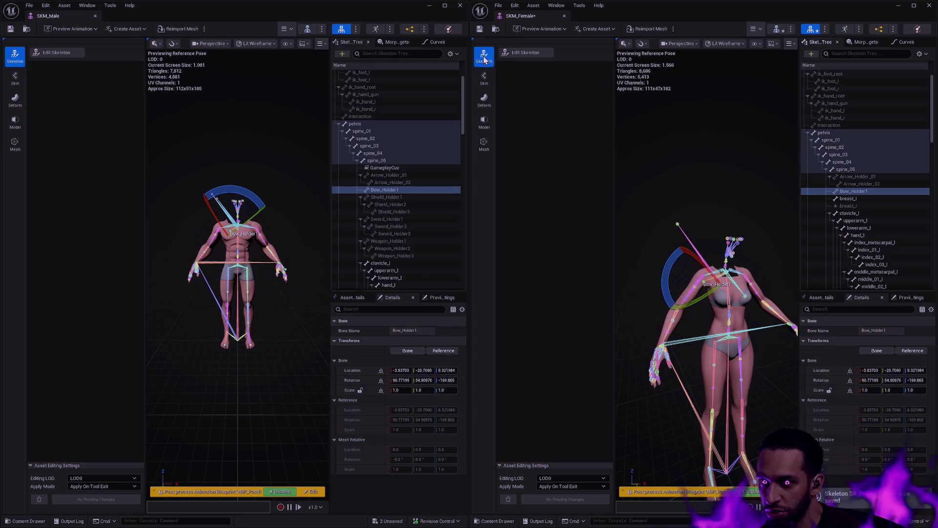
Add a new bone to the female skeleton named Shield_Holder1.
{"action": "left_click", "coordinate": [525, 52]}
{"action": "left_click_drag", "start_coordinate": [931, 230], "coordinate": [932, 102]}
{"action": "right_click", "coordinate": [853, 106]}
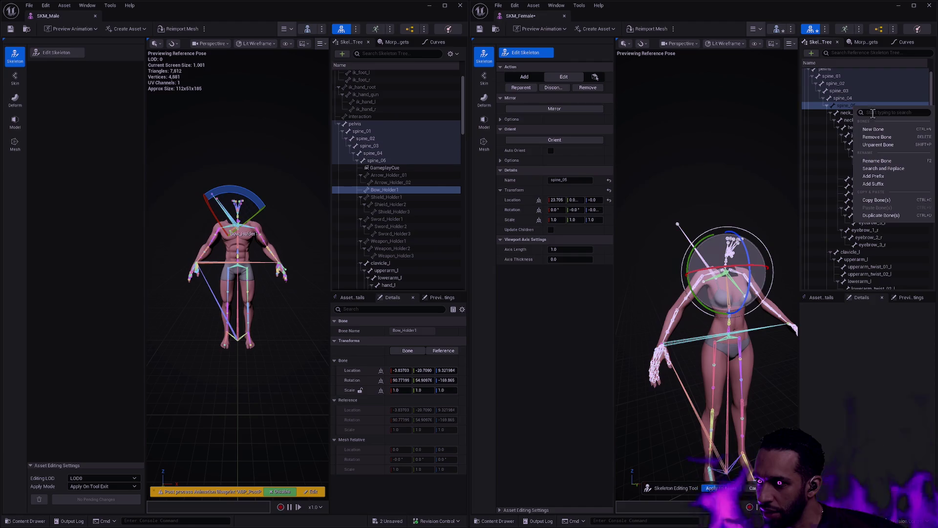
{"action": "left_click", "coordinate": [878, 128]}
{"action": "left_click", "coordinate": [855, 183]}
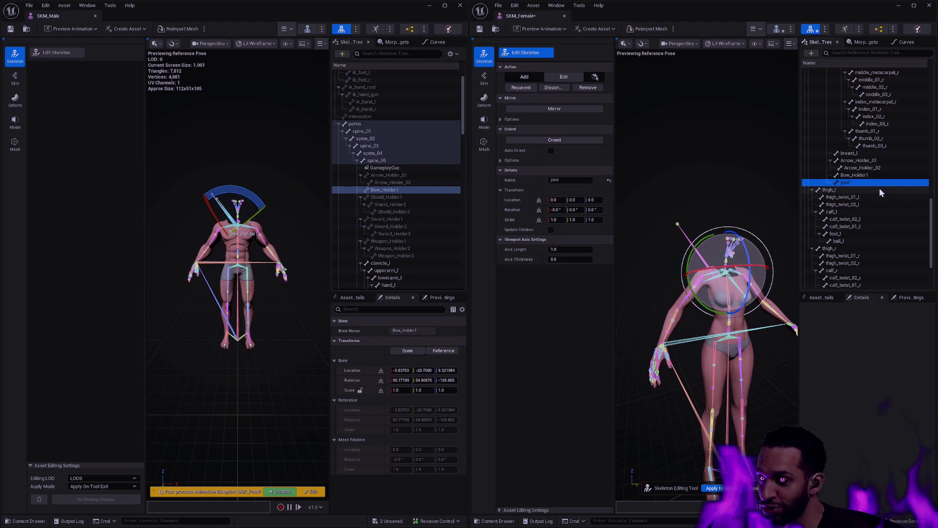
{"action": "left_click", "coordinate": [866, 182]}
{"action": "type", "text": "Shield_"}
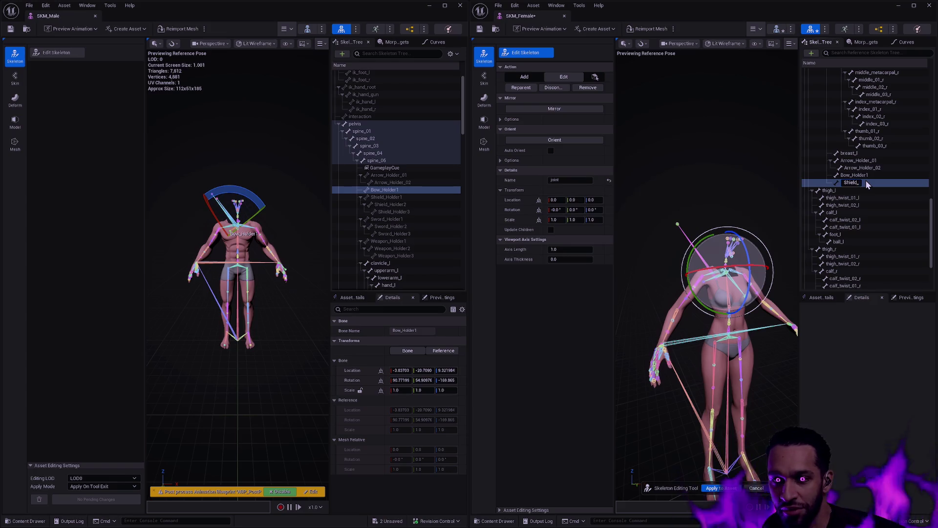
{"action": "type", "text": "Holder1"}
{"action": "key", "text": "Return"}
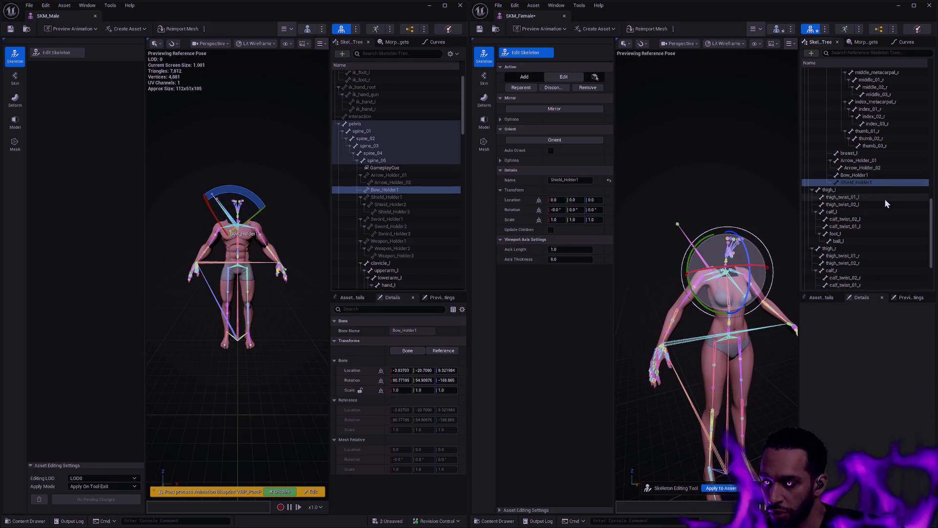
Chain child bones Shield_Holder2 and Shield_Holder3 beneath Shield_Holder1.
{"action": "left_click", "coordinate": [396, 197]}
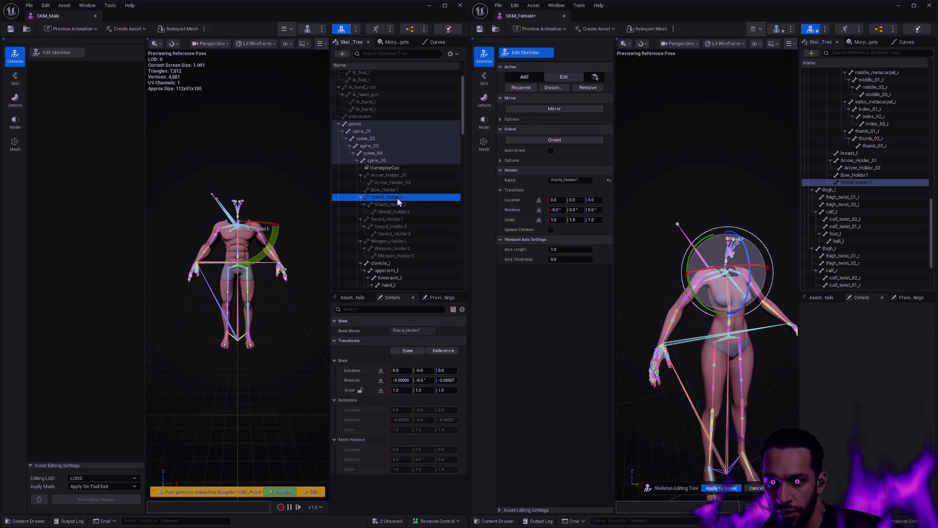
{"action": "left_click", "coordinate": [399, 204]}
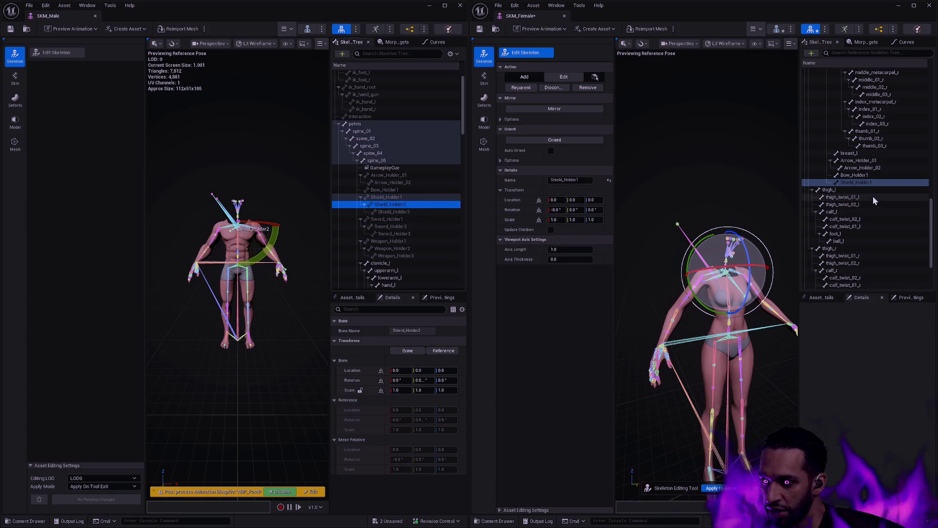
{"action": "right_click", "coordinate": [855, 183]}
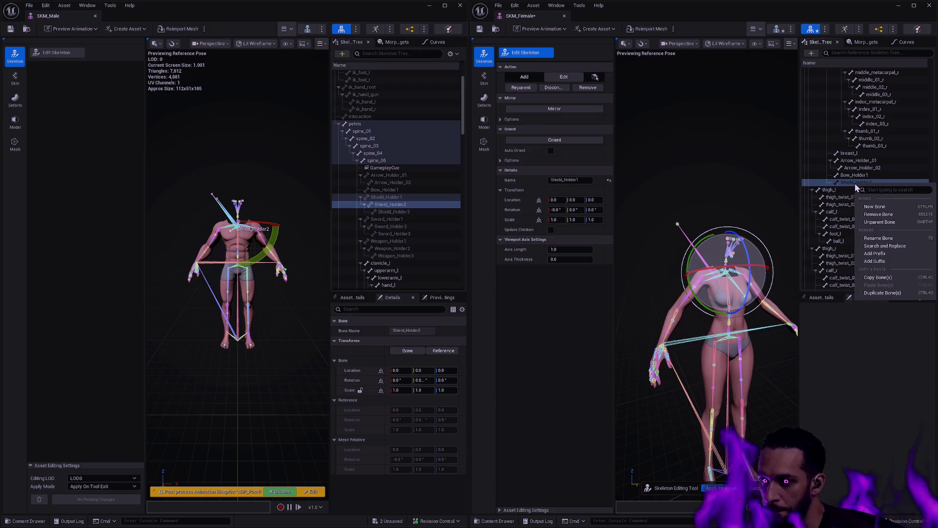
{"action": "left_click", "coordinate": [875, 206]}
{"action": "double_click", "coordinate": [854, 191]}
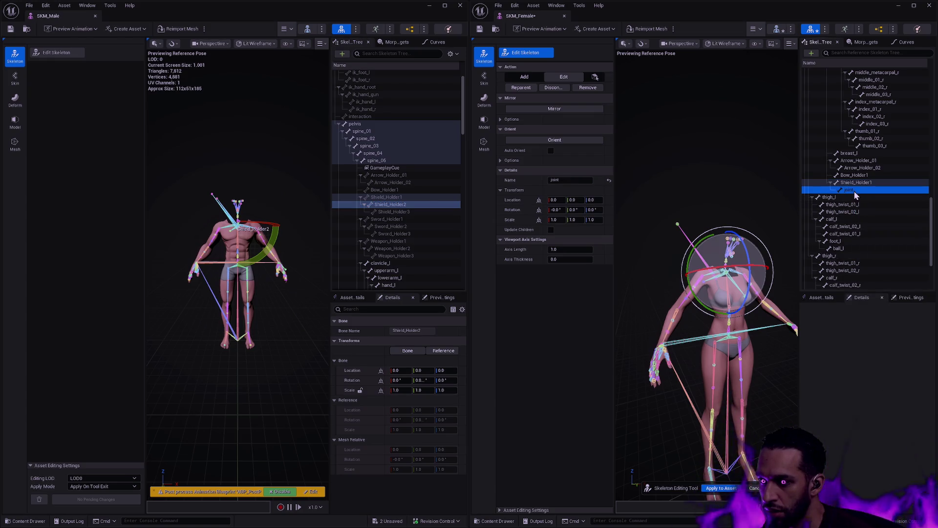
{"action": "type", "text": "Shield_lHolder2"}
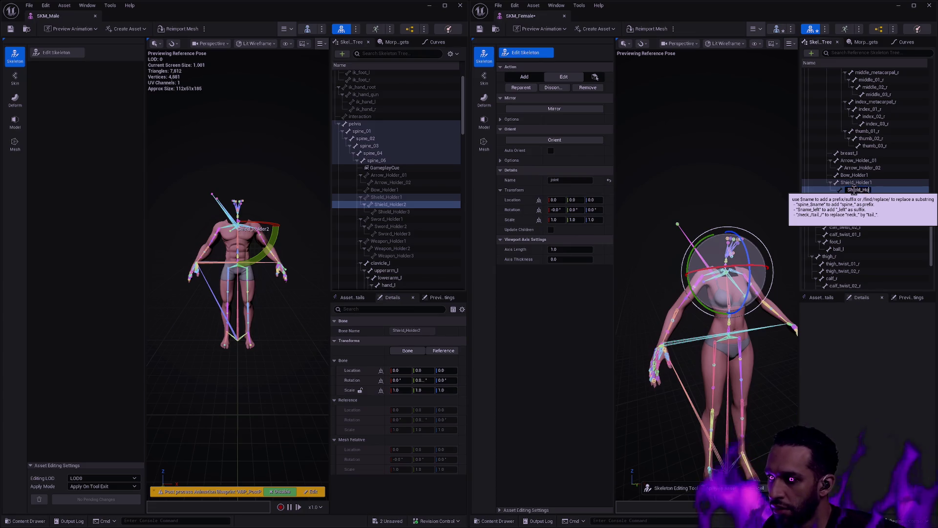
{"action": "key", "text": "Return"}
{"action": "right_click", "coordinate": [854, 190]}
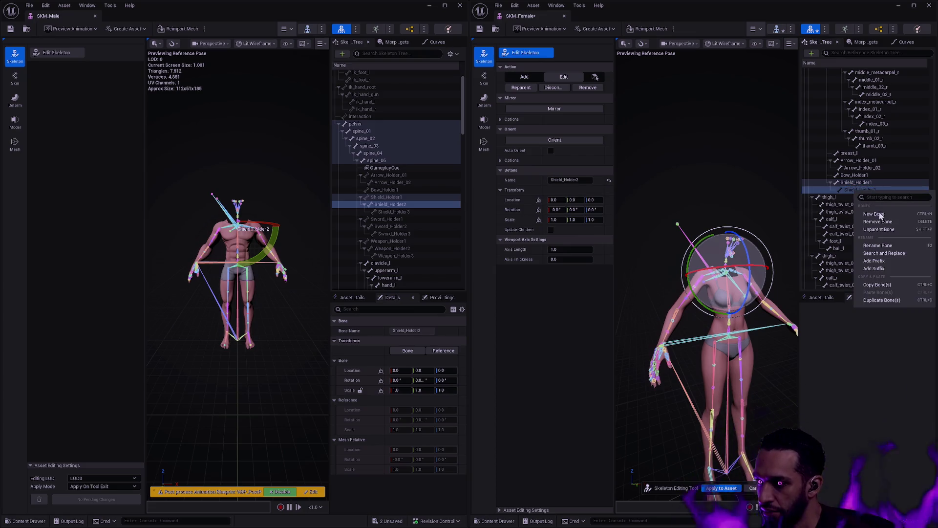
{"action": "left_click", "coordinate": [875, 213]}
{"action": "double_click", "coordinate": [866, 197]}
{"action": "type", "text": "Shield_Holder3"}
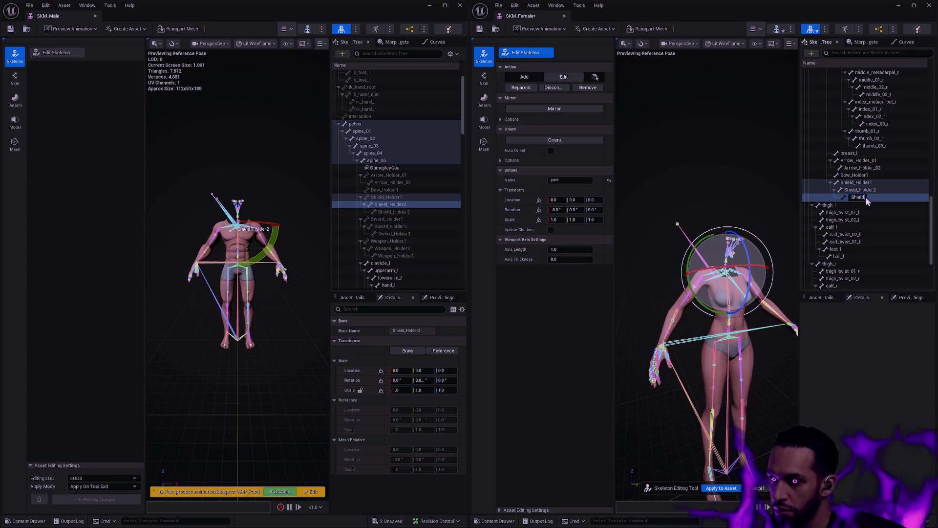
{"action": "key", "text": "Return"}
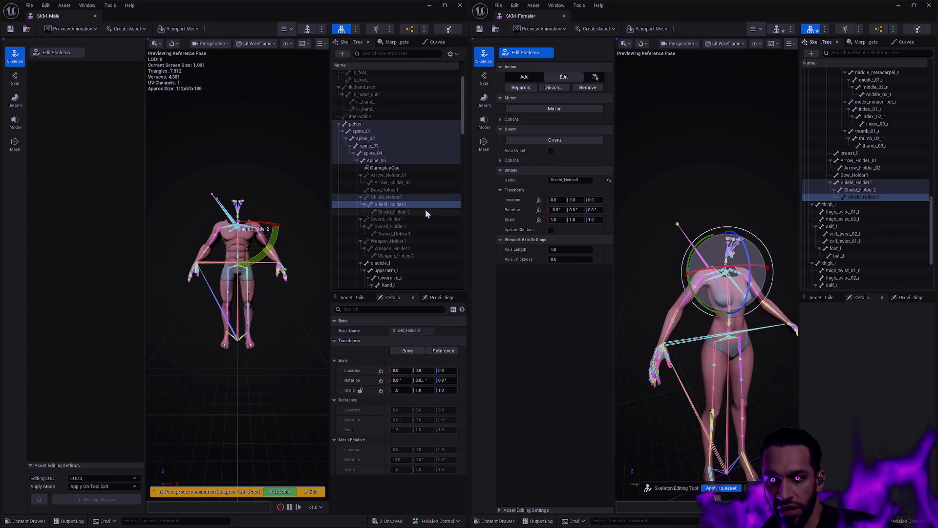
Give the female Shield_Holder3 the male Shield_Holder3's location and rotation.
{"action": "left_click", "coordinate": [423, 211]}
{"action": "left_click", "coordinate": [512, 200], "text": "shift"}
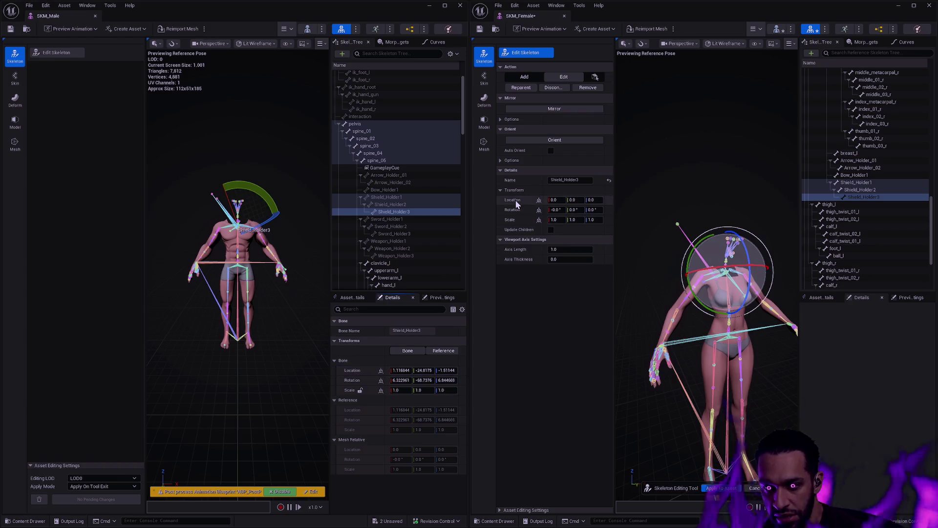
{"action": "right_click", "coordinate": [357, 383], "text": "shift"}
{"action": "left_click", "coordinate": [516, 210], "text": "shift"}
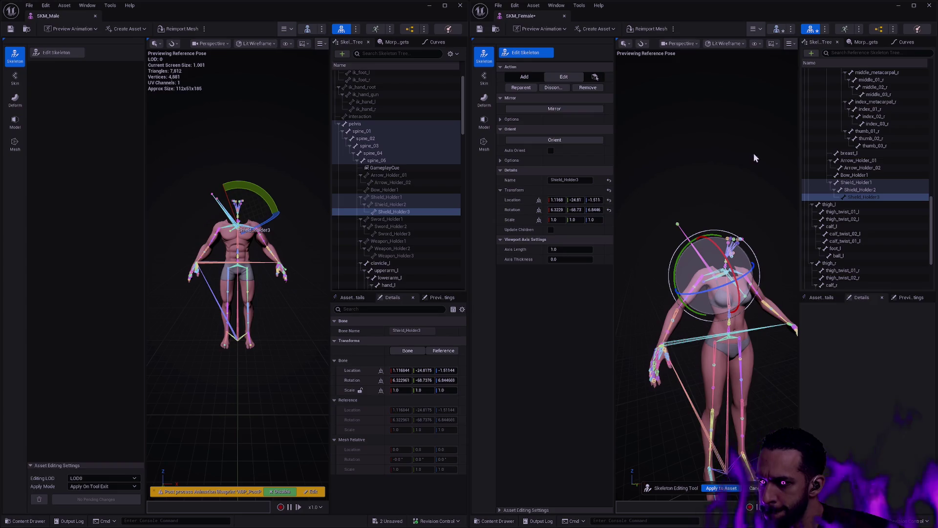
{"action": "left_click", "coordinate": [401, 198]}
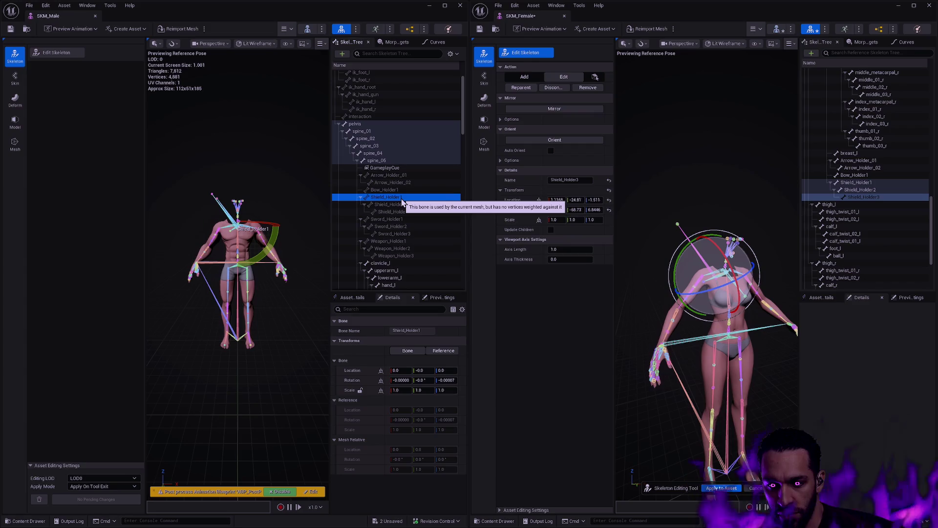
{"action": "left_click", "coordinate": [407, 212]}
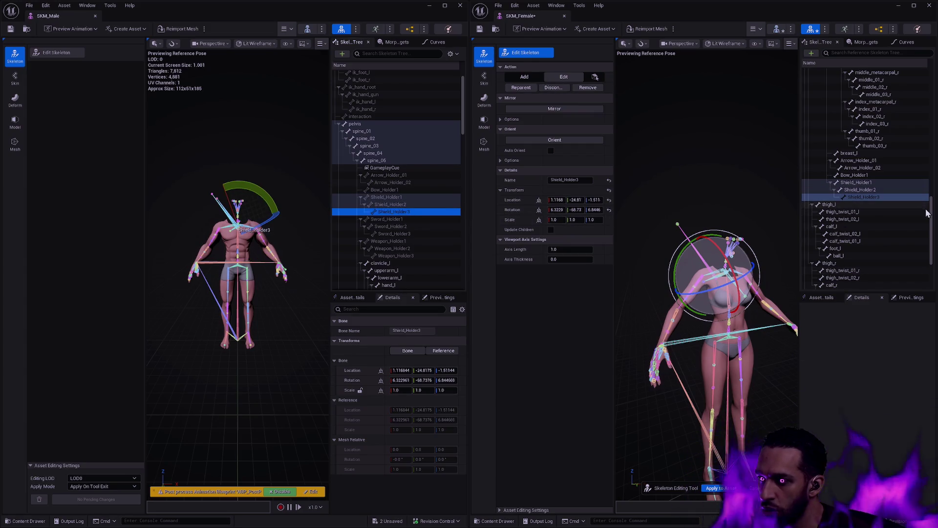
{"action": "scroll", "coordinate": [926, 212], "scroll_direction": "up", "scroll_amount": 10}
{"action": "right_click", "coordinate": [855, 117]}
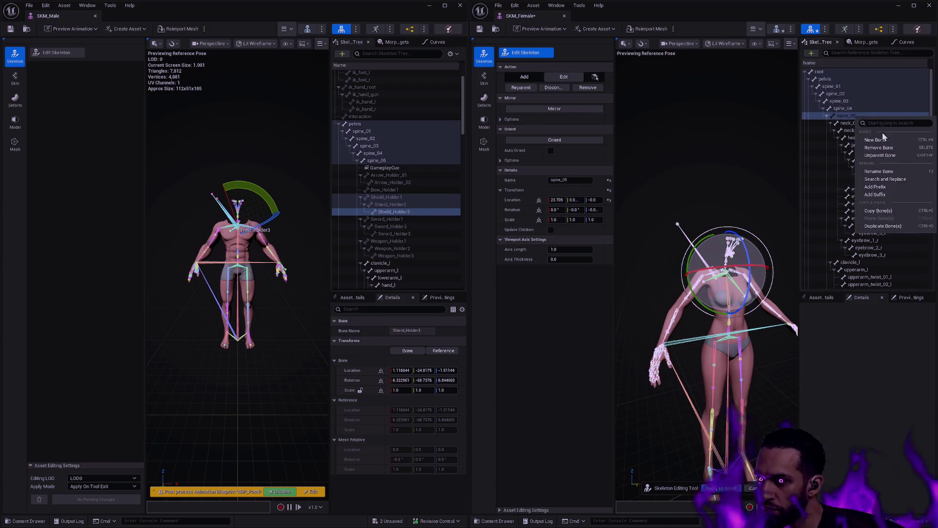
Add two bones under spine_05, extend each with child bones via Ctrl+N, and apply to the asset.
{"action": "left_click", "coordinate": [878, 139]}
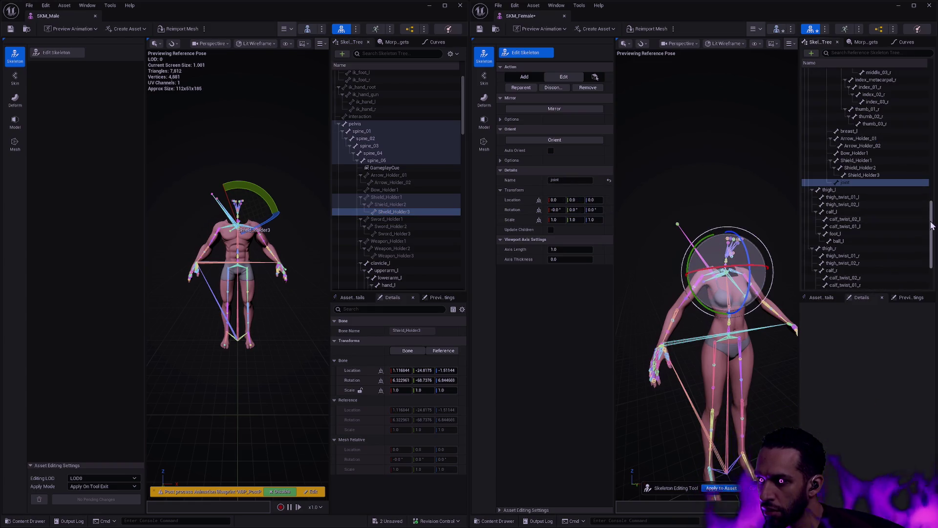
{"action": "scroll", "coordinate": [880, 193], "scroll_direction": "up", "scroll_amount": 10}
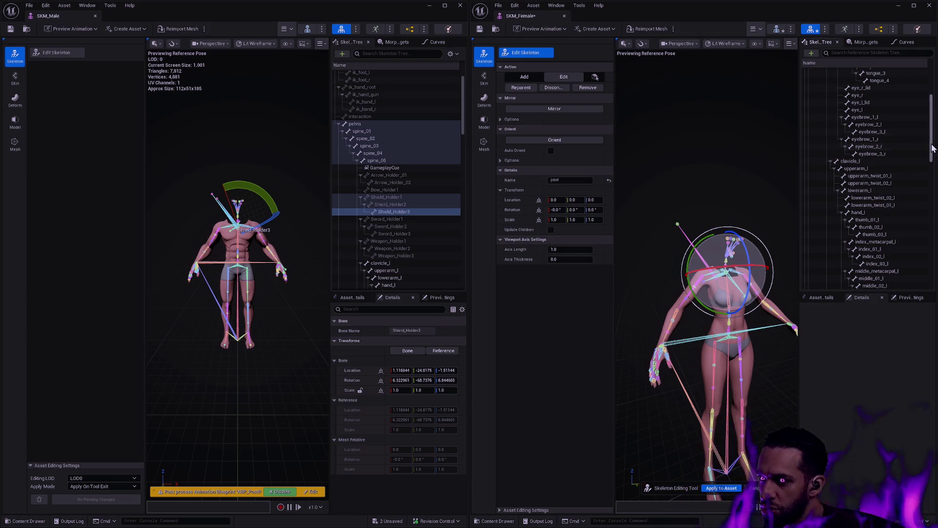
{"action": "scroll", "coordinate": [862, 120], "scroll_direction": "up", "scroll_amount": 3}
{"action": "right_click", "coordinate": [862, 116]}
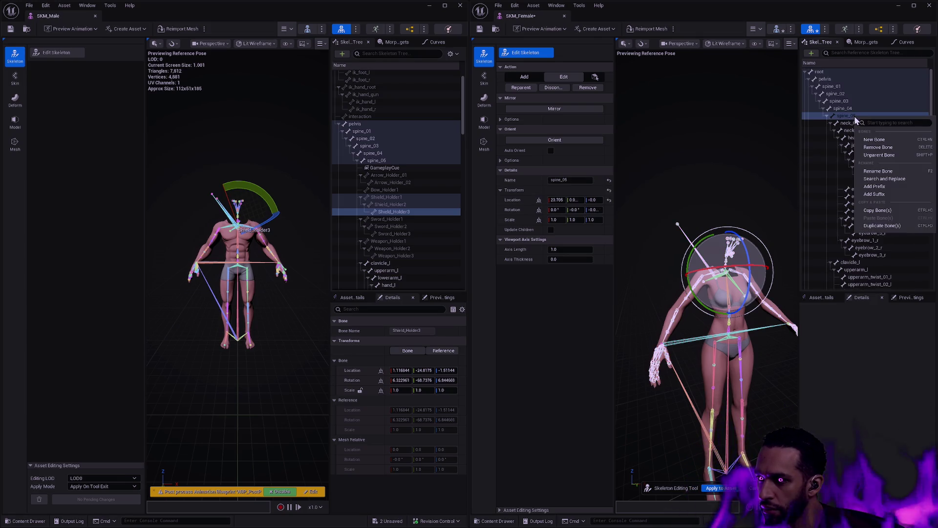
{"action": "left_click", "coordinate": [875, 142]}
{"action": "left_click", "coordinate": [864, 177]}
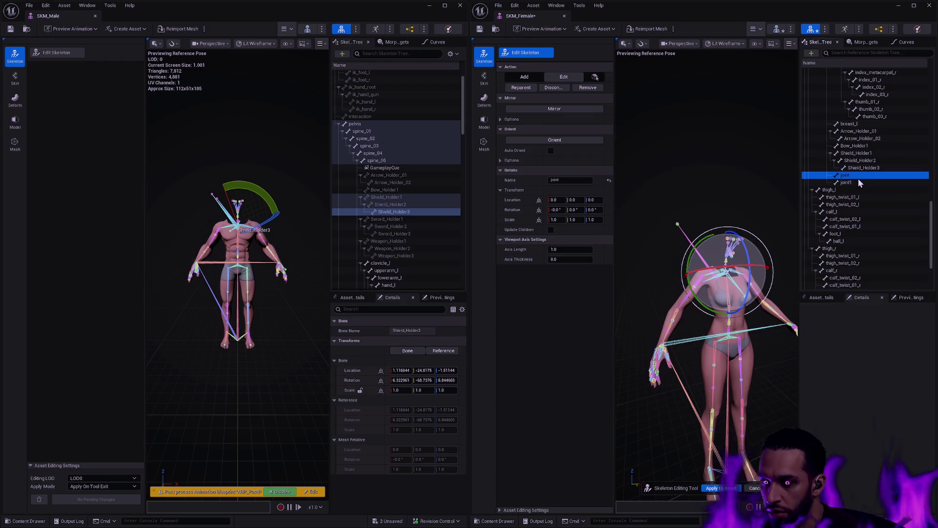
{"action": "key", "text": "ctrl+n"}
{"action": "key", "text": "ctrl+n"}
{"action": "left_click", "coordinate": [863, 197]}
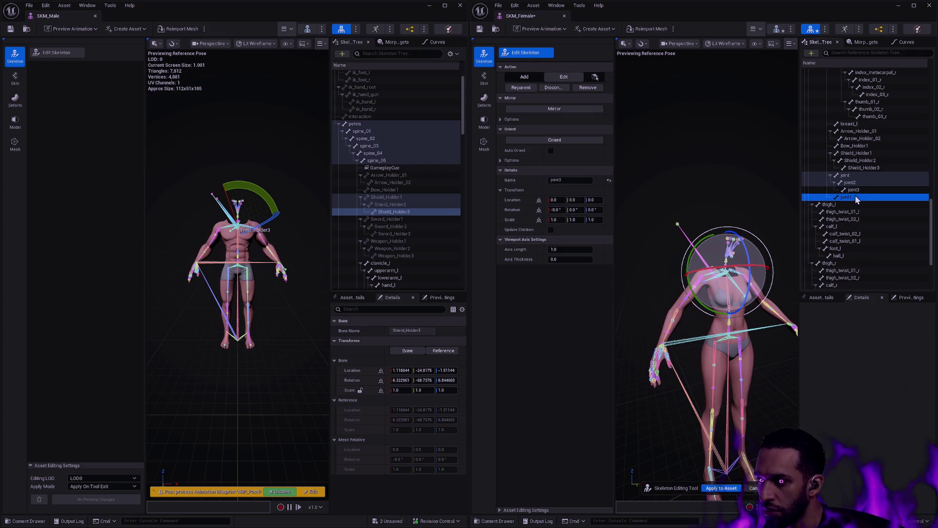
{"action": "key", "text": "ctrl+n"}
{"action": "key", "text": "ctrl+n"}
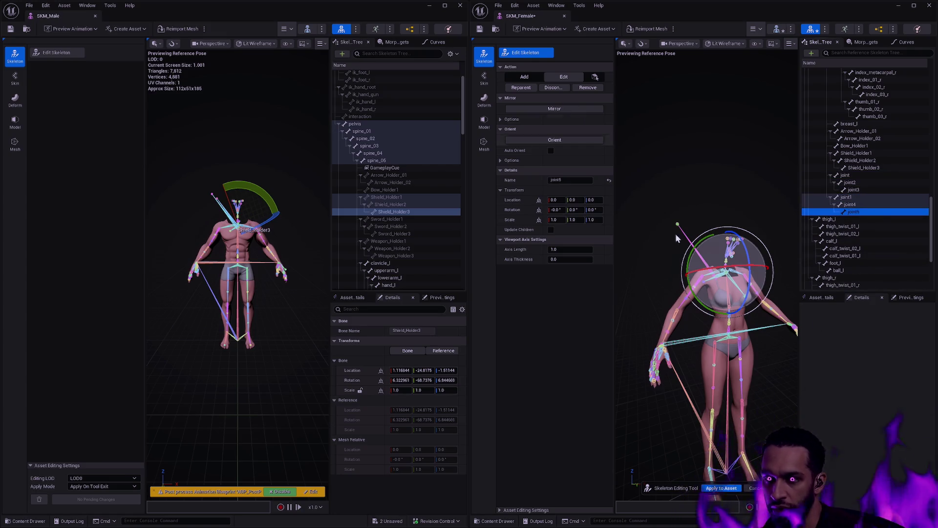
{"action": "left_click", "coordinate": [727, 488]}
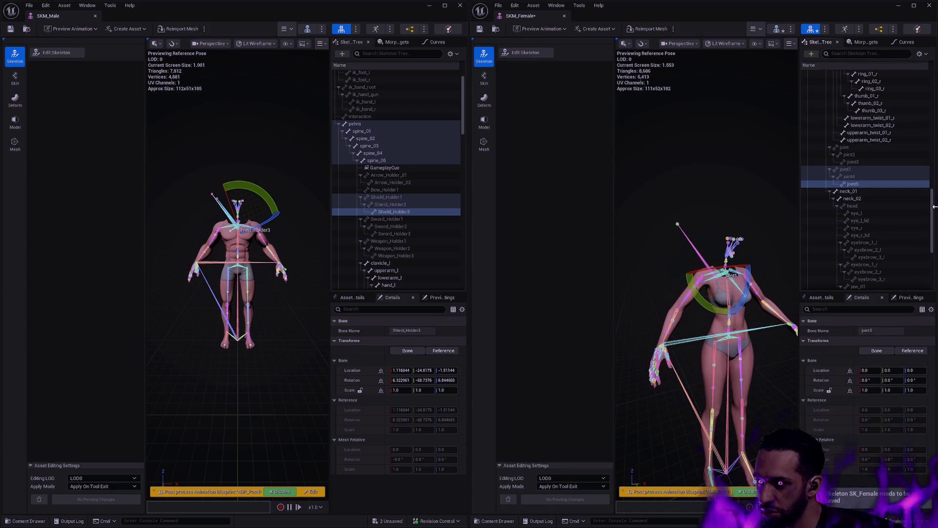
Rename the first placeholder chain to Sword_Holder1, Sword_Holder2 and Sword_Holder3.
{"action": "left_click", "coordinate": [525, 52]}
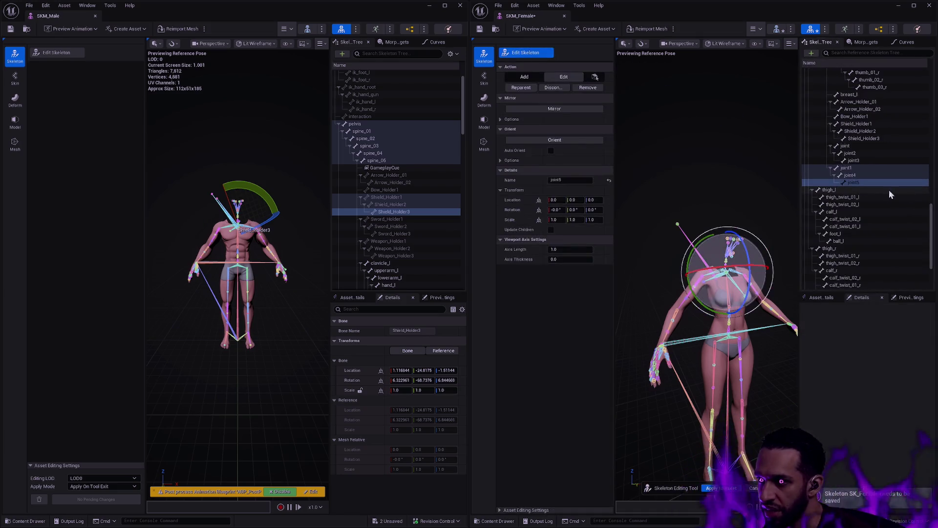
{"action": "left_click", "coordinate": [875, 146]}
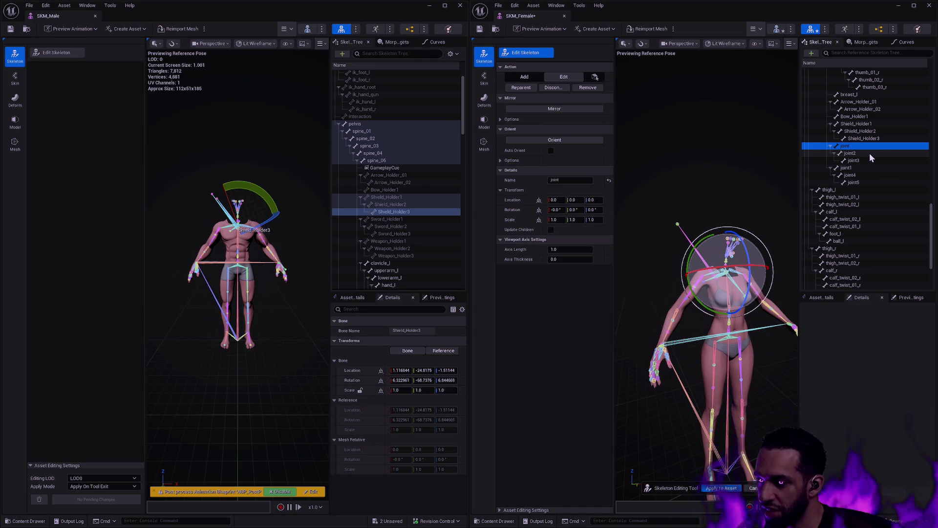
{"action": "key", "text": "F2"}
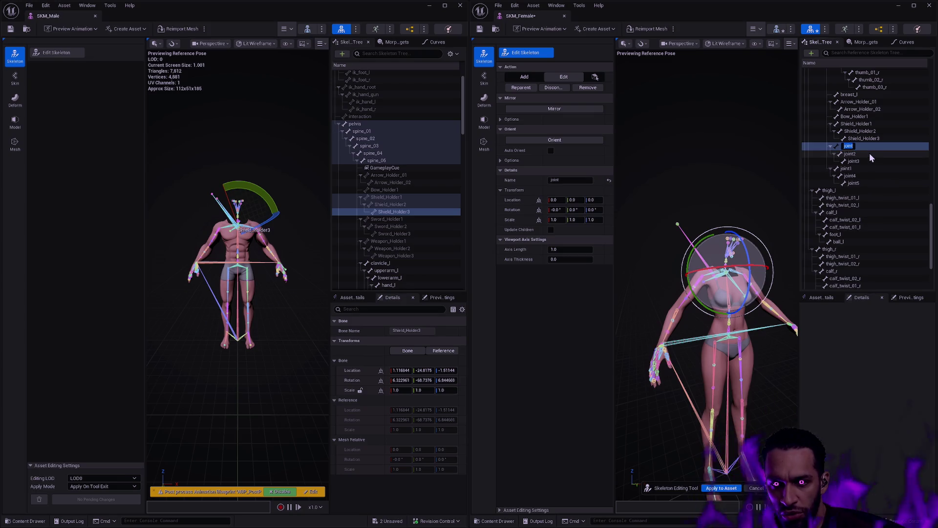
{"action": "type", "text": "Sword_Holder1"}
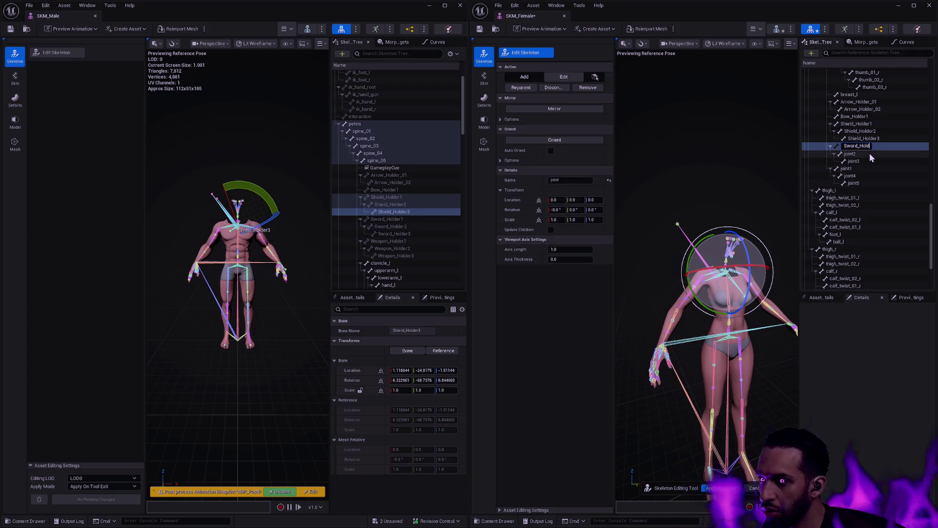
{"action": "key", "text": "Return"}
{"action": "left_click", "coordinate": [869, 153]}
{"action": "key", "text": "F2"}
{"action": "type", "text": "S"}
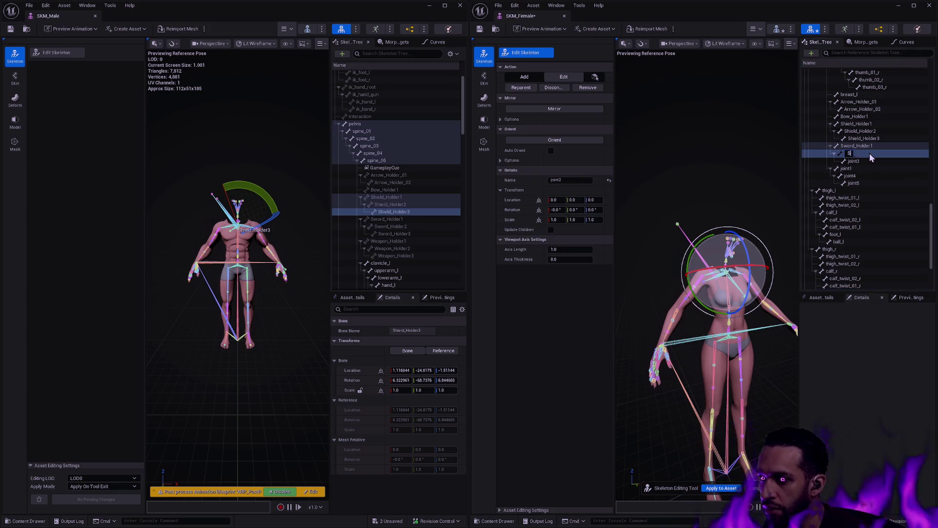
{"action": "type", "text": "word_Holder2"}
{"action": "key", "text": "Return"}
{"action": "key", "text": "Down"}
{"action": "key", "text": "F2"}
{"action": "type", "text": "word_Holder3"}
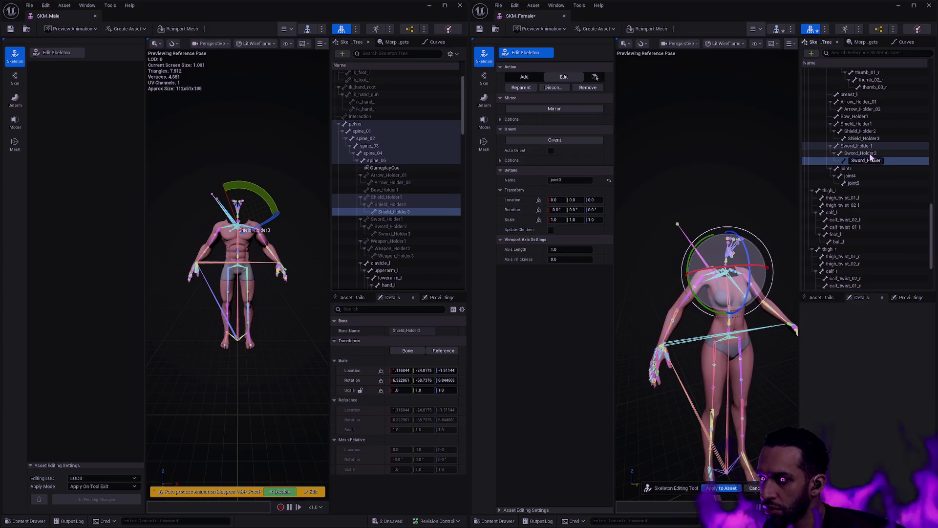
{"action": "key", "text": "Return"}
Rename joint1 to Weapon_Holder1, then undo the misplaced renames.
{"action": "key", "text": "Down"}
{"action": "key", "text": "F2"}
{"action": "type", "text": "Shield"}
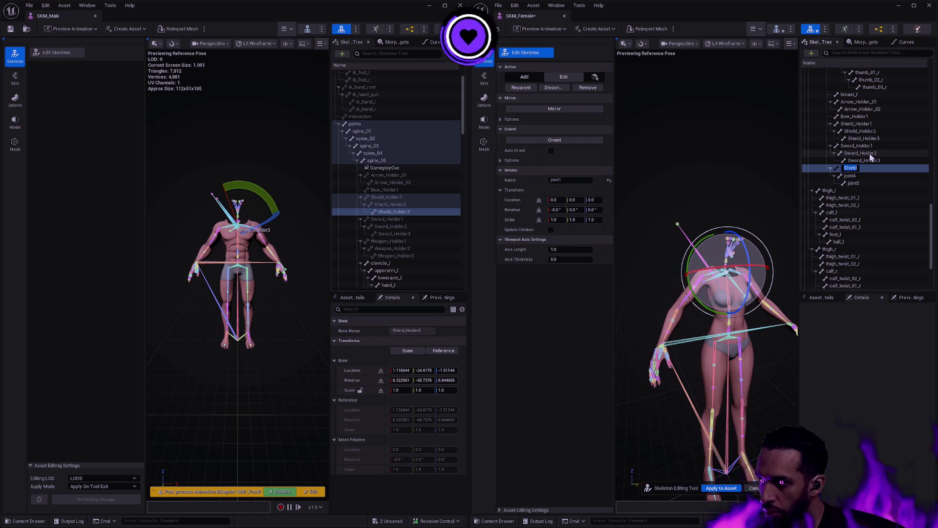
{"action": "type", "text": "Weapon_Holder1"}
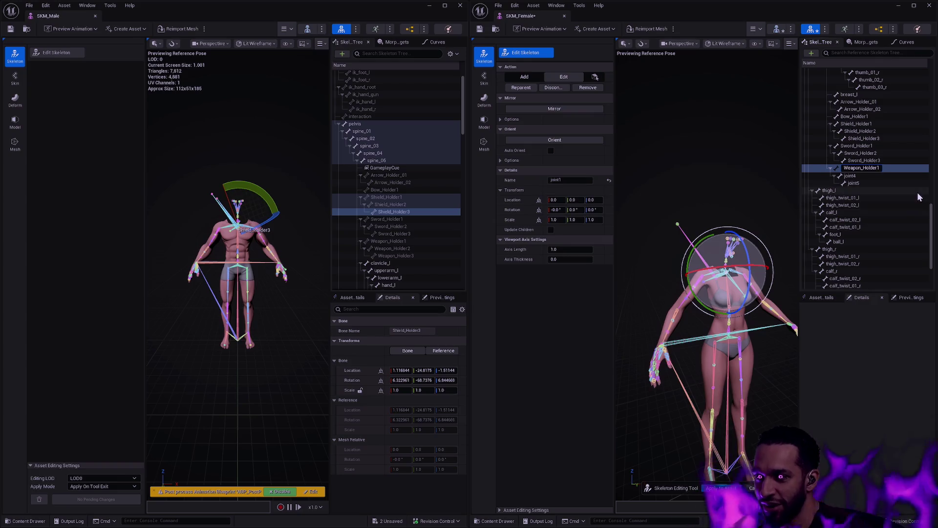
{"action": "key", "text": "Return"}
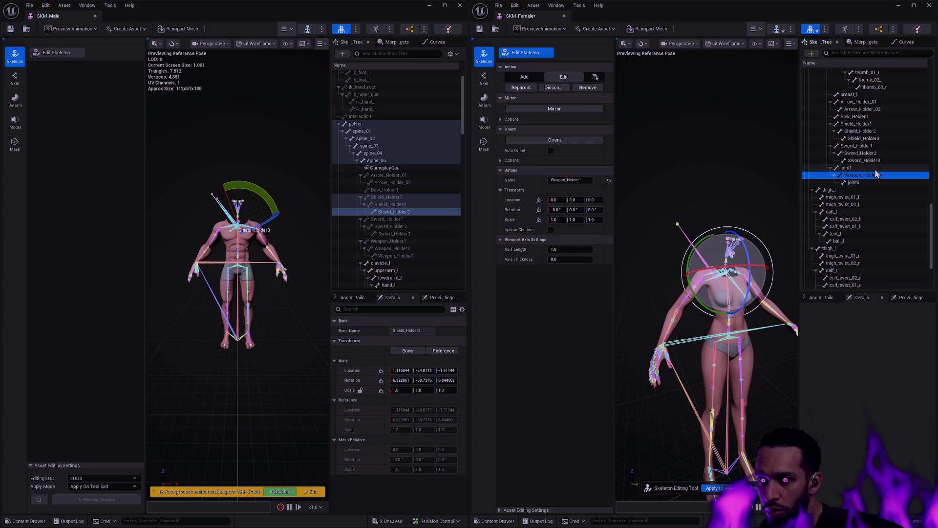
{"action": "key", "text": "ctrl+z"}
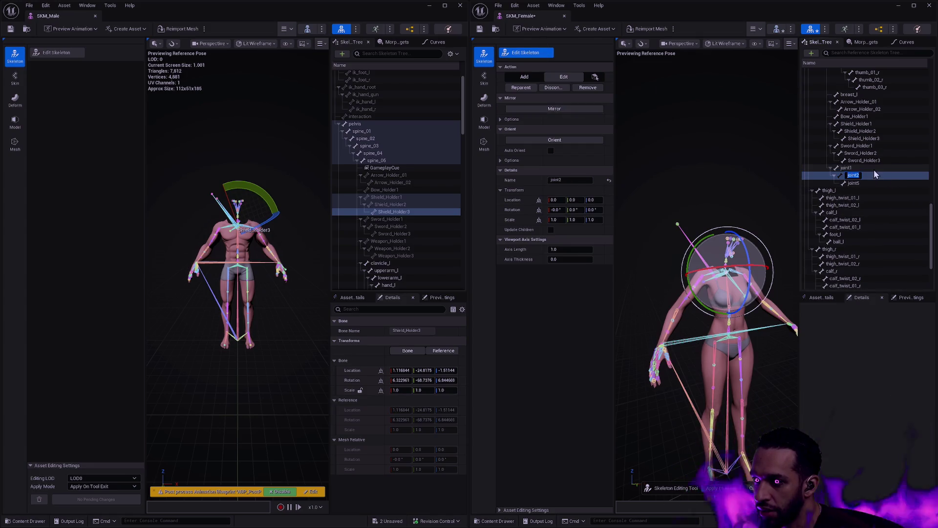
{"action": "key", "text": "ctrl+z"}
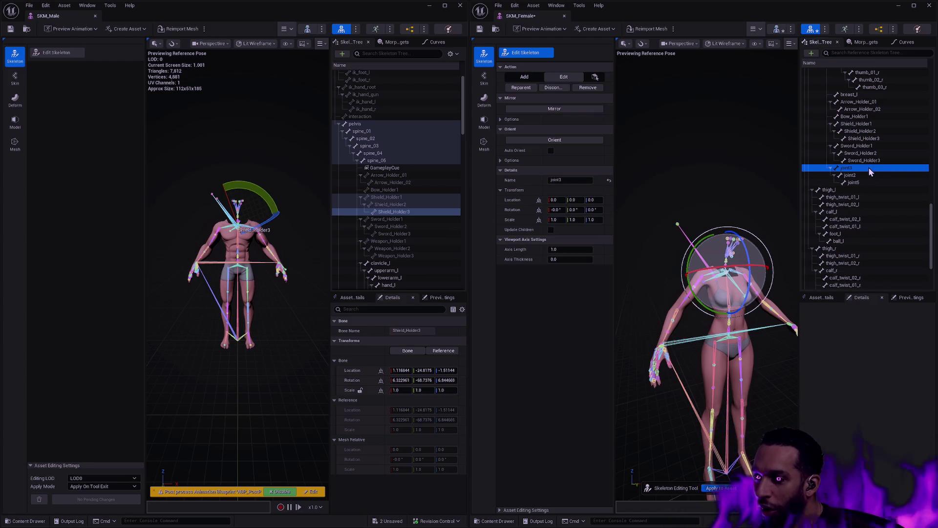
Rename the second chain to Weapon_Holder1, Weapon_Holder2 and Weapon_Holder3.
{"action": "key", "text": "F2"}
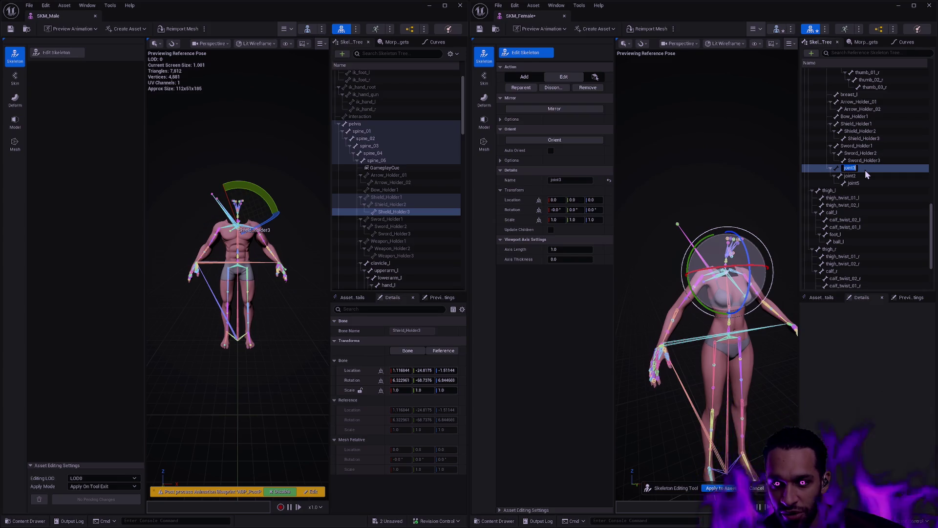
{"action": "type", "text": "Weapon_Hol"}
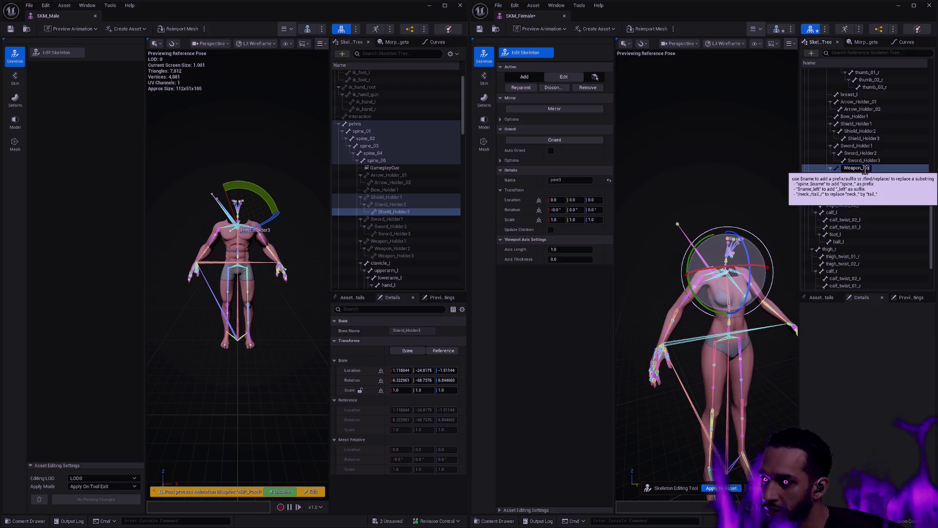
{"action": "type", "text": "der1"}
{"action": "key", "text": "Return"}
{"action": "left_click", "coordinate": [865, 174]}
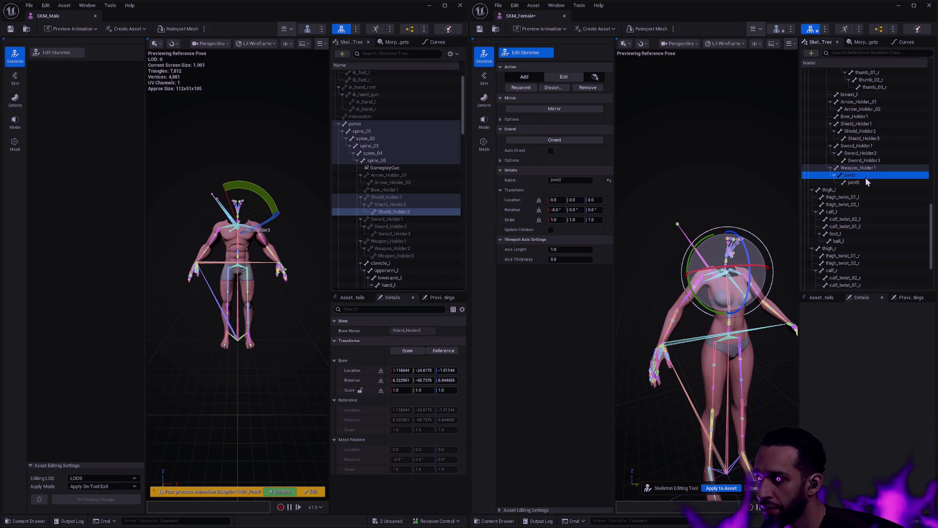
{"action": "key", "text": "F2"}
{"action": "type", "text": "Weapon_Holder2"}
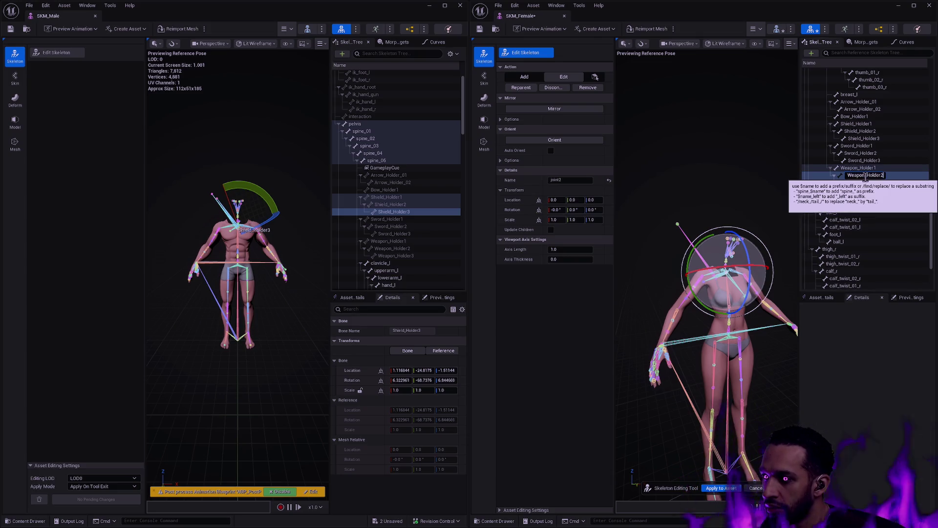
{"action": "key", "text": "Return"}
{"action": "left_click", "coordinate": [867, 182]}
{"action": "key", "text": "F2"}
{"action": "type", "text": "Weapon_Holder3"}
{"action": "key", "text": "Return"}
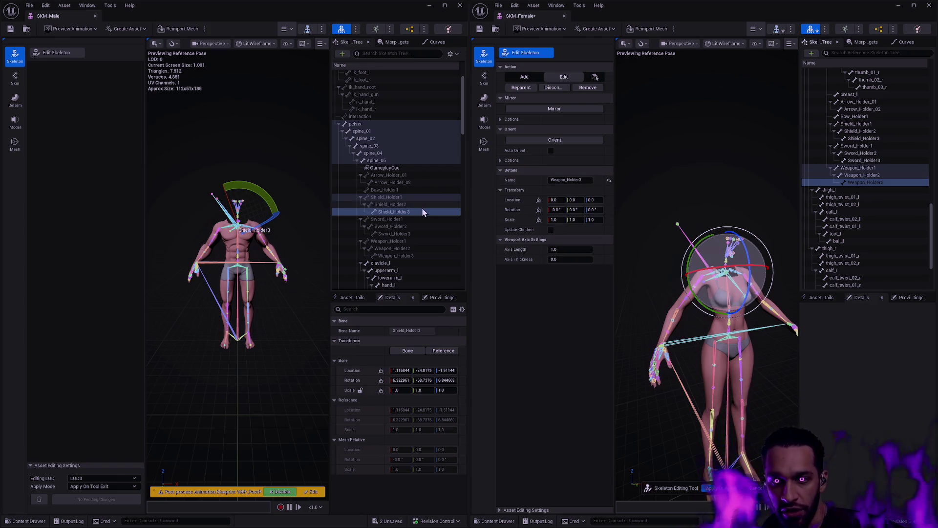
Copy the male Sword_Holder3 location and rotation onto the female Sword_Holder3.
{"action": "left_click", "coordinate": [859, 118]}
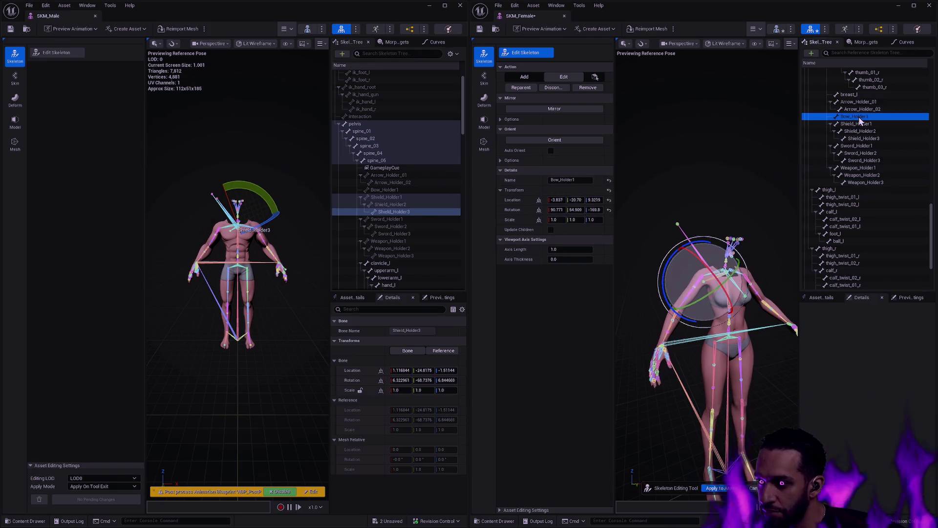
{"action": "left_click", "coordinate": [869, 128]}
{"action": "left_click", "coordinate": [863, 138]}
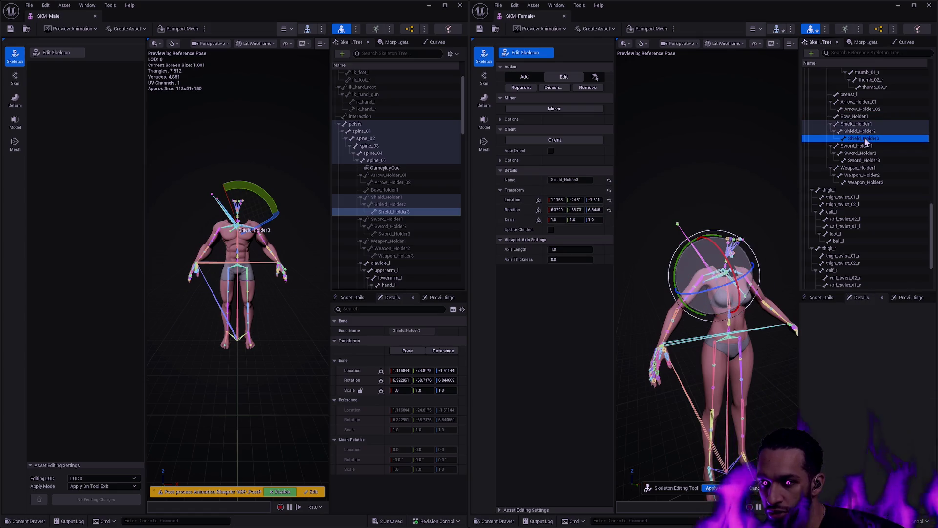
{"action": "left_click", "coordinate": [857, 146]}
{"action": "left_click", "coordinate": [386, 218]}
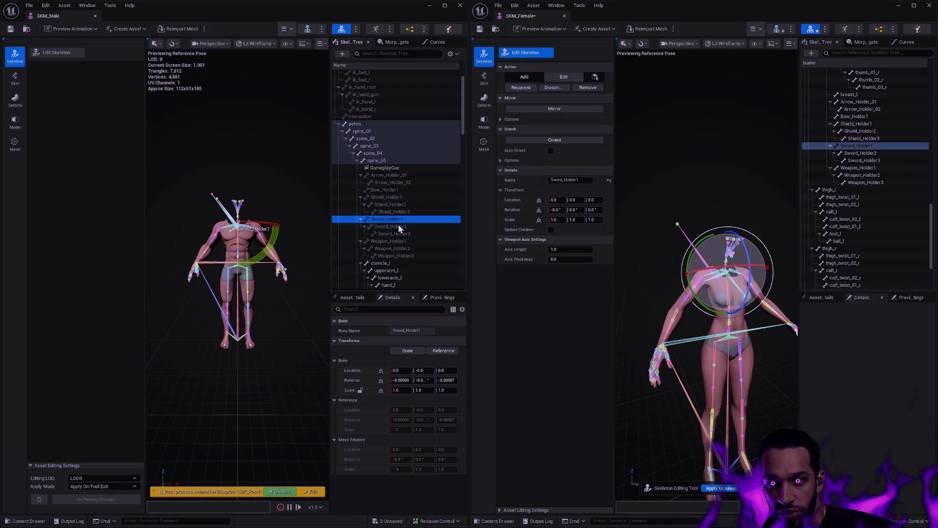
{"action": "left_click", "coordinate": [394, 226]}
{"action": "left_click", "coordinate": [397, 233]}
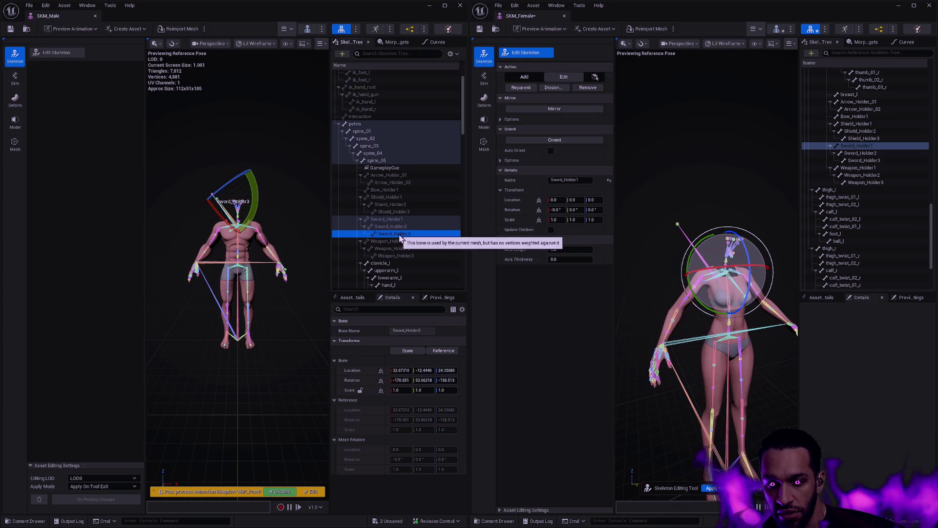
{"action": "left_click", "coordinate": [860, 161]}
{"action": "right_click", "coordinate": [352, 370], "text": "shift"}
{"action": "left_click", "coordinate": [513, 200], "text": "shift"}
{"action": "right_click", "coordinate": [352, 380], "text": "shift"}
{"action": "left_click", "coordinate": [512, 209], "text": "shift"}
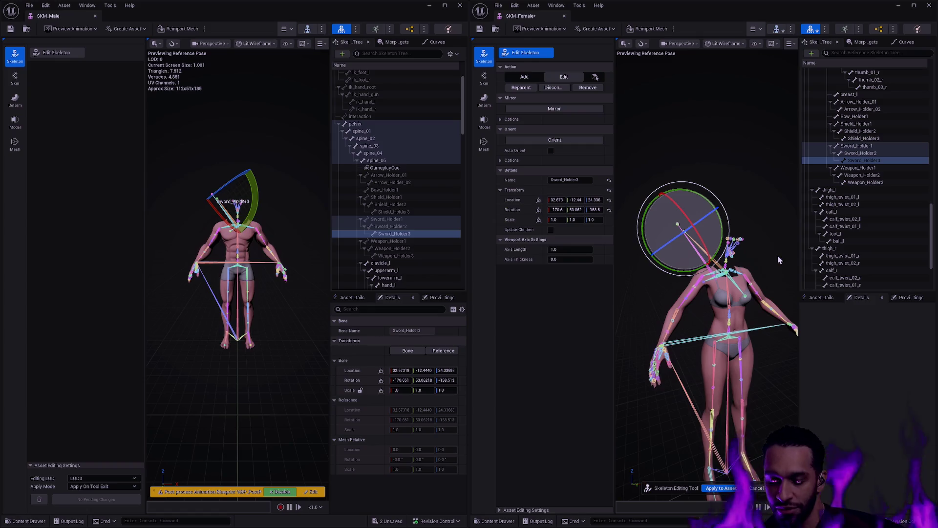
Paste the male Weapon_Holder3 rotation onto the female Weapon_Holder3 and apply the edits to the asset.
{"action": "left_click", "coordinate": [391, 240]}
{"action": "left_click", "coordinate": [398, 248]}
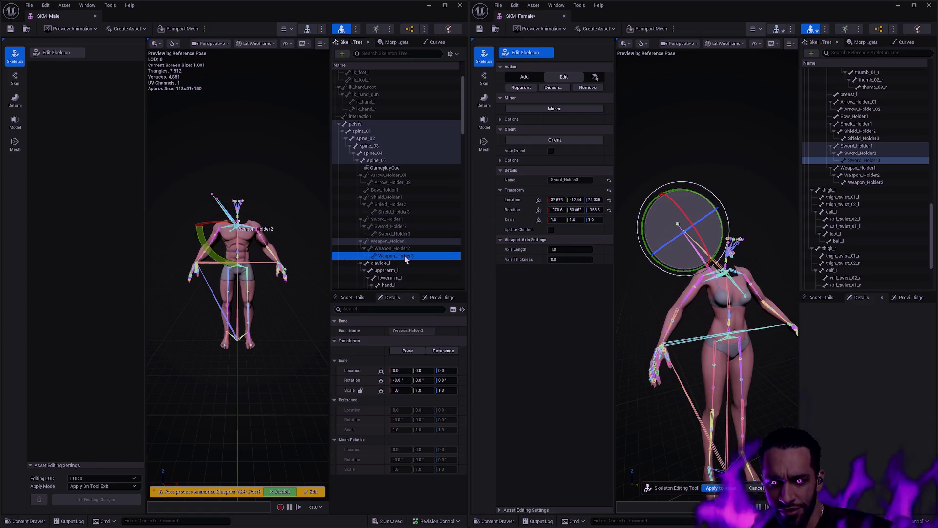
{"action": "left_click", "coordinate": [405, 255]}
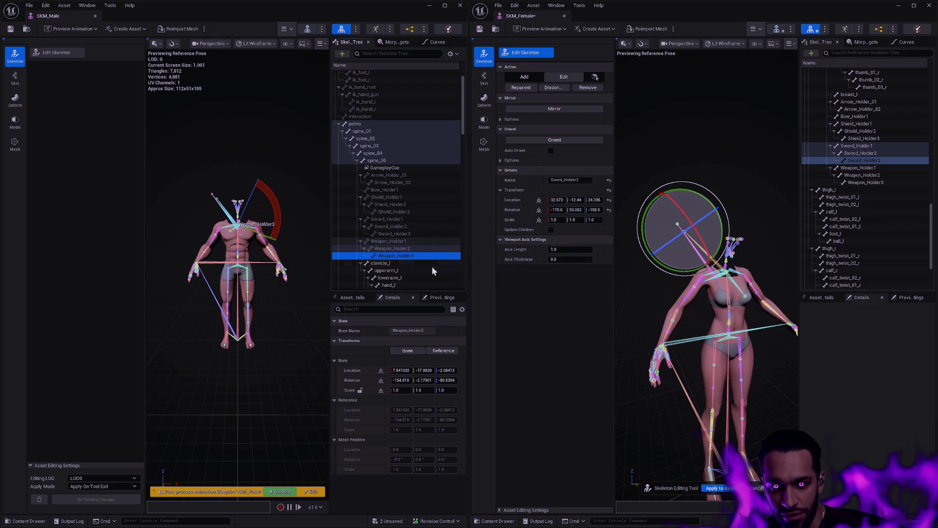
{"action": "left_click", "coordinate": [368, 374]}
{"action": "left_click", "coordinate": [867, 183]}
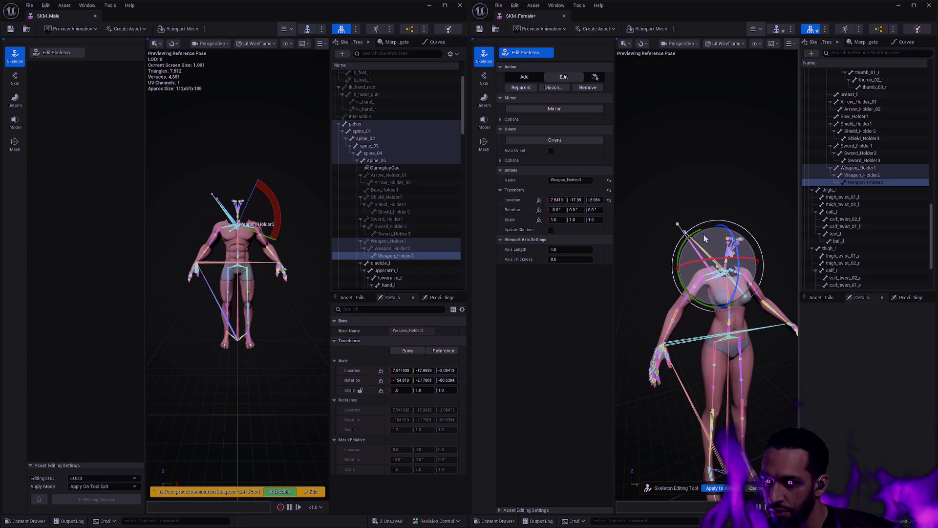
{"action": "key", "text": "ctrl+v"}
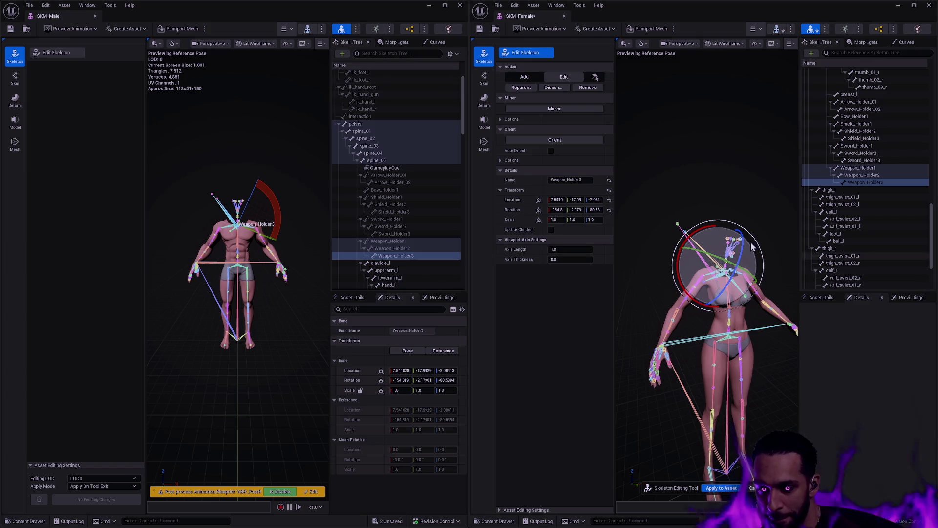
{"action": "left_click_drag", "start_coordinate": [463, 136], "coordinate": [462, 146]}
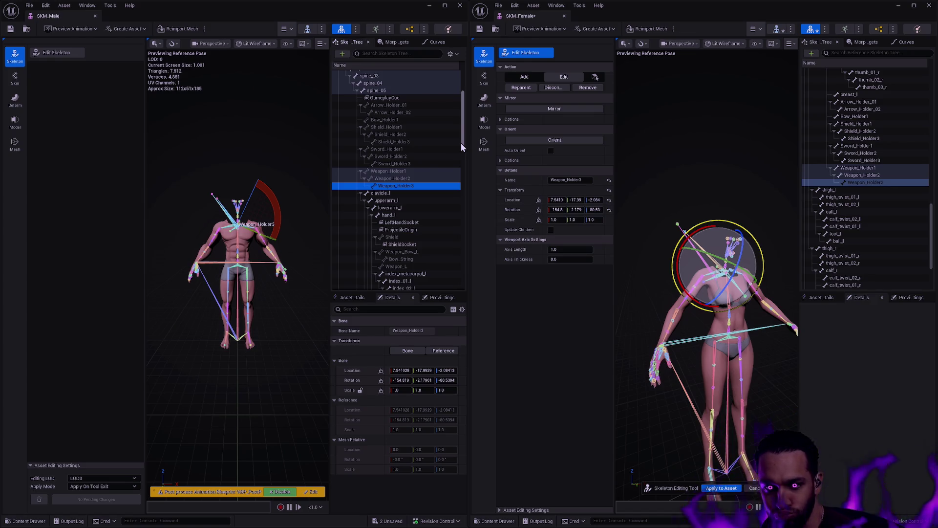
{"action": "left_click_drag", "start_coordinate": [932, 221], "coordinate": [932, 204]}
{"action": "left_click", "coordinate": [731, 488]}
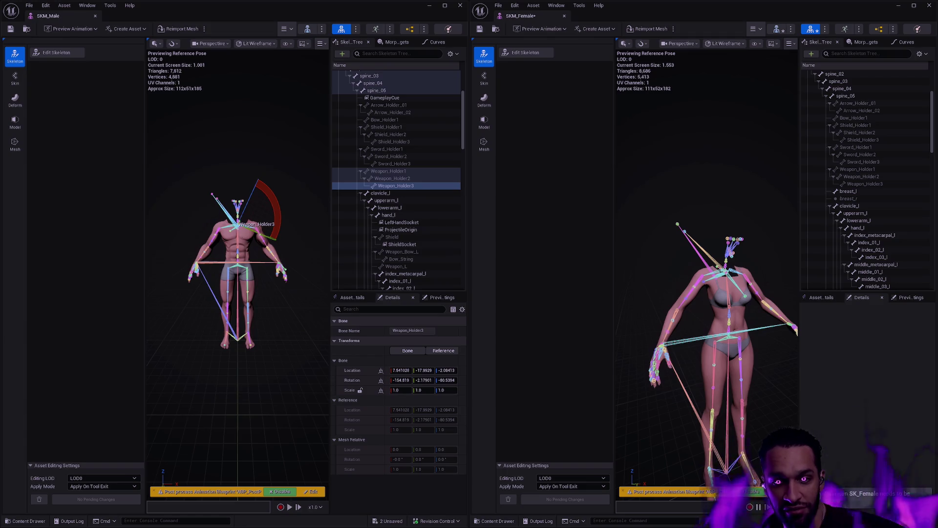
Add a GameplayCue socket to the female skeleton's spine_05 bone.
{"action": "scroll", "coordinate": [238, 274], "scroll_direction": "up", "scroll_amount": 5}
{"action": "left_click", "coordinate": [303, 225]}
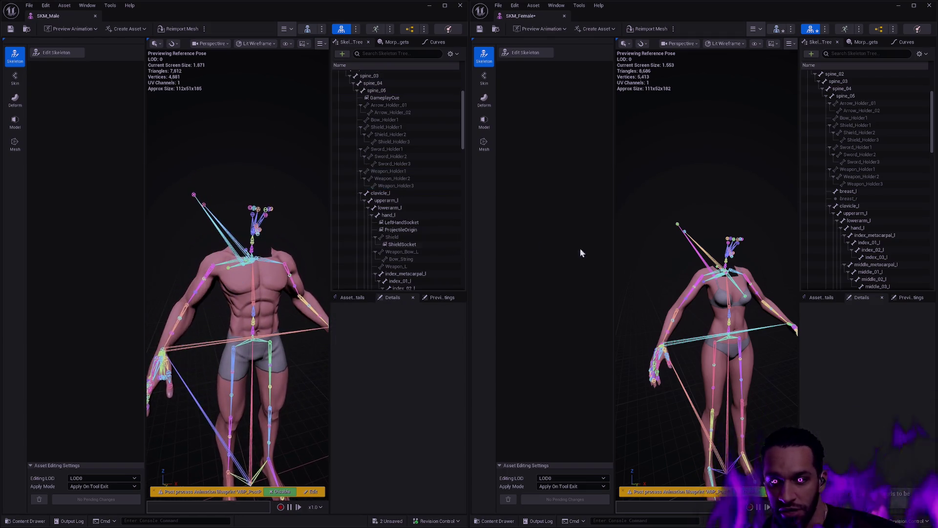
{"action": "mouse_move", "coordinate": [704, 294]}
{"action": "left_mouse_down"}
{"action": "mouse_move", "coordinate": [704, 263]}
{"action": "mouse_move", "coordinate": [714, 288]}
{"action": "mouse_move", "coordinate": [758, 268]}
{"action": "left_mouse_up"}
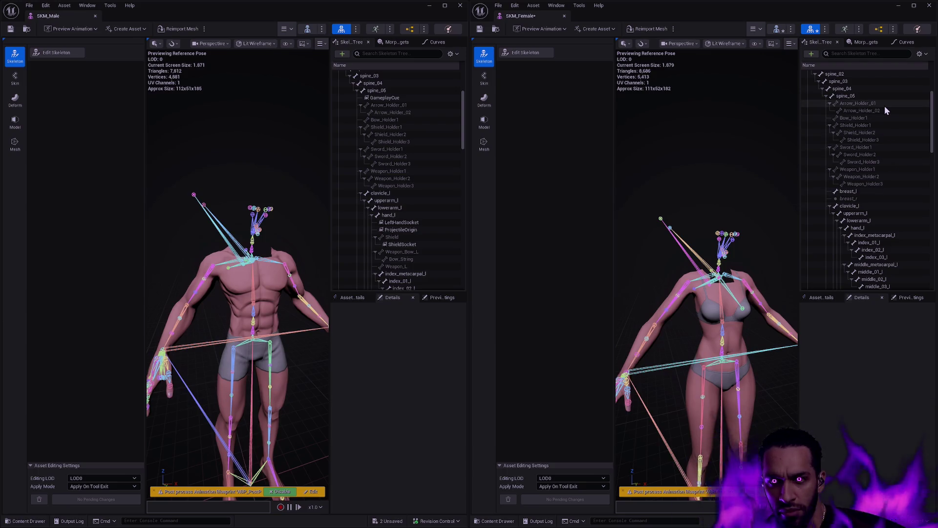
{"action": "right_click", "coordinate": [849, 96]}
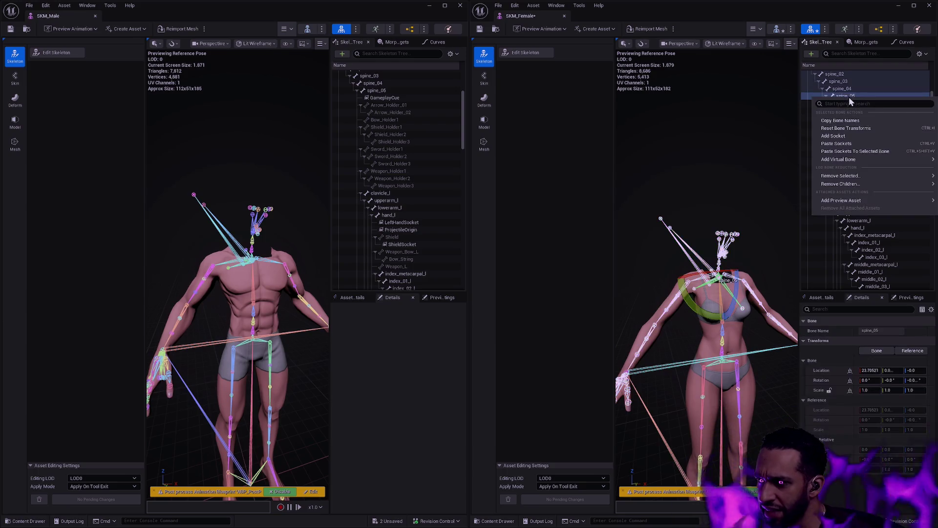
{"action": "left_click", "coordinate": [847, 136]}
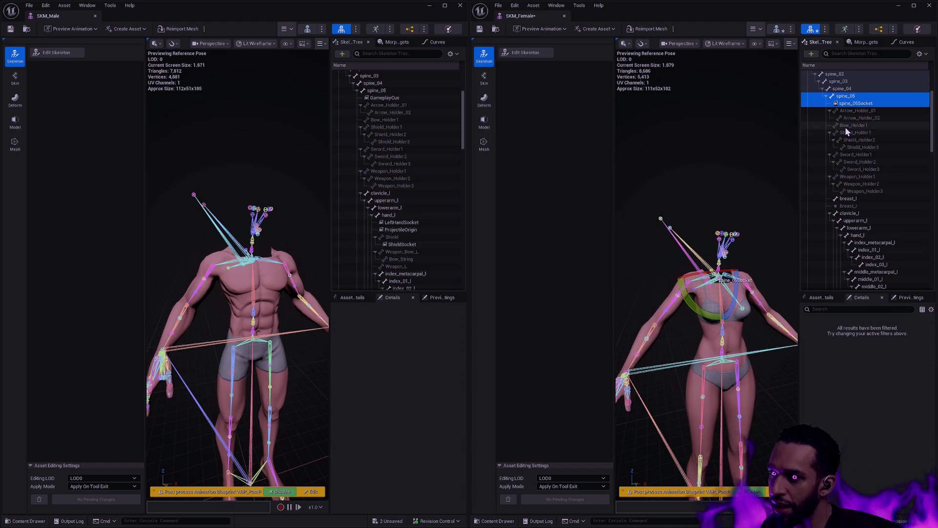
{"action": "double_click", "coordinate": [880, 104]}
{"action": "type", "text": "GameplayCue"}
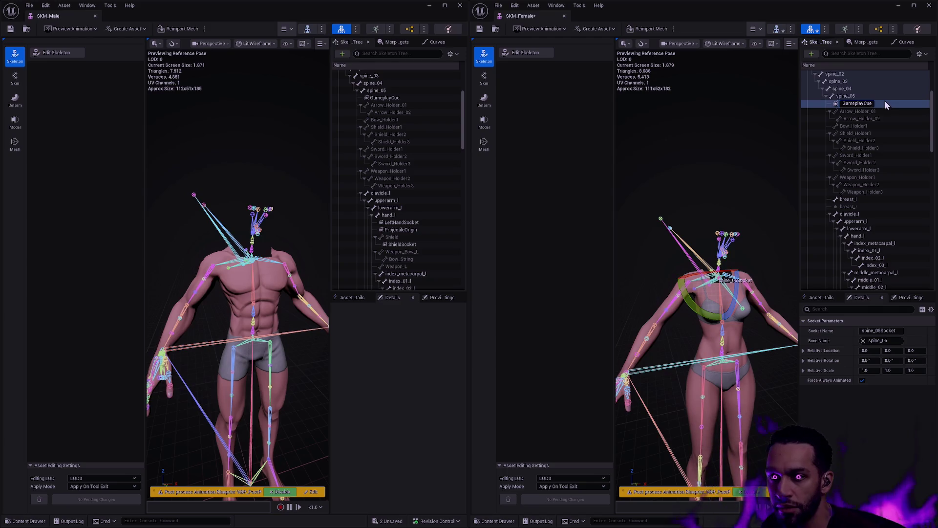
{"action": "key", "text": "Return"}
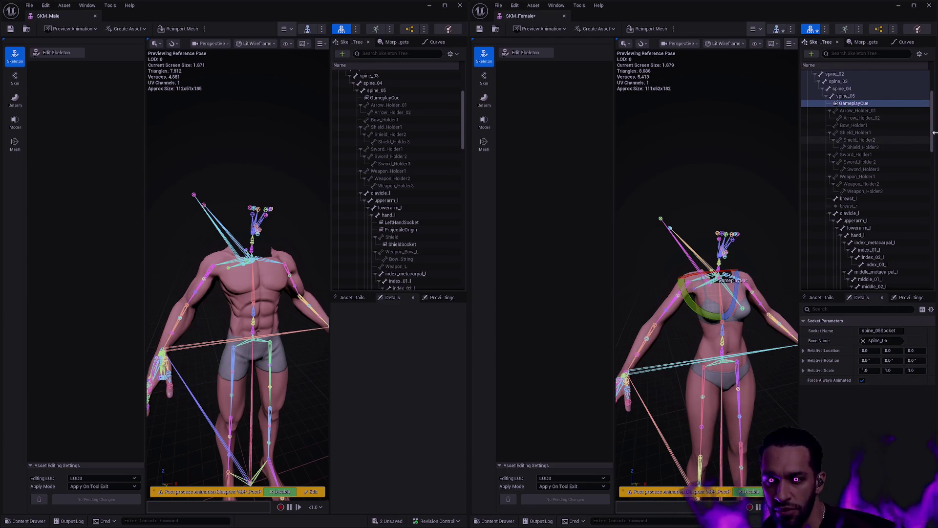
Add foot_l_socket and foot_r_socket sockets to the female foot_l and foot_r bones.
{"action": "left_click_drag", "start_coordinate": [934, 128], "coordinate": [934, 268]}
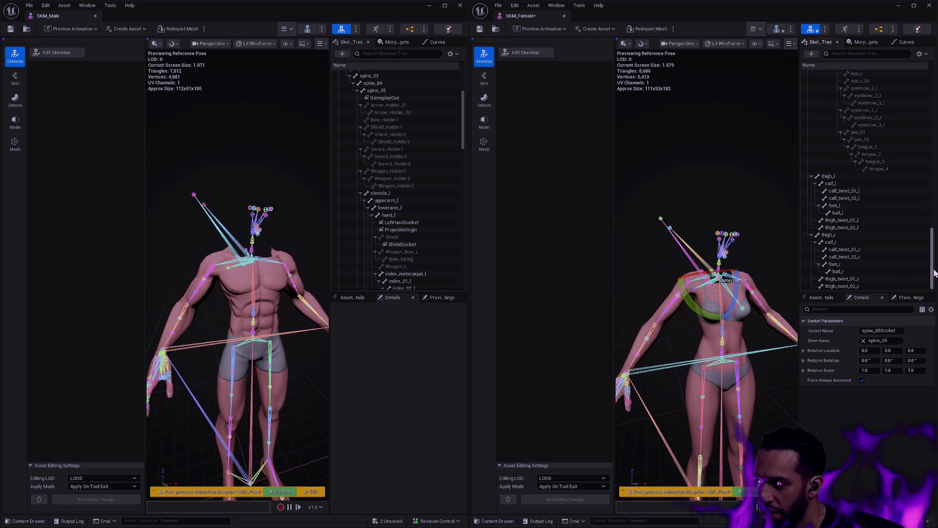
{"action": "left_click", "coordinate": [849, 206]}
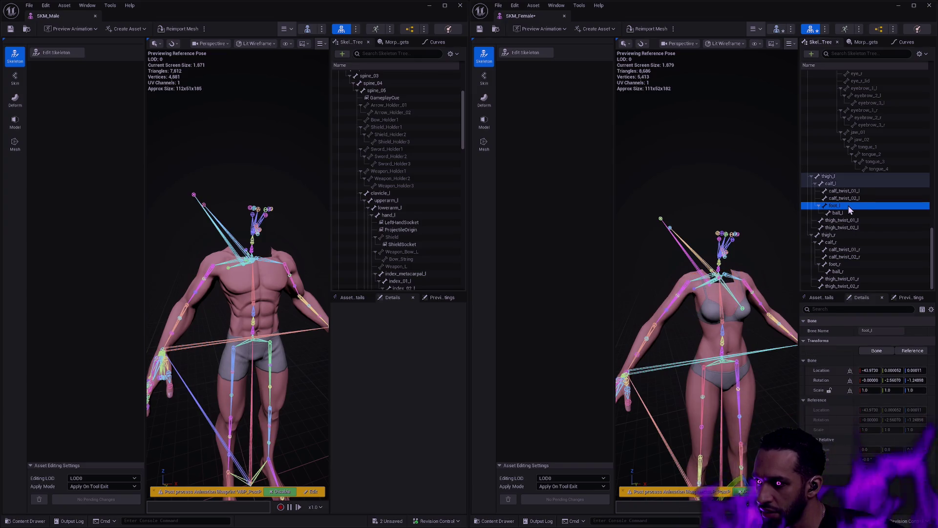
{"action": "right_click", "coordinate": [848, 207]}
{"action": "left_click", "coordinate": [875, 228]}
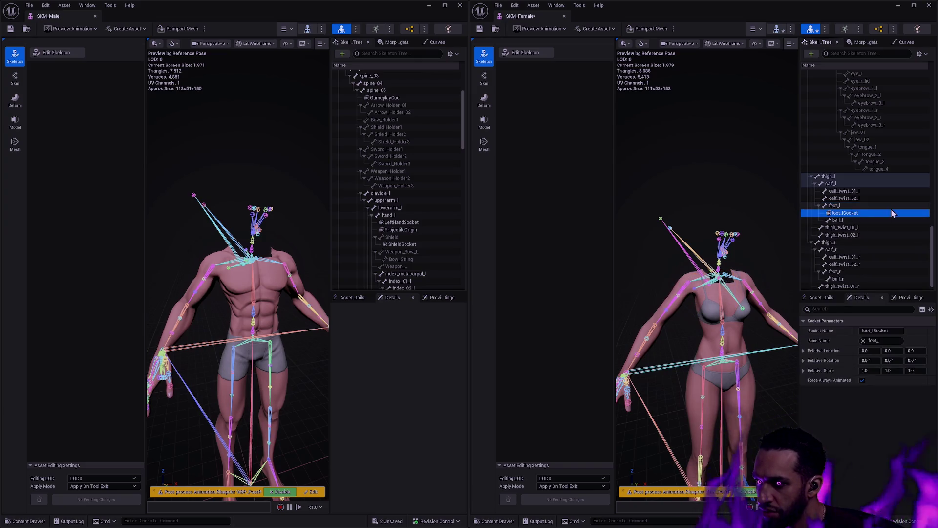
{"action": "key", "text": "End"}
{"action": "key", "text": "Left"}
{"action": "key", "text": "Left"}
{"action": "key", "text": "Left"}
{"action": "key", "text": "BackSpace"}
{"action": "type", "text": "_s"}
{"action": "key", "text": "Return"}
{"action": "scroll", "coordinate": [903, 250], "scroll_direction": "down", "scroll_amount": 1}
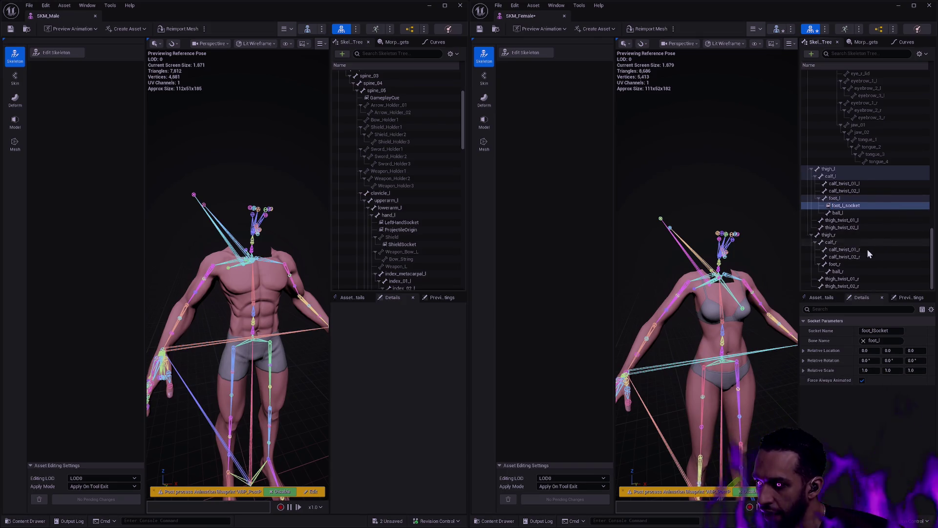
{"action": "right_click", "coordinate": [857, 265]}
{"action": "left_click", "coordinate": [860, 297]}
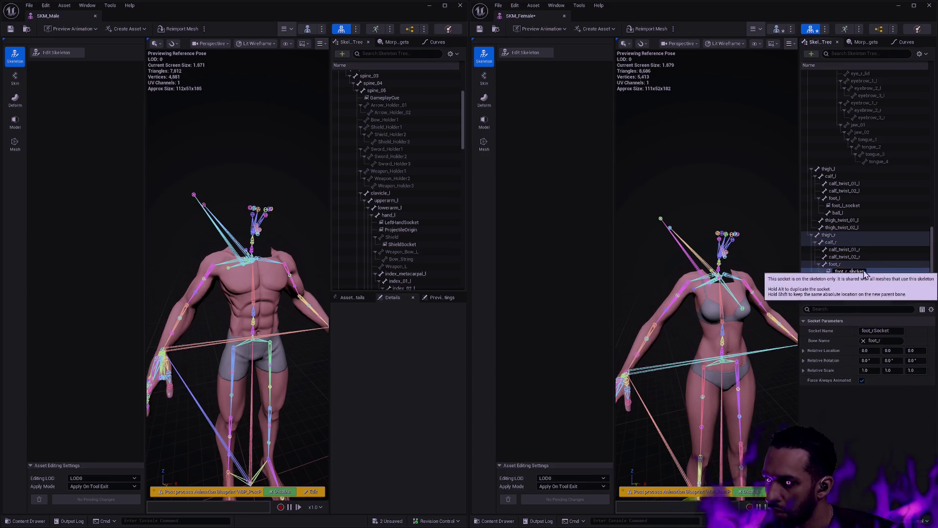
{"action": "type", "text": "_s"}
{"action": "key", "text": "Return"}
Add a RightHandSocket socket to the female hand_r bone.
{"action": "mouse_move", "coordinate": [934, 256]}
{"action": "left_mouse_down"}
{"action": "mouse_move", "coordinate": [934, 272]}
{"action": "mouse_move", "coordinate": [934, 170]}
{"action": "mouse_move", "coordinate": [935, 188]}
{"action": "left_mouse_up"}
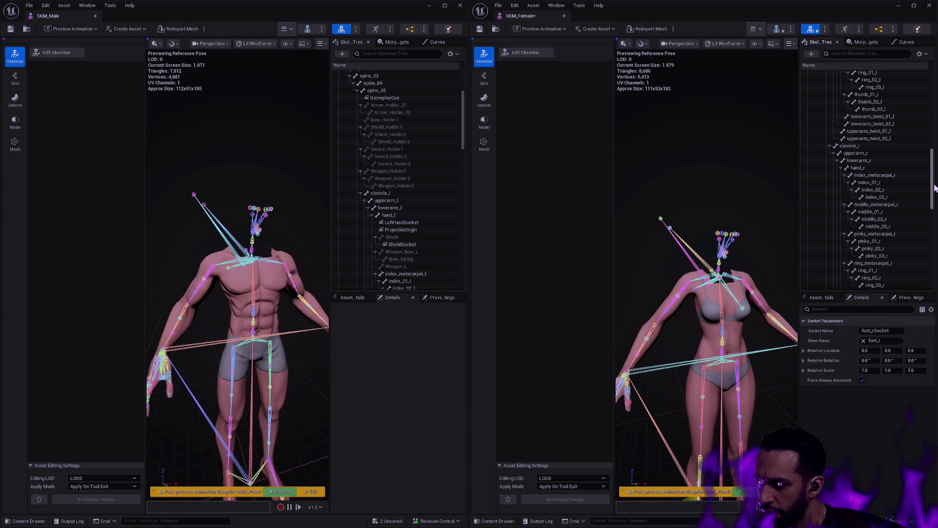
{"action": "left_click", "coordinate": [874, 168]}
{"action": "right_click", "coordinate": [875, 169]}
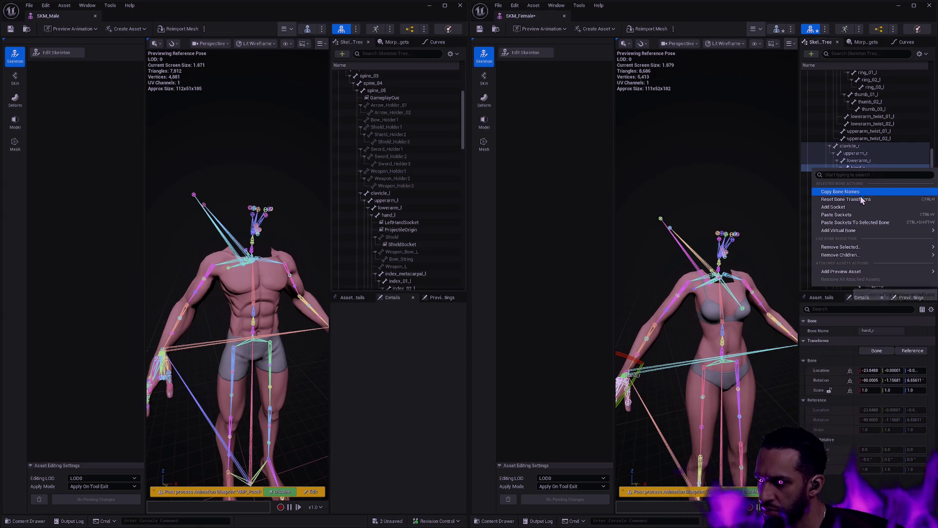
{"action": "left_click", "coordinate": [860, 207]}
{"action": "type", "text": "RightHandSocket"}
{"action": "key", "text": "Return"}
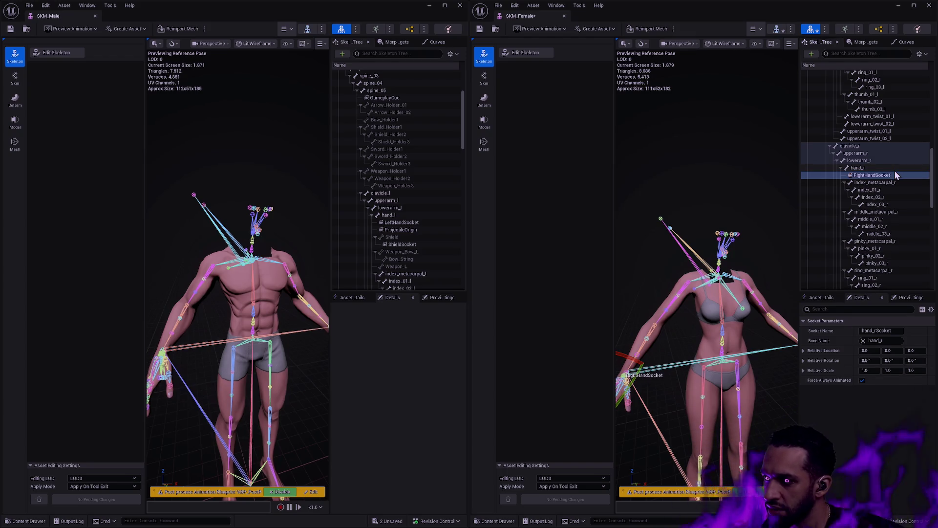
Add LeftHandSocket and ProjectileOrigin sockets to hand_l, then return to skeleton editing.
{"action": "mouse_move", "coordinate": [932, 181]}
{"action": "left_mouse_down"}
{"action": "mouse_move", "coordinate": [932, 207]}
{"action": "mouse_move", "coordinate": [932, 146]}
{"action": "left_mouse_up"}
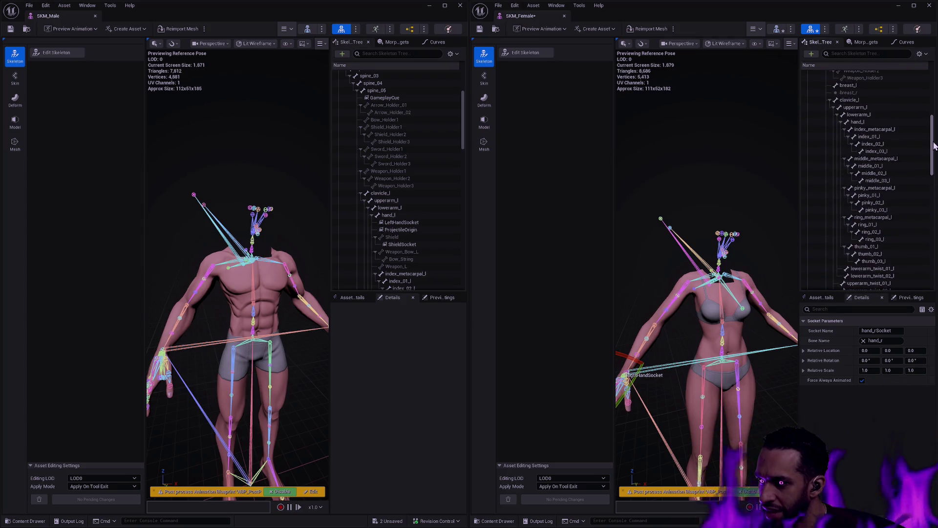
{"action": "right_click", "coordinate": [866, 122]}
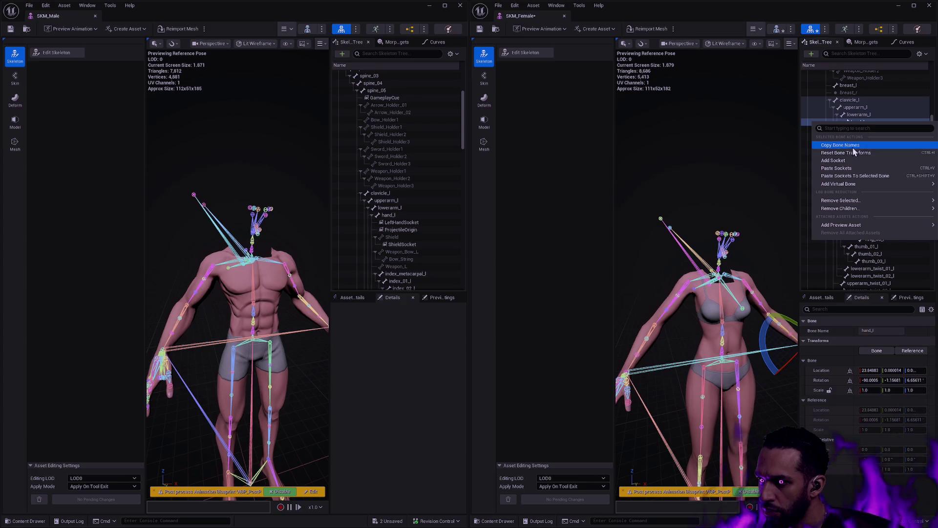
{"action": "left_click", "coordinate": [833, 161]}
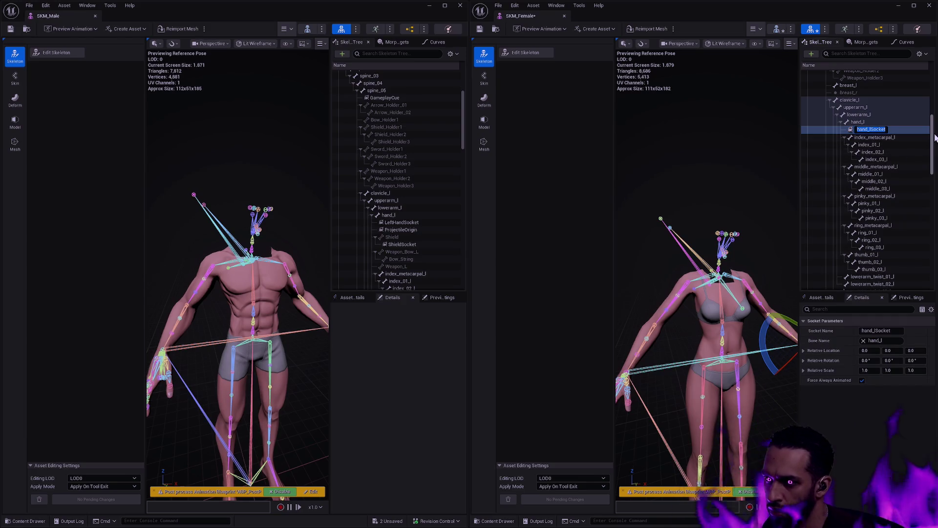
{"action": "type", "text": "LeftHandSo"}
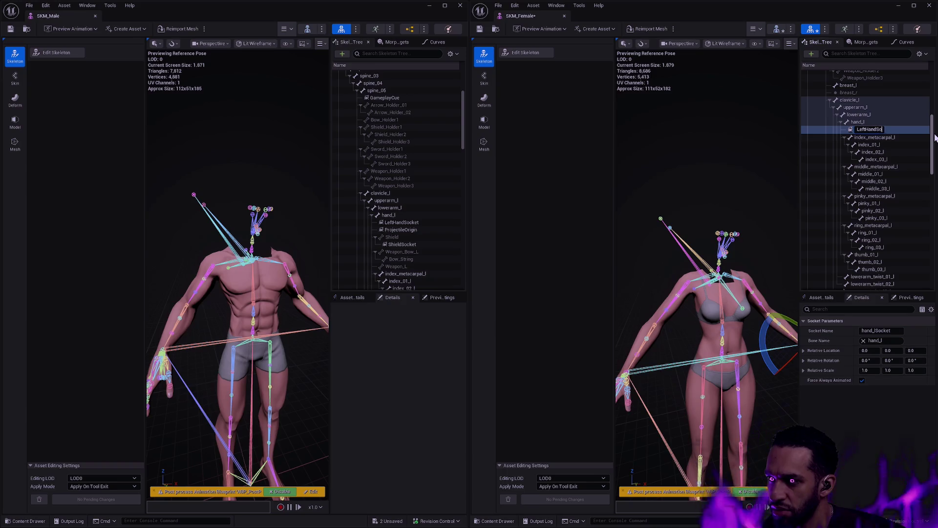
{"action": "type", "text": "cket"}
{"action": "key", "text": "Return"}
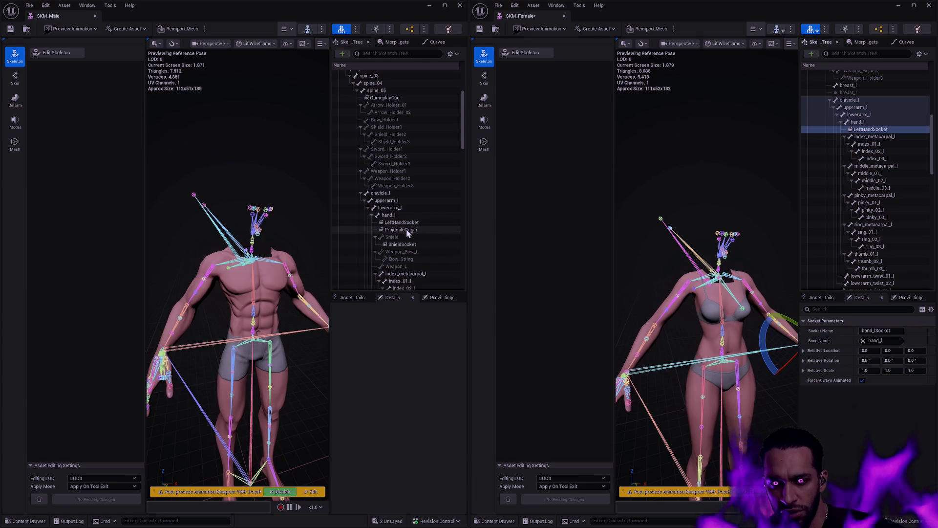
{"action": "right_click", "coordinate": [862, 122]}
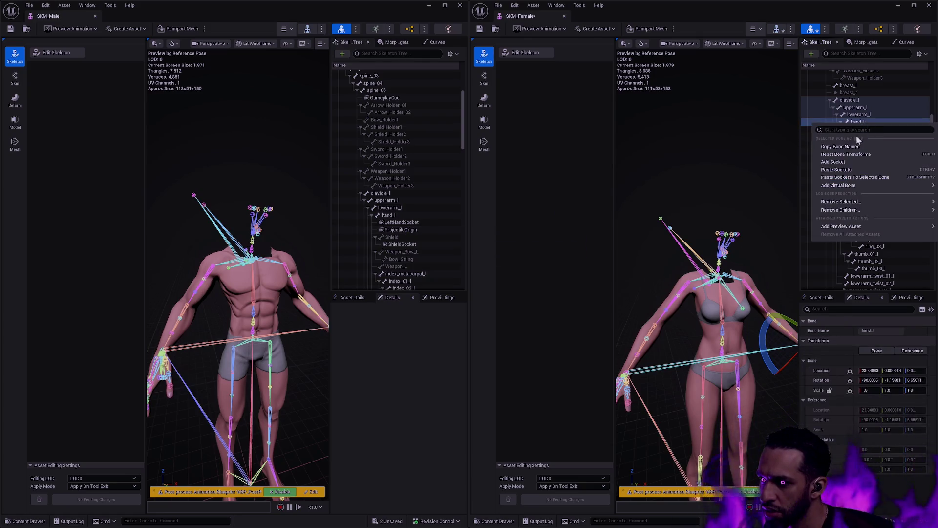
{"action": "left_click", "coordinate": [833, 162]}
{"action": "type", "text": "ProjectileO"}
{"action": "type", "text": "rigin"}
{"action": "key", "text": "Return"}
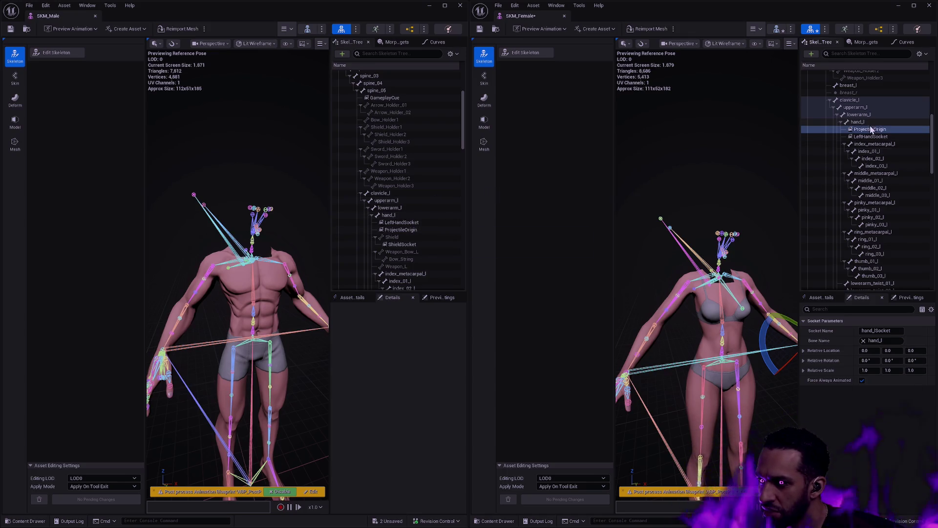
{"action": "left_click", "coordinate": [534, 57]}
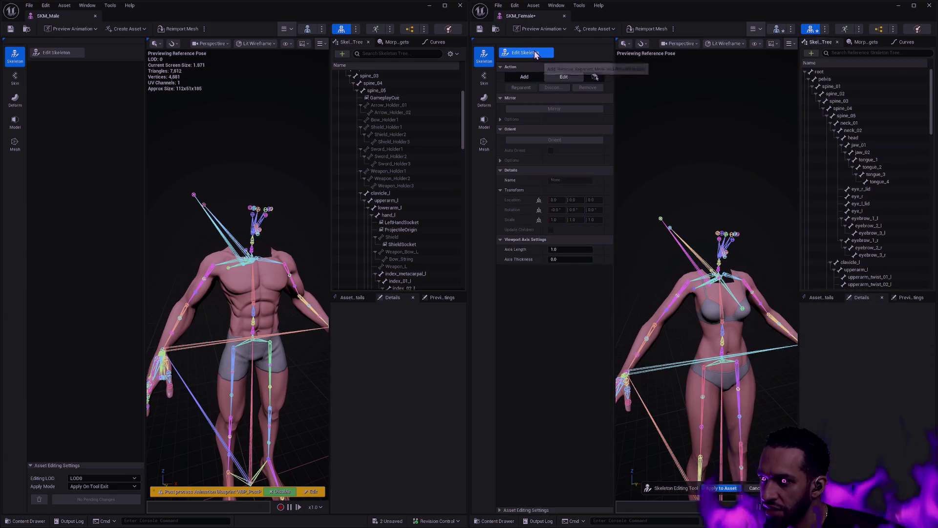
Create a new bone named Shield under the female hand_l bone.
{"action": "scroll", "coordinate": [932, 134], "scroll_direction": "down", "scroll_amount": 3}
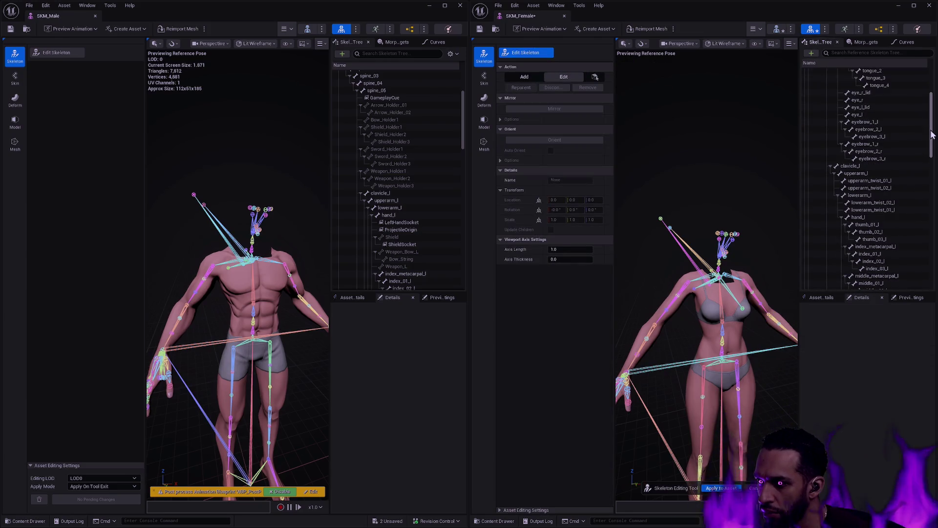
{"action": "left_click", "coordinate": [866, 218]}
{"action": "right_click", "coordinate": [865, 218]}
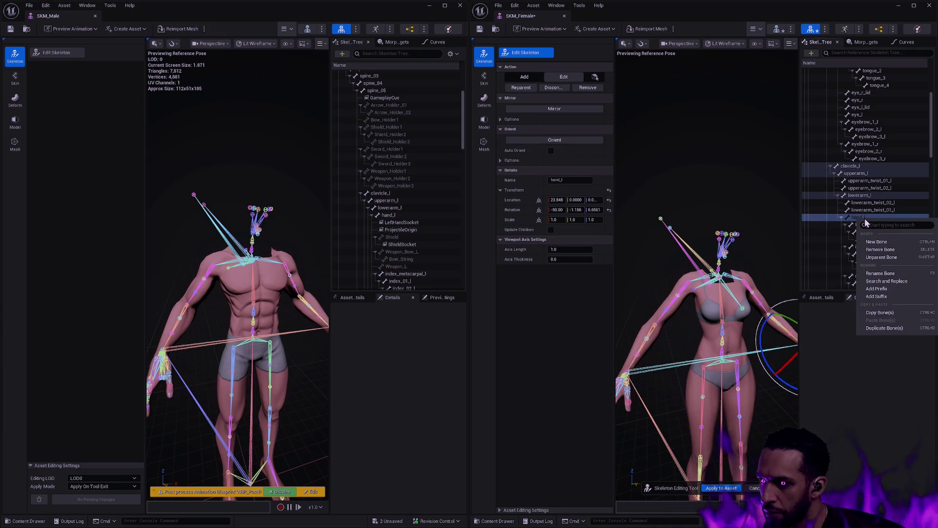
{"action": "left_click", "coordinate": [877, 246]}
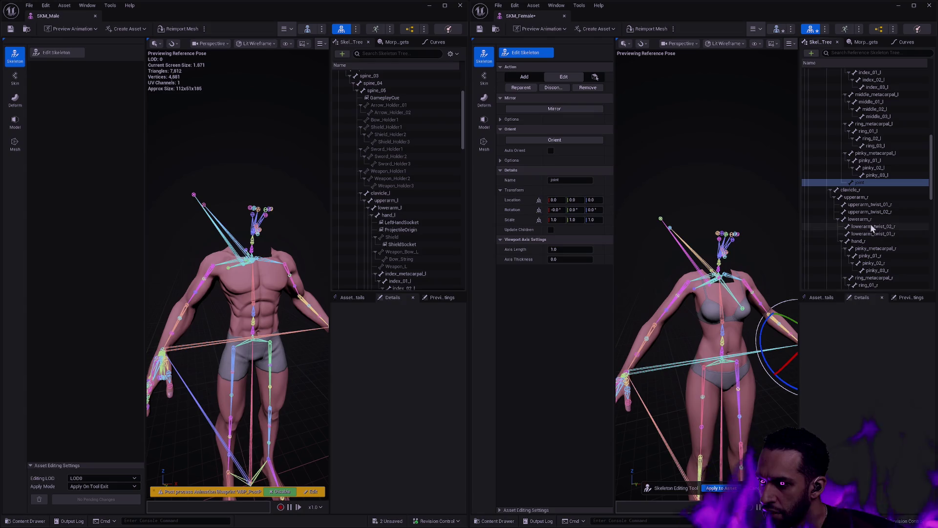
{"action": "left_click", "coordinate": [867, 184]}
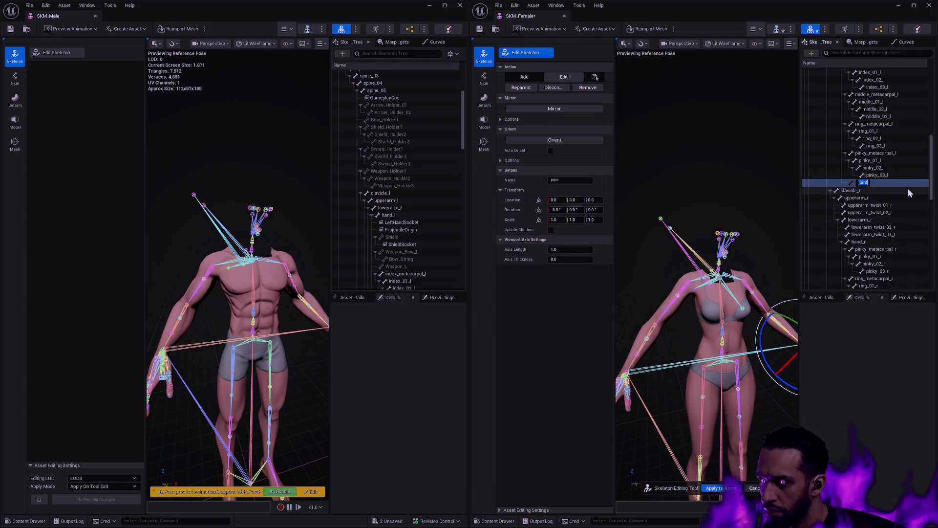
{"action": "type", "text": "Shield"}
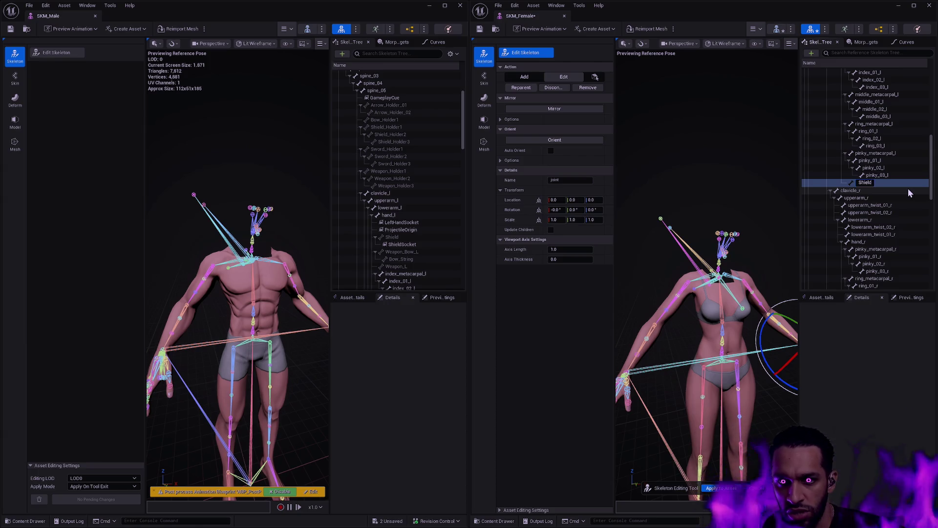
{"action": "key", "text": "Return"}
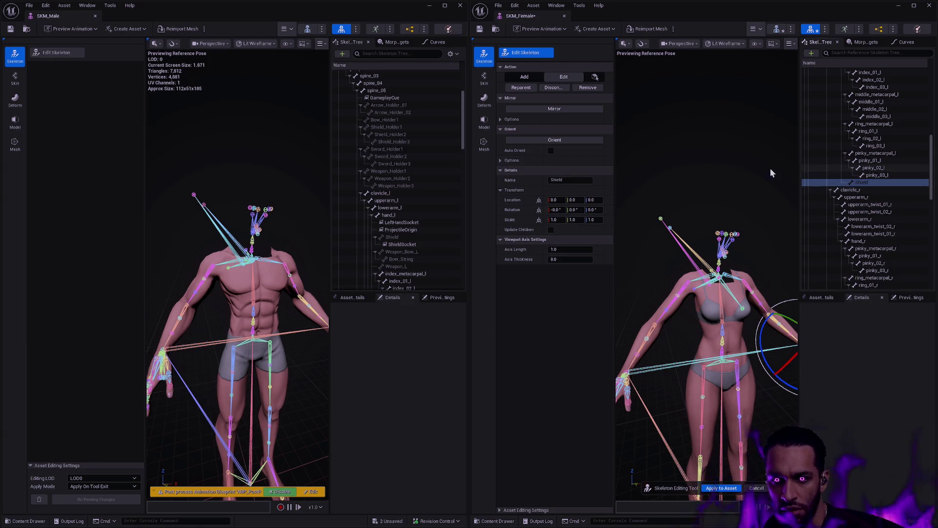
Paste the male Shield bone's location and rotation onto the female Shield bone.
{"action": "left_click", "coordinate": [393, 237]}
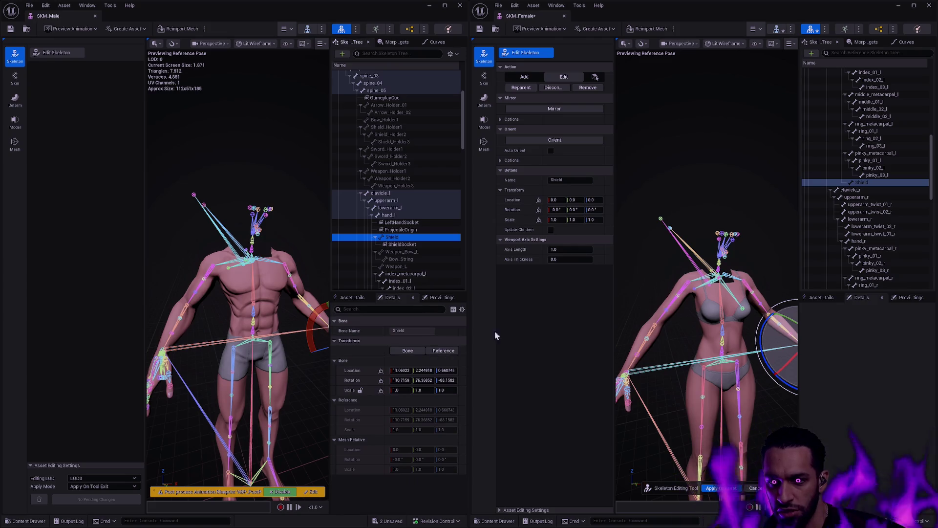
{"action": "left_click", "coordinate": [364, 371]}
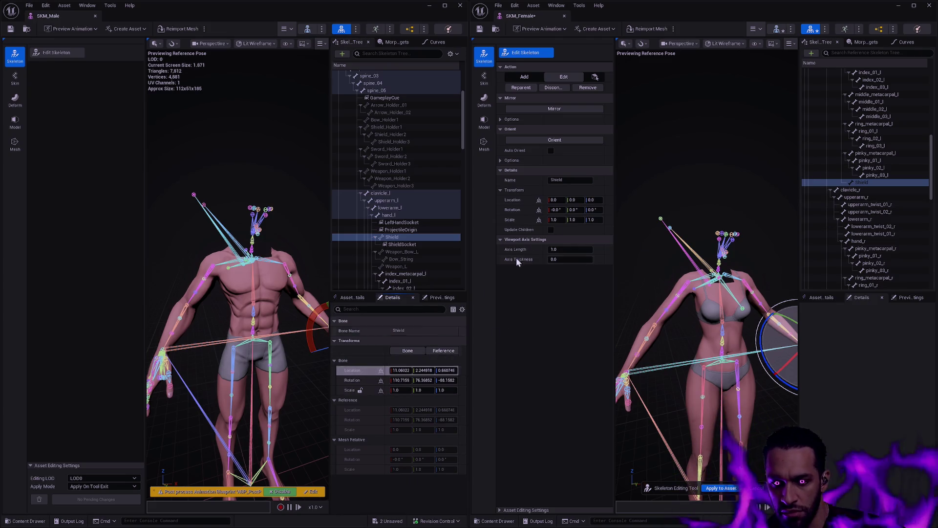
{"action": "left_click", "coordinate": [513, 200], "text": "shift"}
{"action": "right_click", "coordinate": [356, 380], "text": "shift"}
{"action": "left_click", "coordinate": [518, 210], "text": "shift"}
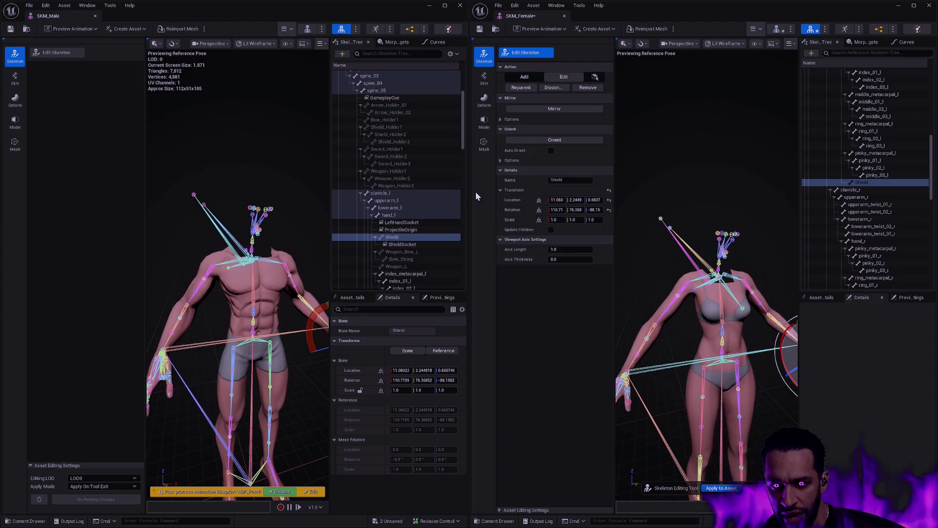
{"action": "left_click", "coordinate": [871, 183]}
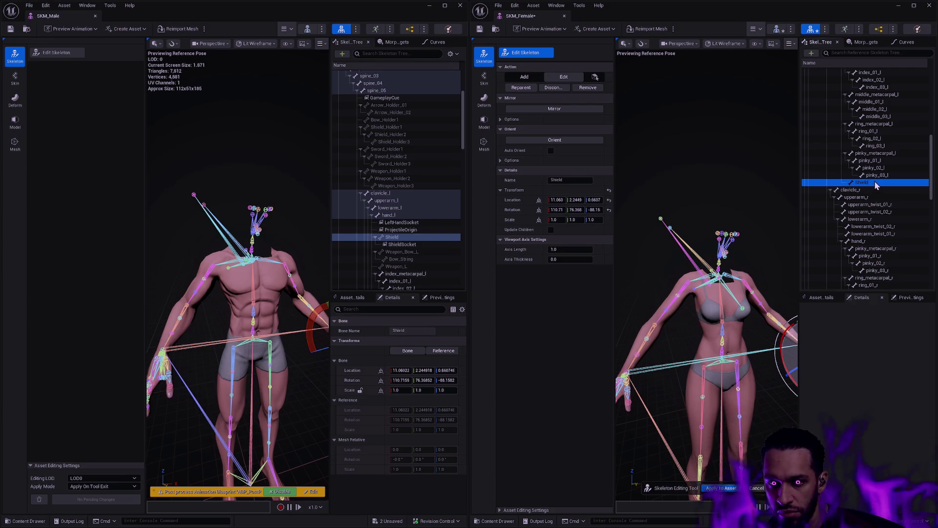
{"action": "key", "text": "ctrl+n"}
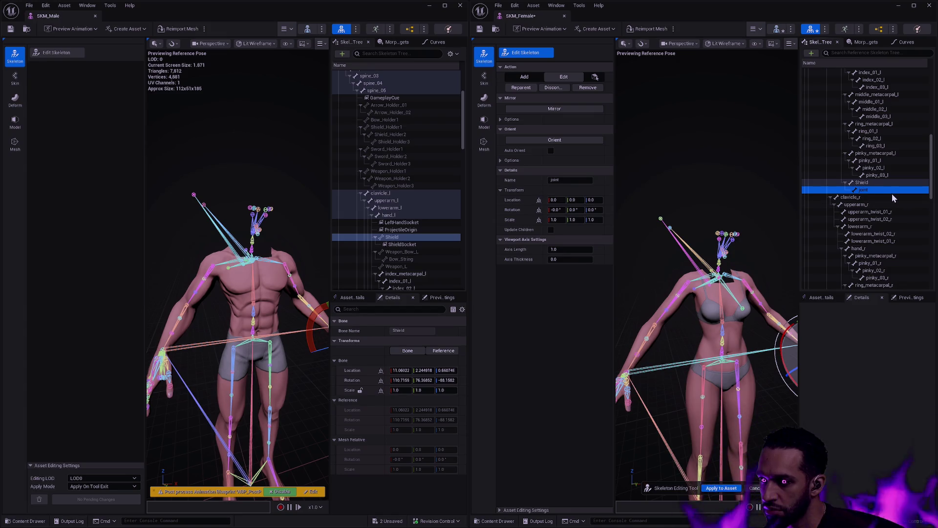
Undo the stray bone under Shield and add three new bones under hand_l.
{"action": "key", "text": "ctrl+z"}
{"action": "scroll", "coordinate": [872, 185], "scroll_direction": "up", "scroll_amount": 5}
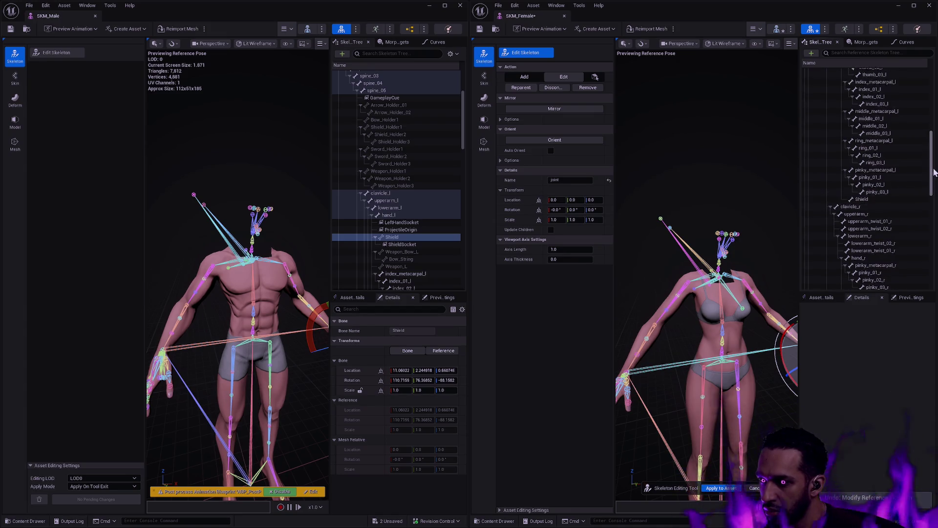
{"action": "left_click", "coordinate": [866, 153]}
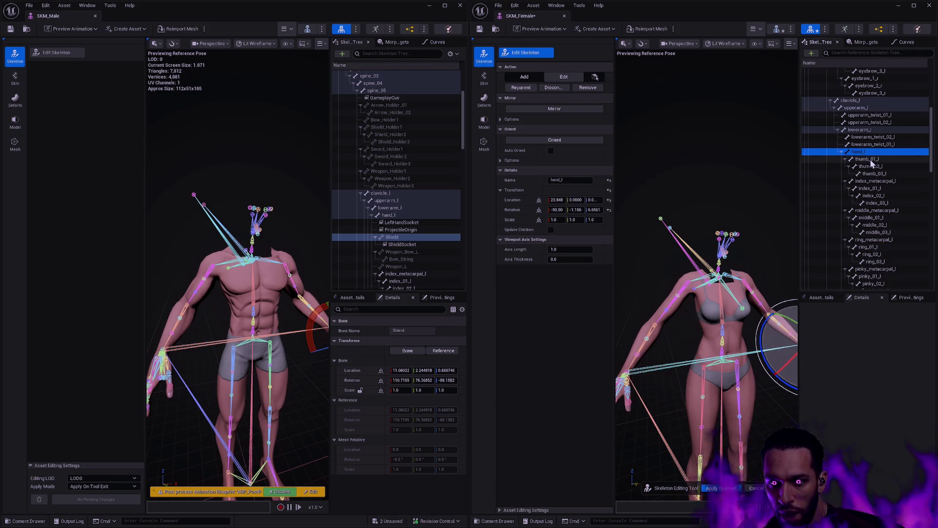
{"action": "key", "text": "ctrl+n"}
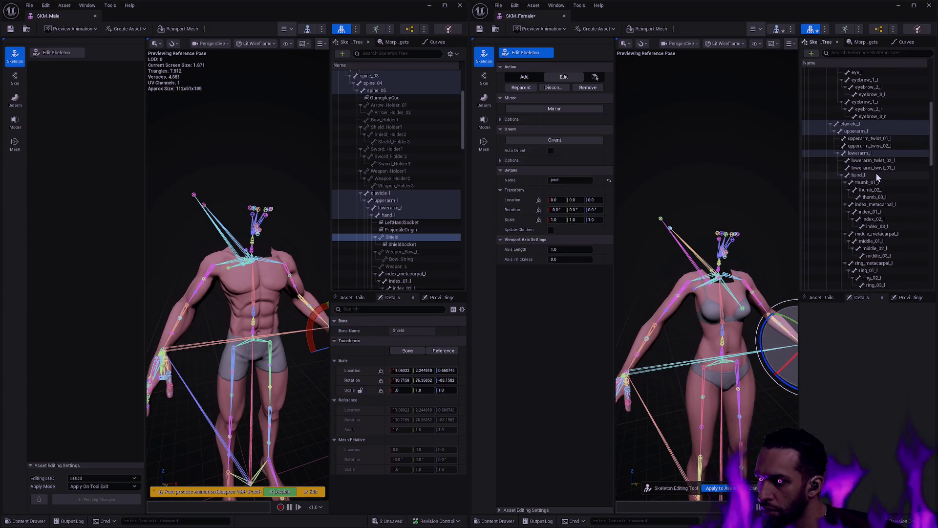
{"action": "key", "text": "ctrl+n"}
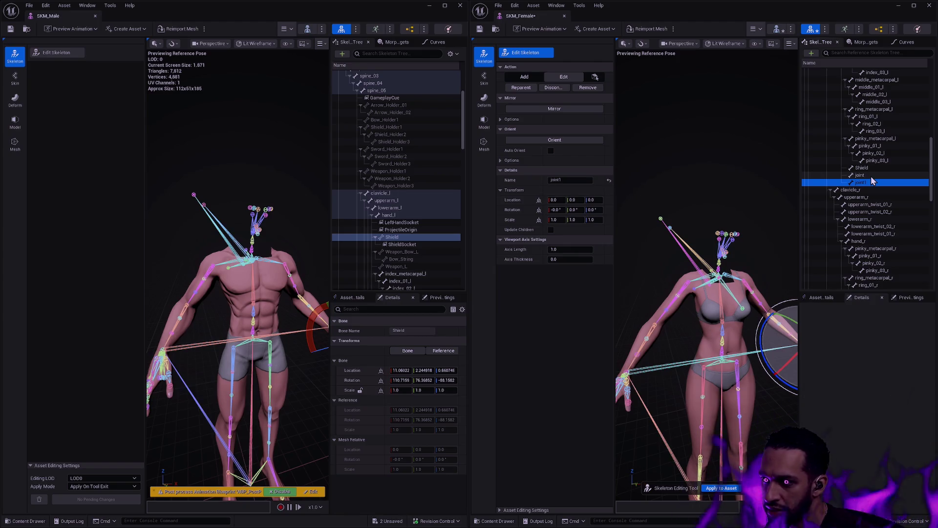
{"action": "key", "text": "ctrl+n"}
Rename the new bones Weapon_Bow_L, Bow_String and Weapon_L.
{"action": "left_click", "coordinate": [902, 175]}
{"action": "left_click", "coordinate": [902, 175]}
{"action": "type", "text": "Weapon_l"}
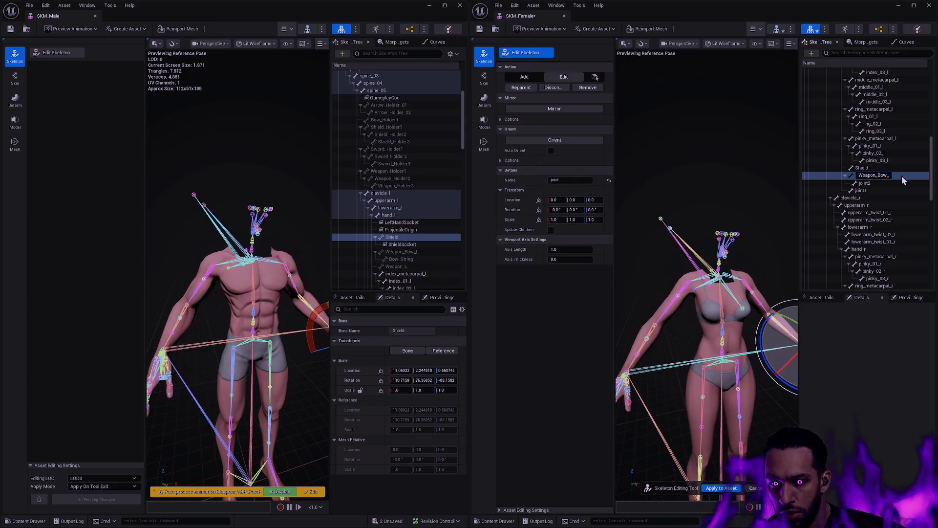
{"action": "type", "text": "L"}
{"action": "key", "text": "Return"}
{"action": "double_click", "coordinate": [903, 182]}
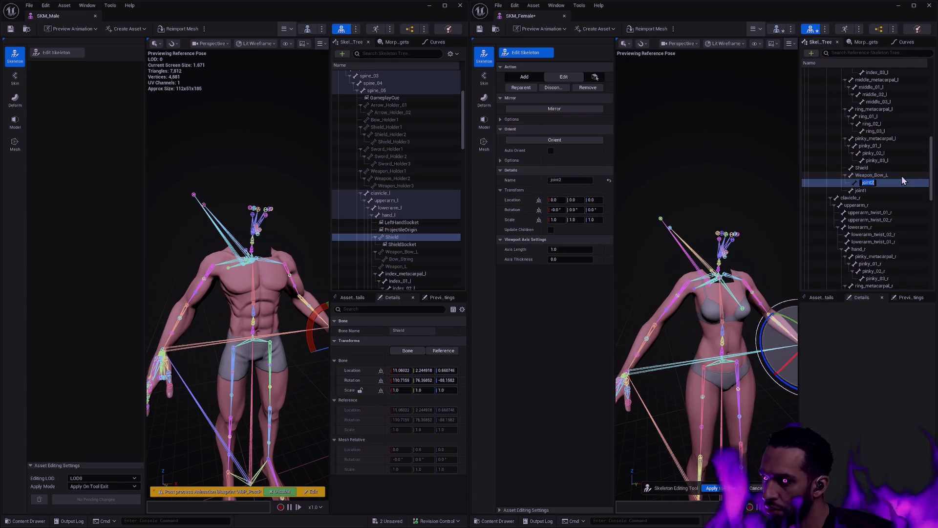
{"action": "type", "text": "Bow_"}
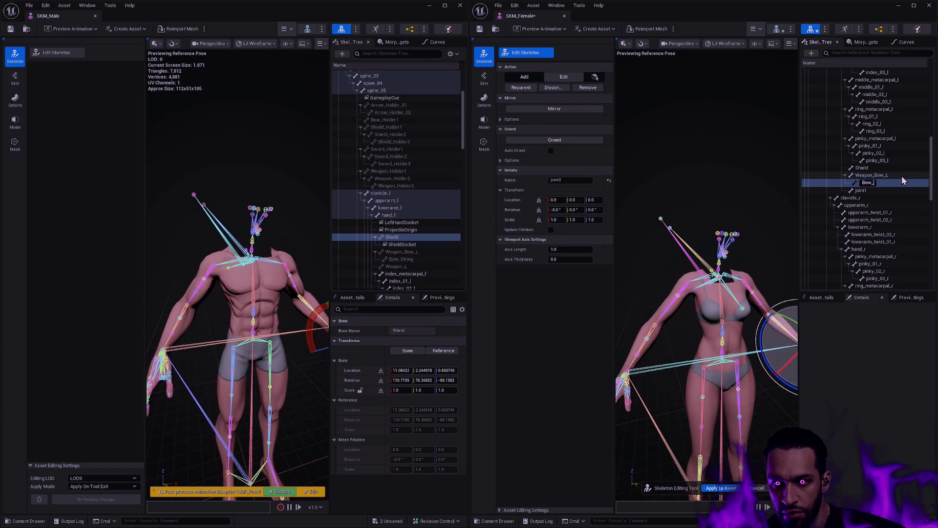
{"action": "type", "text": "String"}
{"action": "key", "text": "Return"}
{"action": "key", "text": "Down"}
{"action": "key", "text": "F2"}
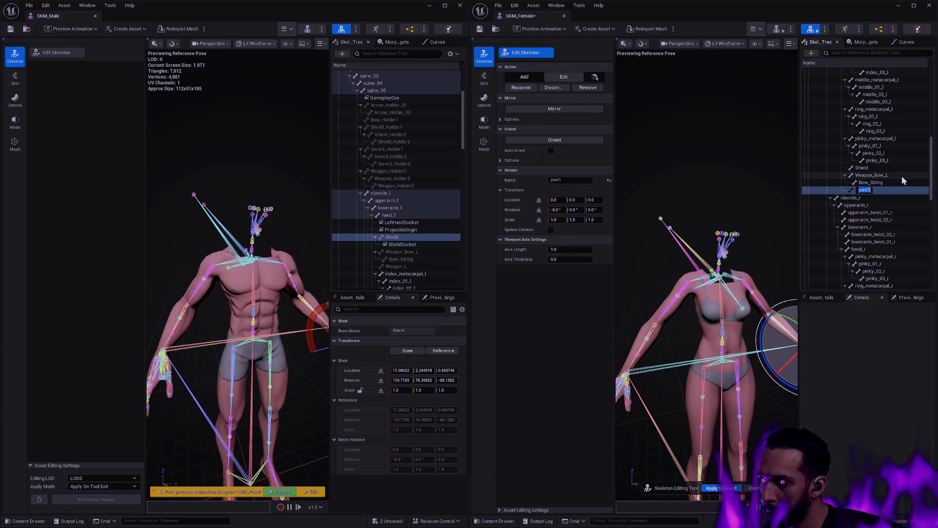
{"action": "type", "text": "Weapon_L"}
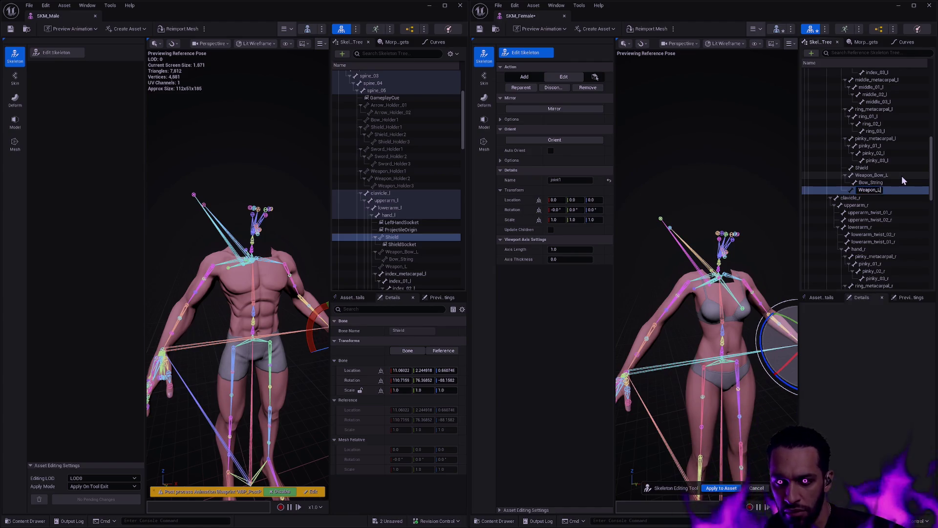
{"action": "key", "text": "Return"}
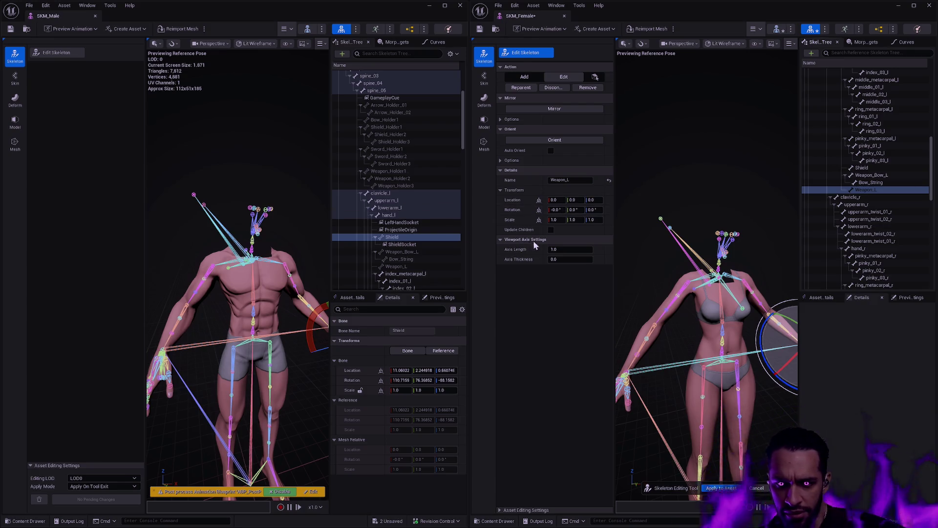
Match the female Weapon_Bow_L bone's location and rotation to the male Weapon_Bow_L.
{"action": "scroll", "coordinate": [427, 252], "scroll_direction": "down", "scroll_amount": 2}
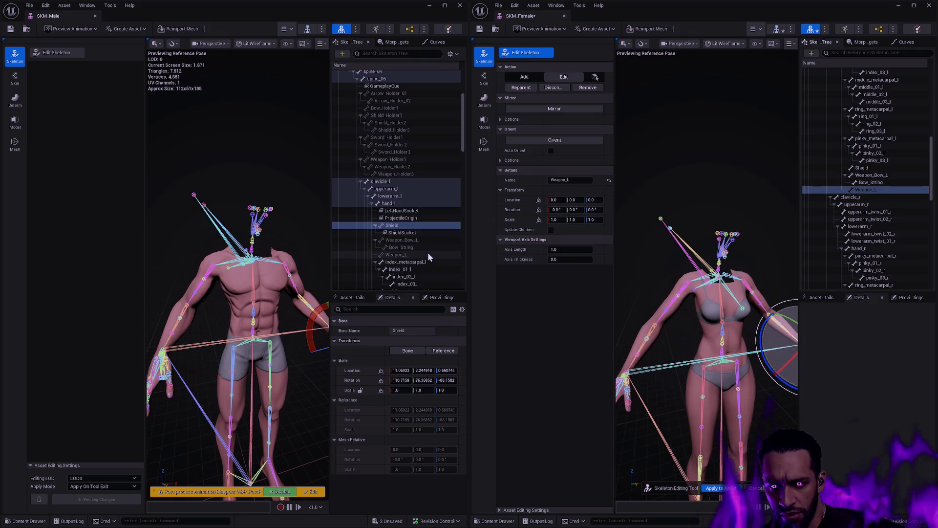
{"action": "left_click", "coordinate": [893, 169]}
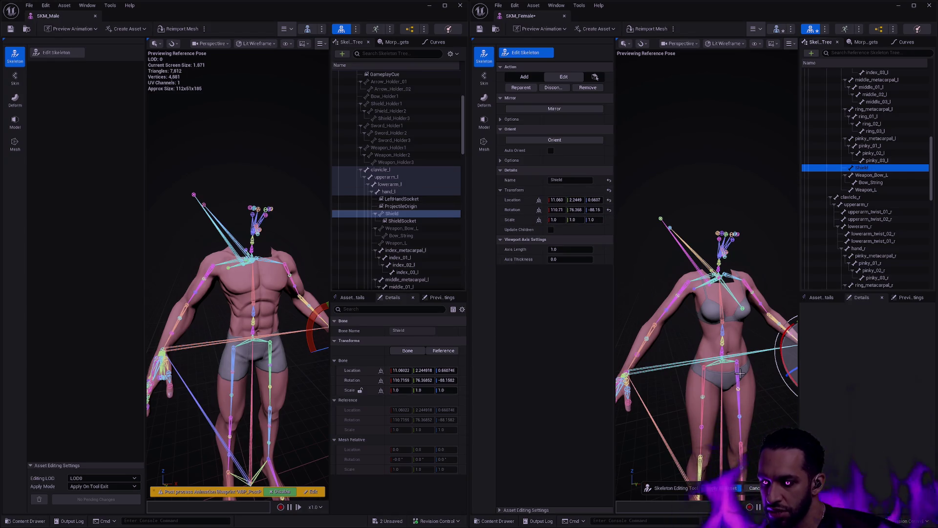
{"action": "left_click", "coordinate": [870, 175]}
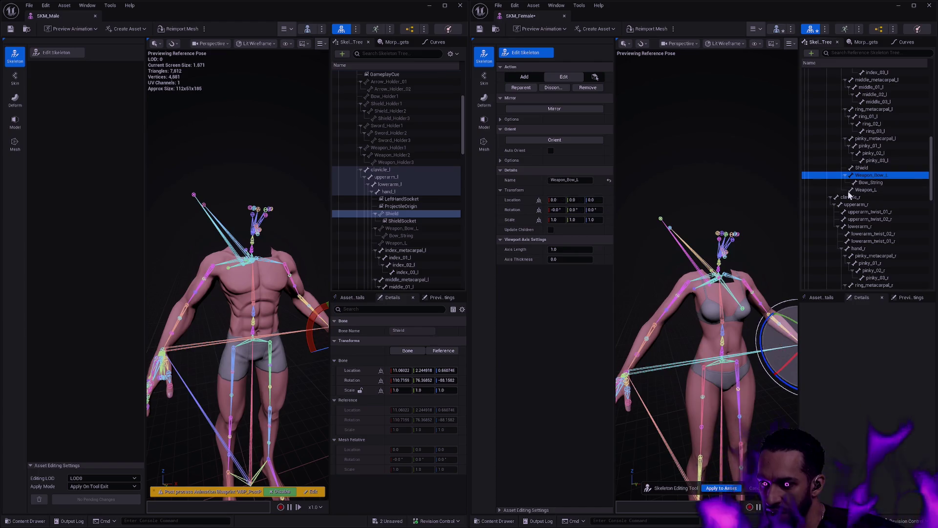
{"action": "left_click", "coordinate": [416, 228]}
{"action": "left_click", "coordinate": [513, 200], "text": "shift"}
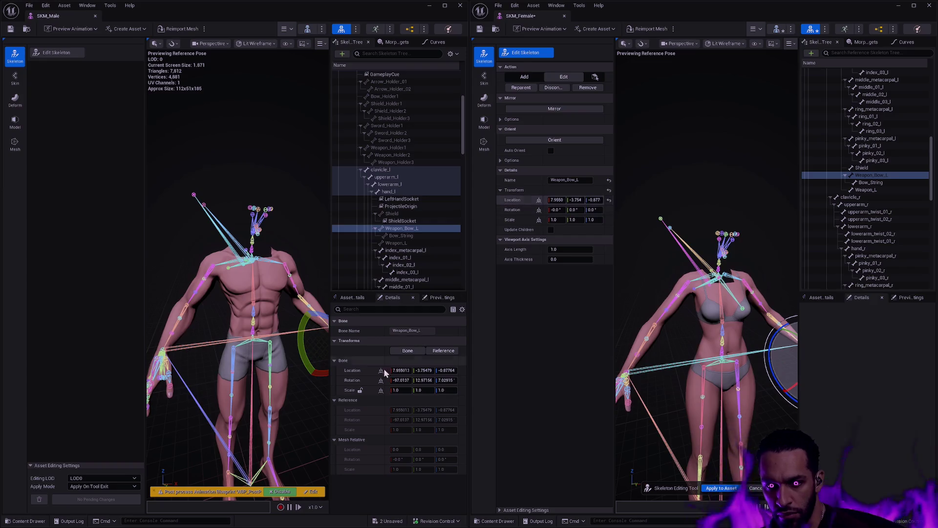
{"action": "left_click", "coordinate": [513, 210], "text": "shift"}
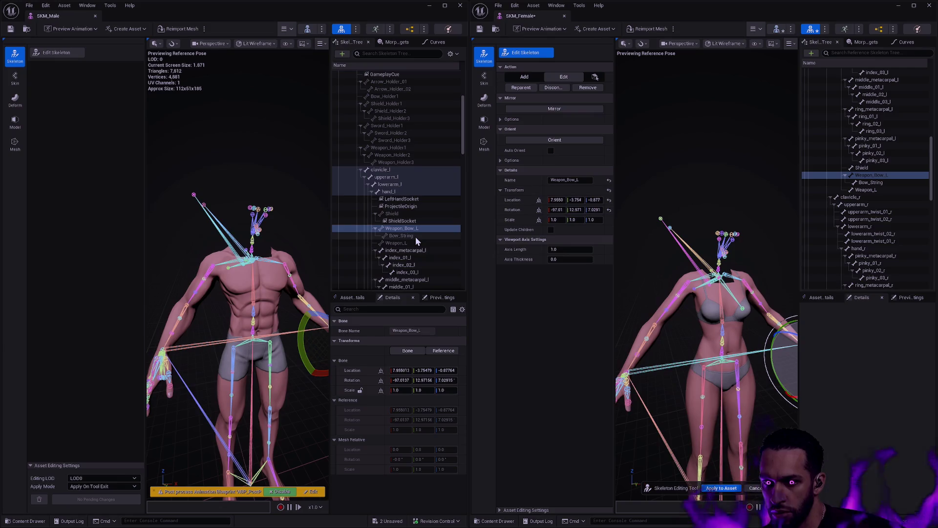
{"action": "left_click", "coordinate": [418, 236]}
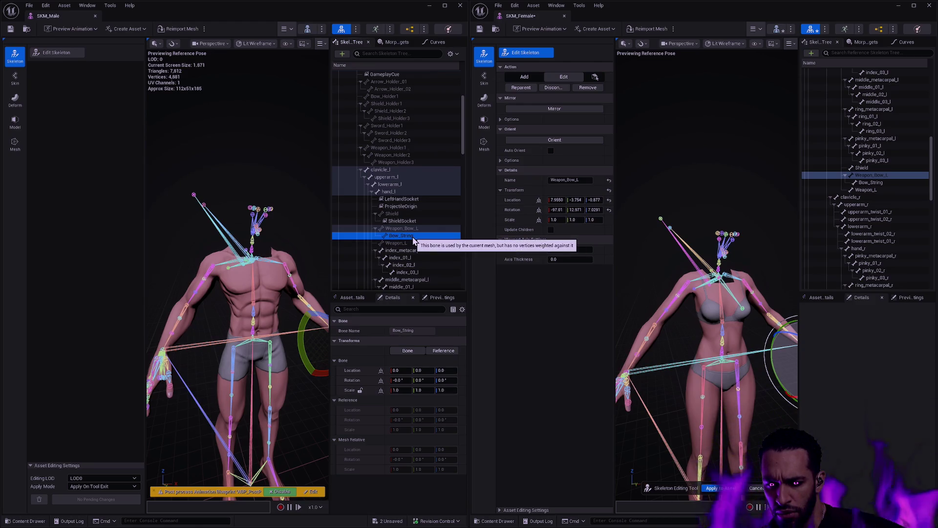
{"action": "key", "text": "f"}
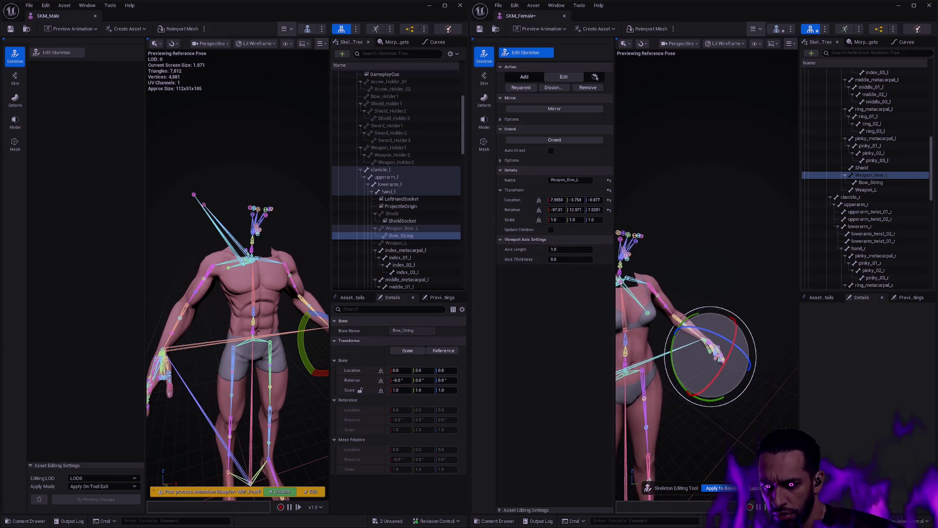
{"action": "left_click_drag", "start_coordinate": [707, 362], "coordinate": [684, 361]}
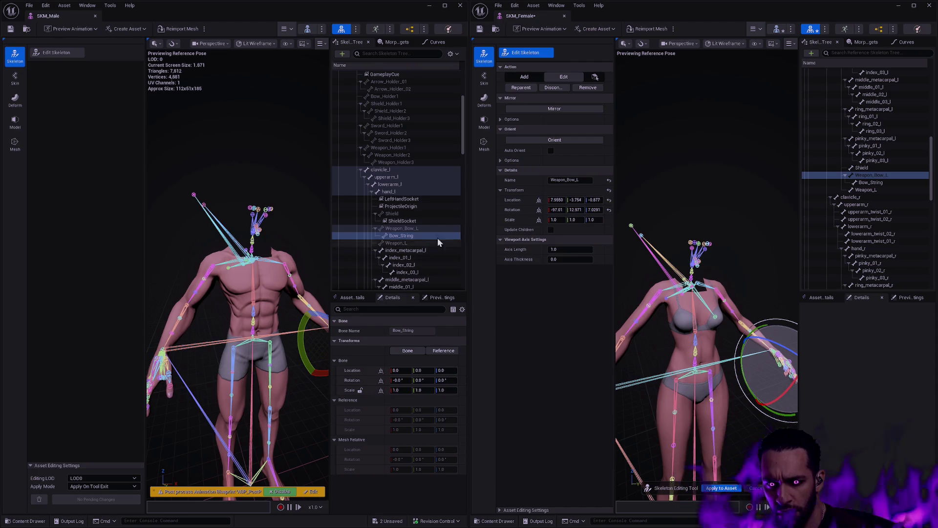
Copy the male Weapon_L location and rotation onto the female Weapon_L and apply to the asset.
{"action": "left_click", "coordinate": [871, 183]}
{"action": "left_click", "coordinate": [404, 237]}
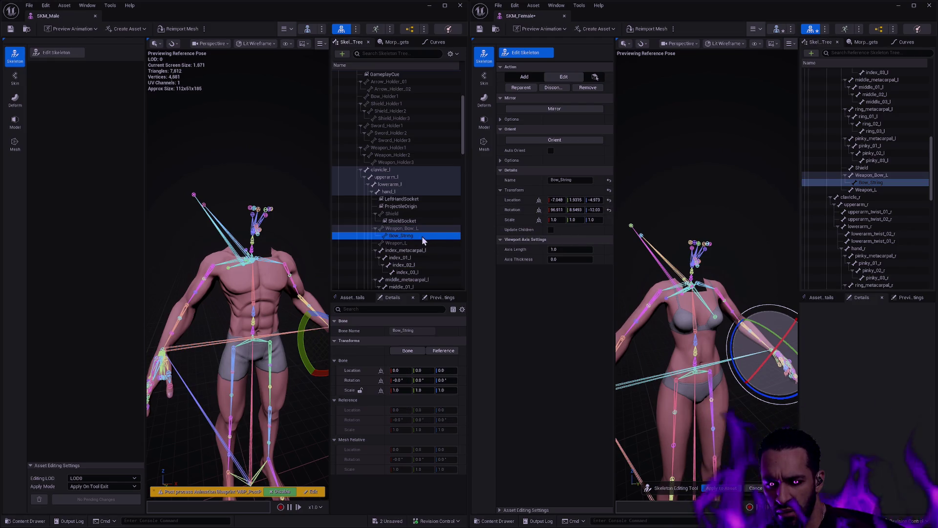
{"action": "left_click", "coordinate": [424, 243]}
{"action": "left_click", "coordinate": [865, 190]}
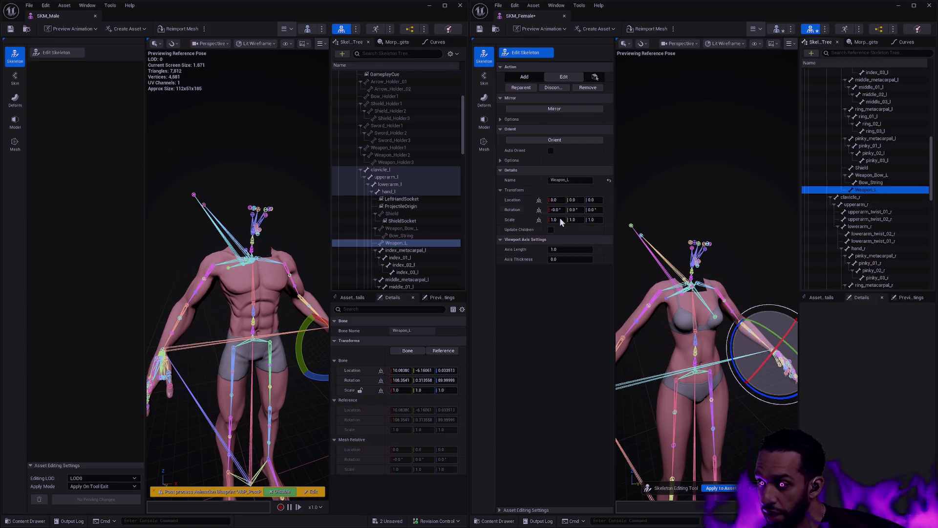
{"action": "right_click", "coordinate": [370, 376], "text": "shift"}
{"action": "left_click", "coordinate": [513, 201], "text": "shift"}
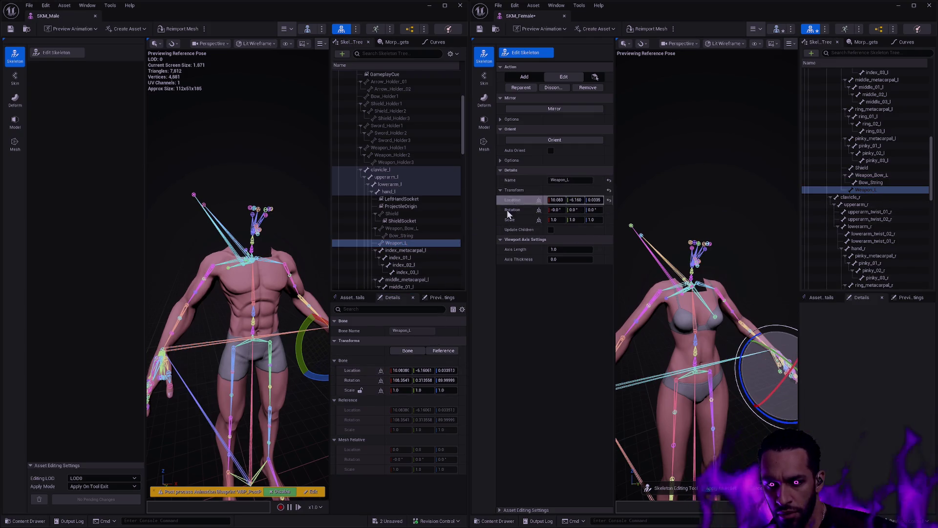
{"action": "right_click", "coordinate": [352, 382], "text": "shift"}
{"action": "left_click", "coordinate": [515, 211], "text": "shift"}
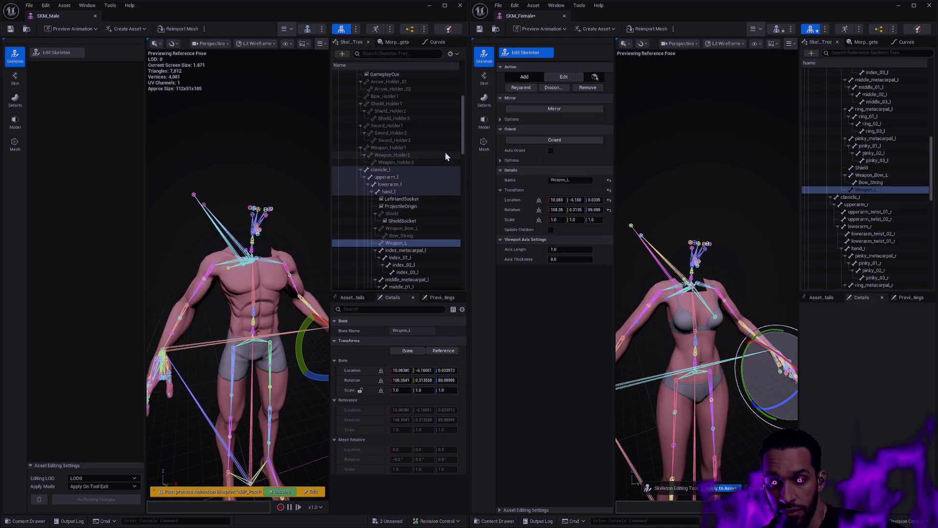
{"action": "left_click", "coordinate": [715, 488]}
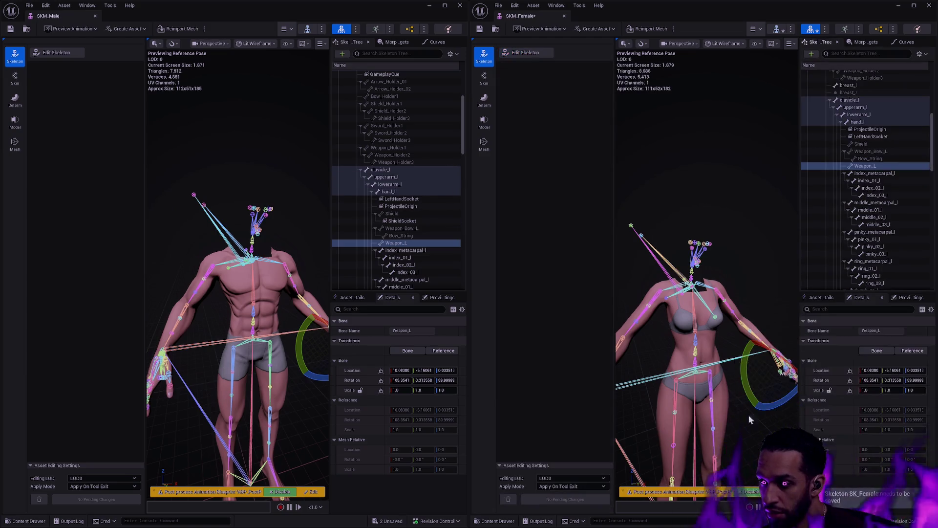
Add a ShieldSocket to the female Shield bone and compare it with the male's zero-offset ShieldSocket.
{"action": "key", "text": "f"}
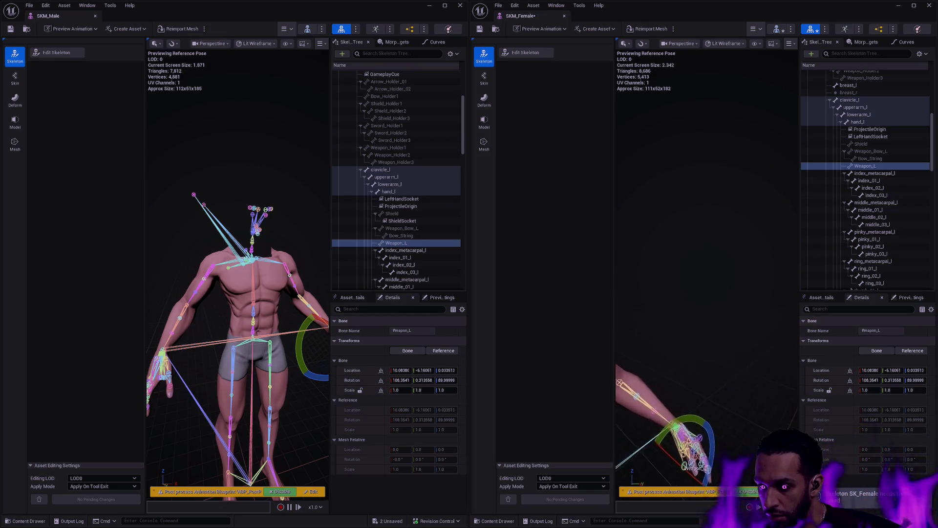
{"action": "scroll", "coordinate": [706, 284], "scroll_direction": "up", "scroll_amount": 5}
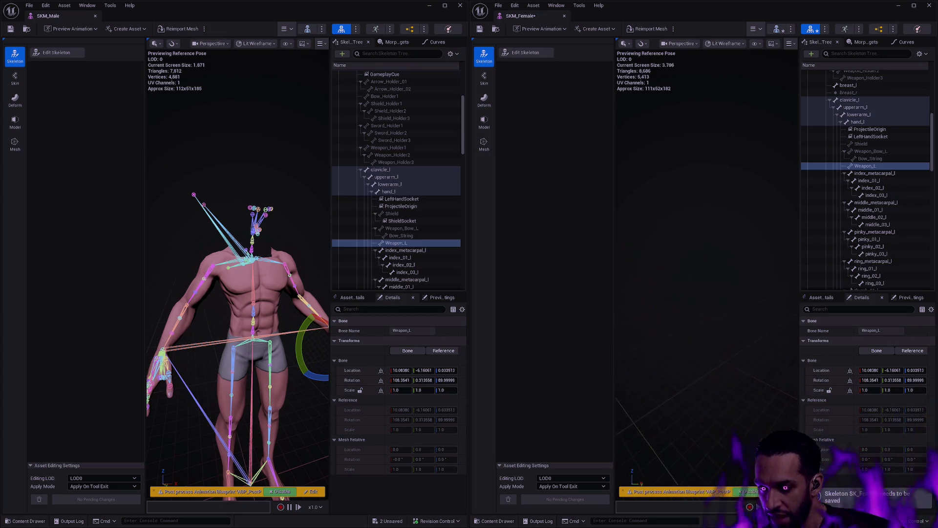
{"action": "left_click_drag", "start_coordinate": [708, 293], "coordinate": [782, 302]}
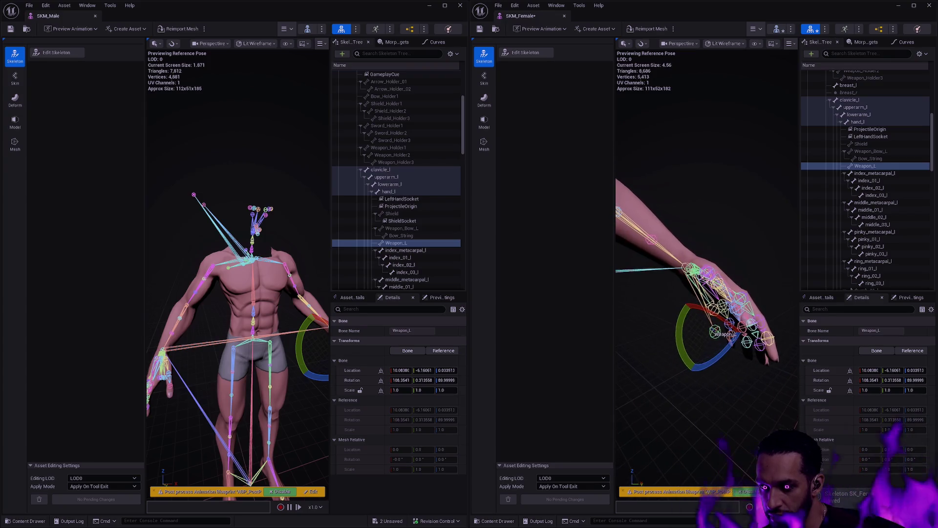
{"action": "left_click", "coordinate": [866, 144]}
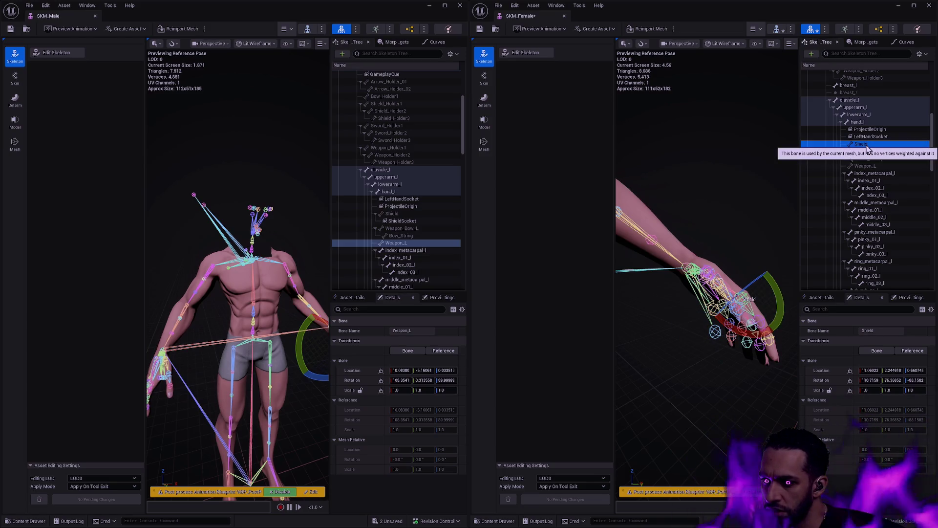
{"action": "left_click", "coordinate": [404, 215]}
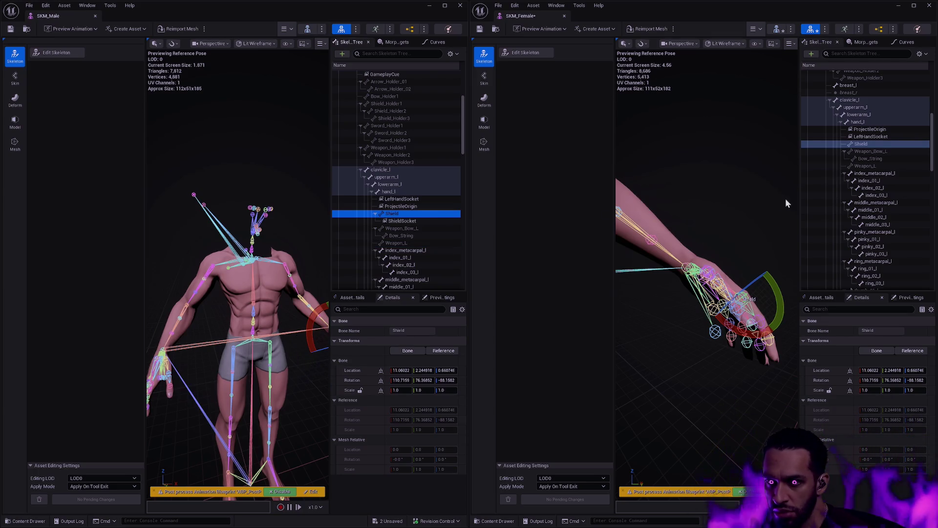
{"action": "right_click", "coordinate": [873, 144]}
{"action": "left_click", "coordinate": [853, 184]}
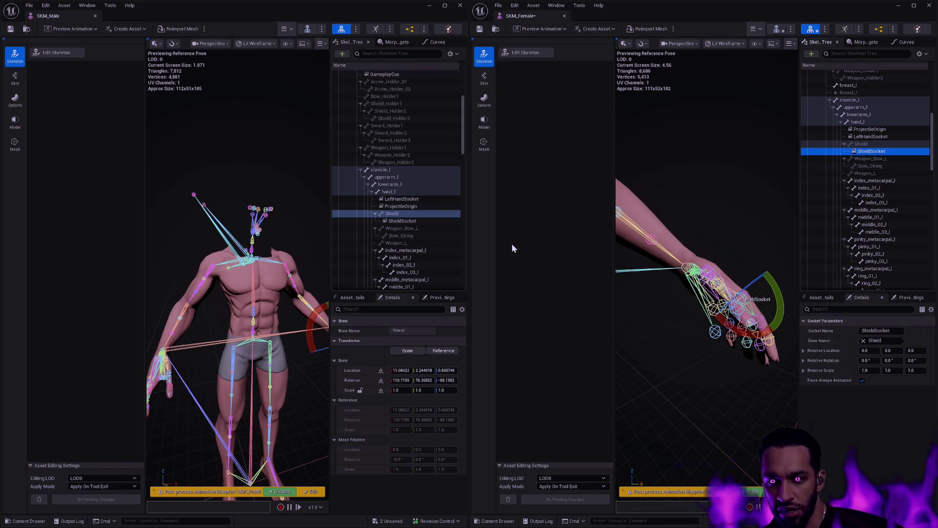
{"action": "left_click", "coordinate": [410, 221]}
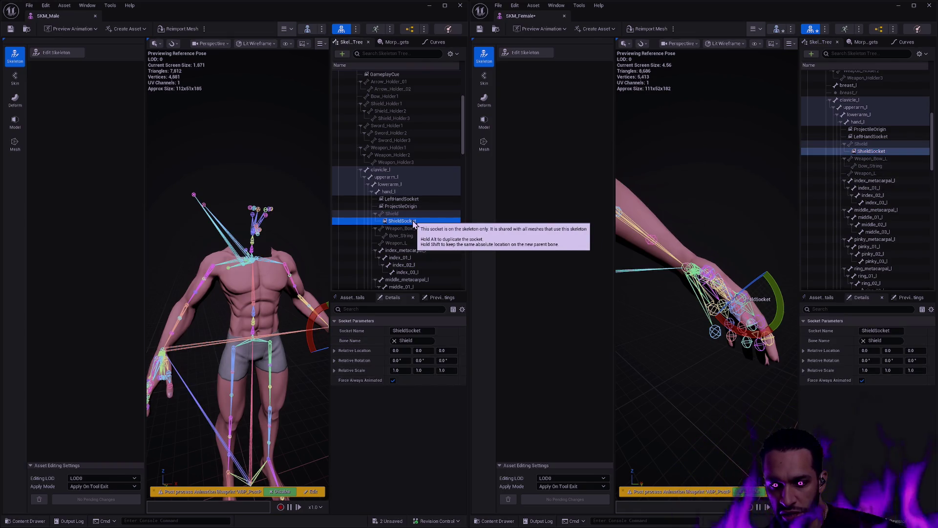
{"action": "scroll", "coordinate": [426, 202], "scroll_direction": "down", "scroll_amount": 4}
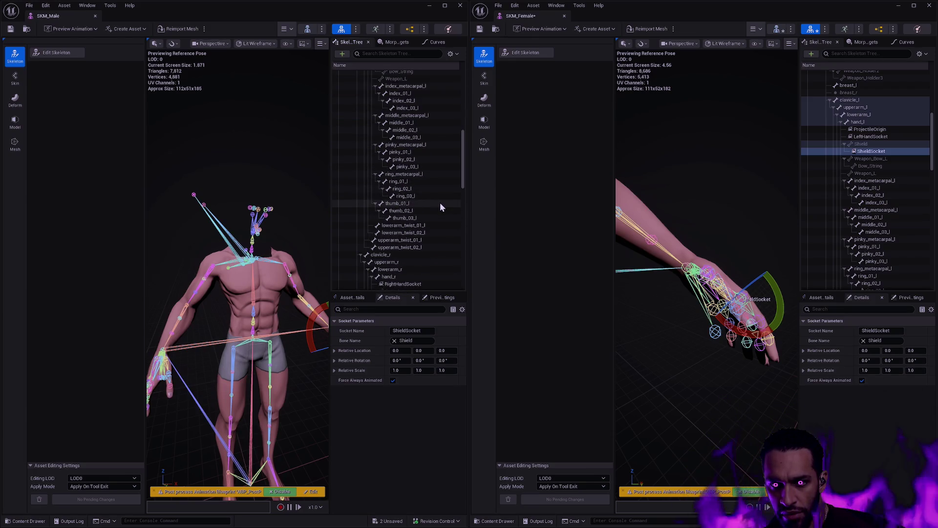
{"action": "scroll", "coordinate": [439, 203], "scroll_direction": "down", "scroll_amount": 1}
{"action": "mouse_move", "coordinate": [460, 182]}
{"action": "left_mouse_down"}
{"action": "mouse_move", "coordinate": [465, 151]}
{"action": "mouse_move", "coordinate": [469, 187]}
{"action": "left_mouse_up"}
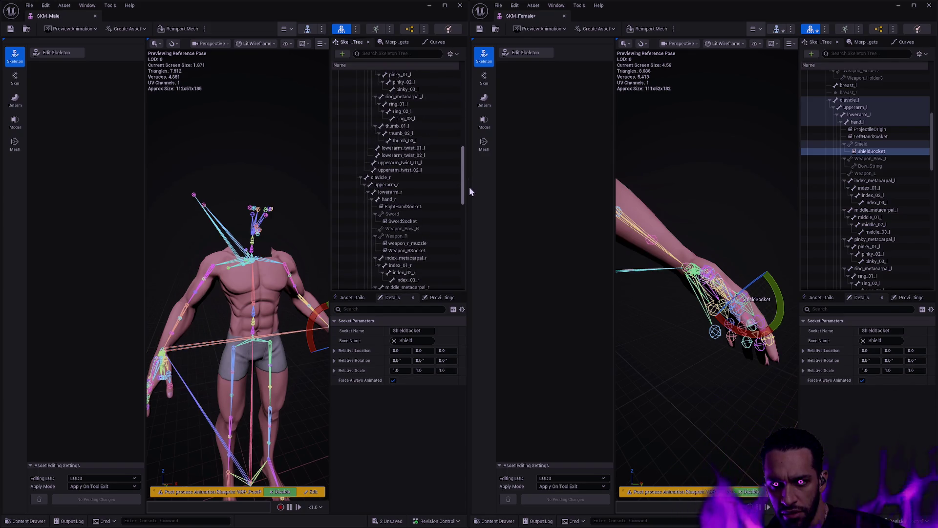
{"action": "left_click_drag", "start_coordinate": [469, 187], "coordinate": [469, 191]}
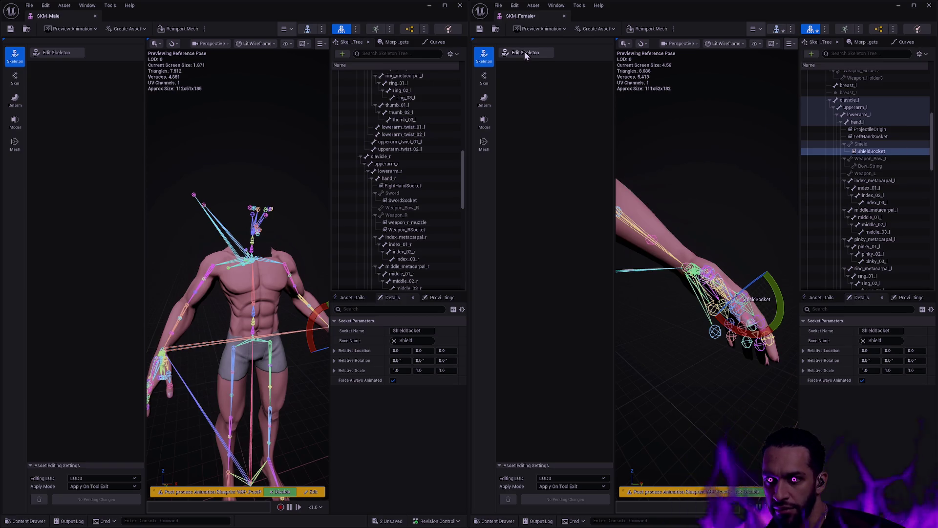
Re-enter skeleton editing and add three new child bones under the female hand_r.
{"action": "left_click", "coordinate": [525, 52]}
{"action": "mouse_move", "coordinate": [933, 121]}
{"action": "left_mouse_down"}
{"action": "mouse_move", "coordinate": [925, 224]}
{"action": "mouse_move", "coordinate": [924, 211]}
{"action": "left_mouse_up"}
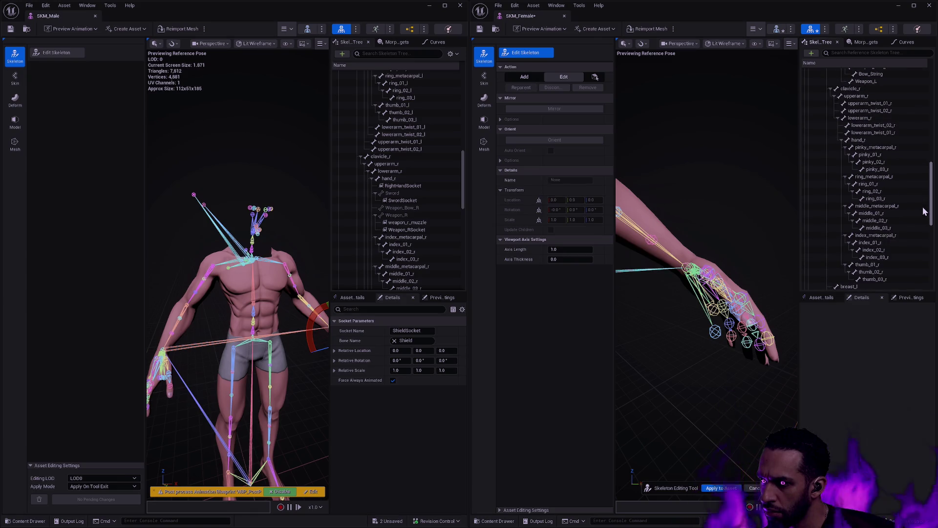
{"action": "left_click", "coordinate": [875, 139]}
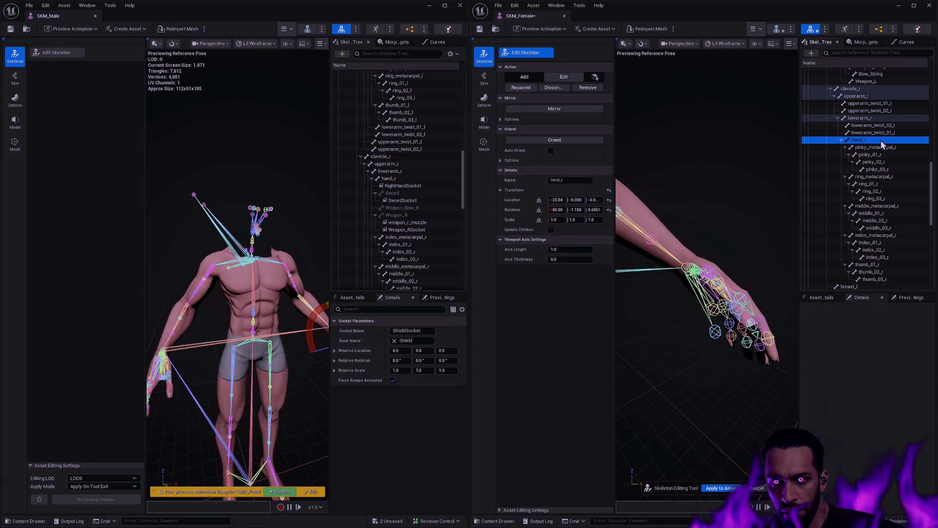
{"action": "key", "text": "ctrl+n"}
{"action": "scroll", "coordinate": [932, 156], "scroll_direction": "up", "scroll_amount": 5}
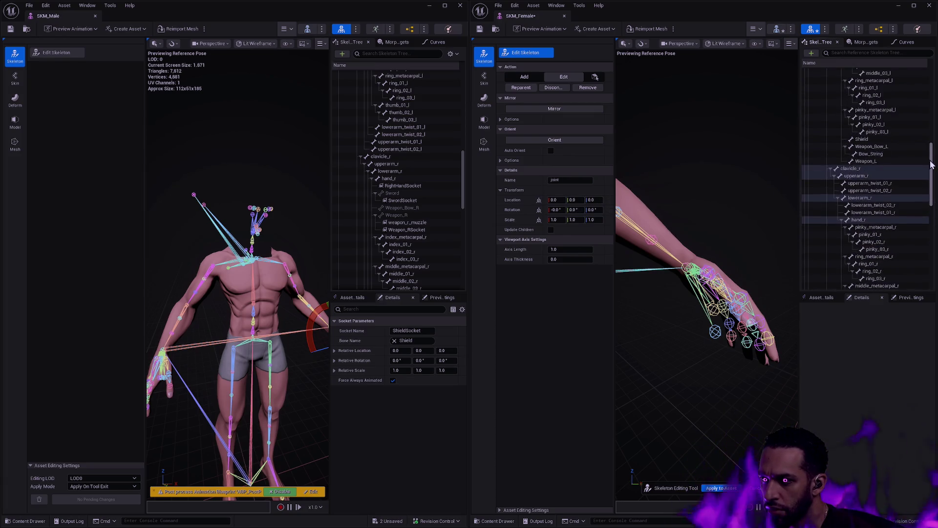
{"action": "scroll", "coordinate": [933, 160], "scroll_direction": "down", "scroll_amount": 2}
{"action": "left_click", "coordinate": [857, 201]}
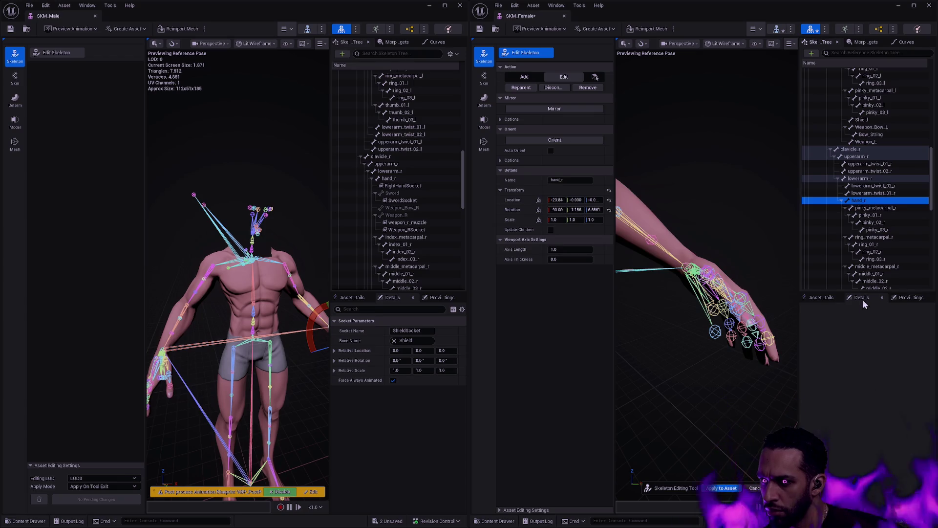
{"action": "left_click_drag", "start_coordinate": [863, 291], "coordinate": [865, 481]}
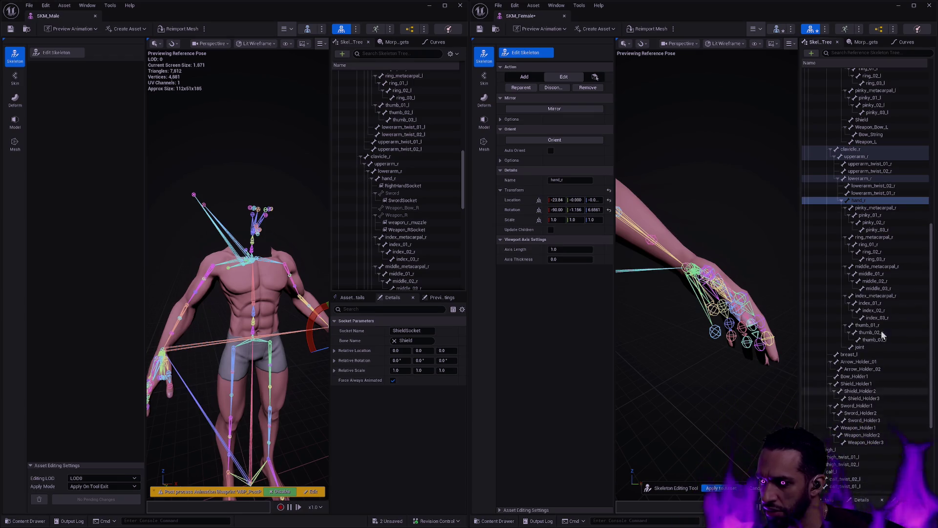
{"action": "left_click", "coordinate": [867, 201]}
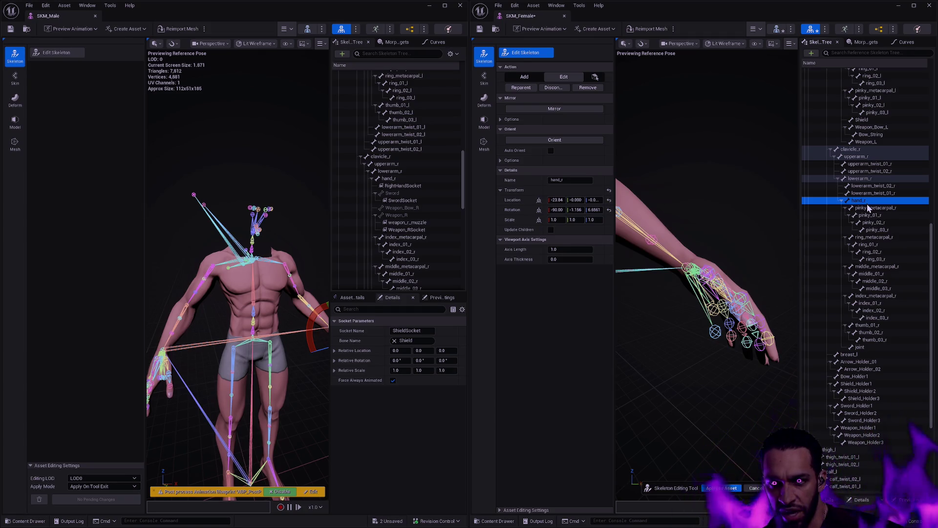
{"action": "key", "text": "ctrl+n"}
{"action": "left_click", "coordinate": [868, 204]}
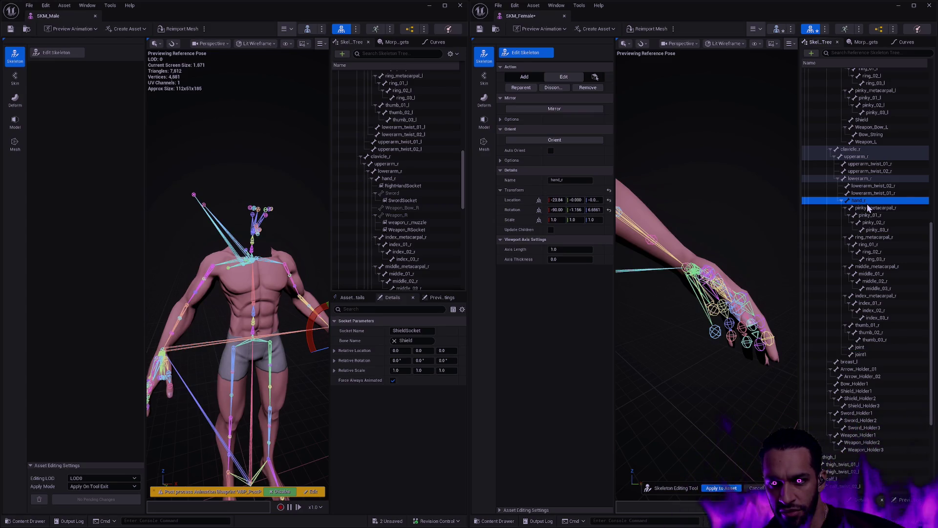
{"action": "key", "text": "ctrl+n"}
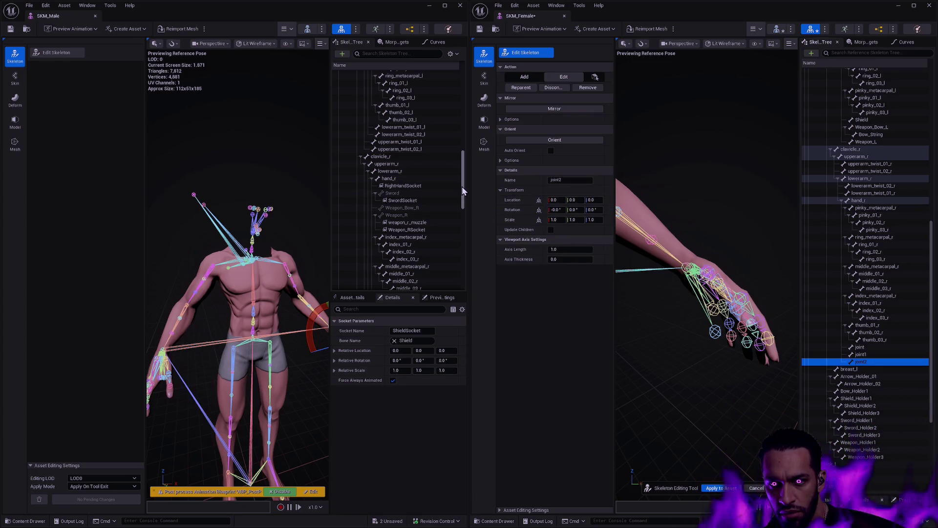
{"action": "mouse_move", "coordinate": [461, 186]}
{"action": "left_mouse_down"}
{"action": "mouse_move", "coordinate": [464, 271]}
{"action": "mouse_move", "coordinate": [463, 201]}
{"action": "left_mouse_up"}
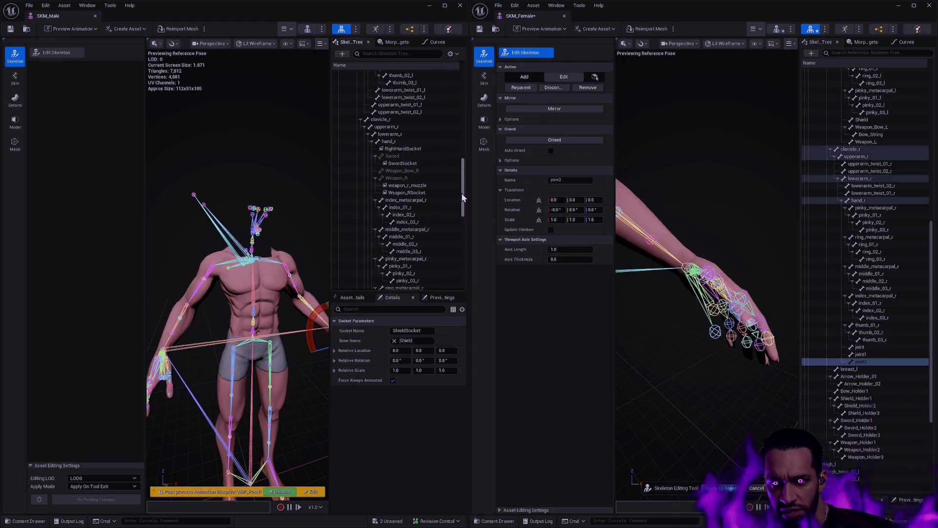
Rename the three new bones Sword, Weapon_Bow_R and Weapon_R.
{"action": "left_click", "coordinate": [861, 348]}
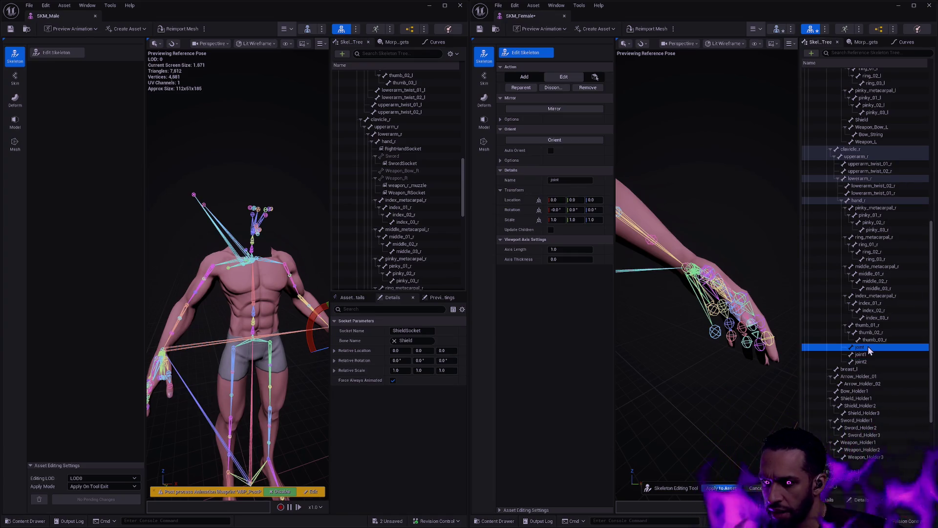
{"action": "type", "text": "Sword"}
{"action": "key", "text": "Return"}
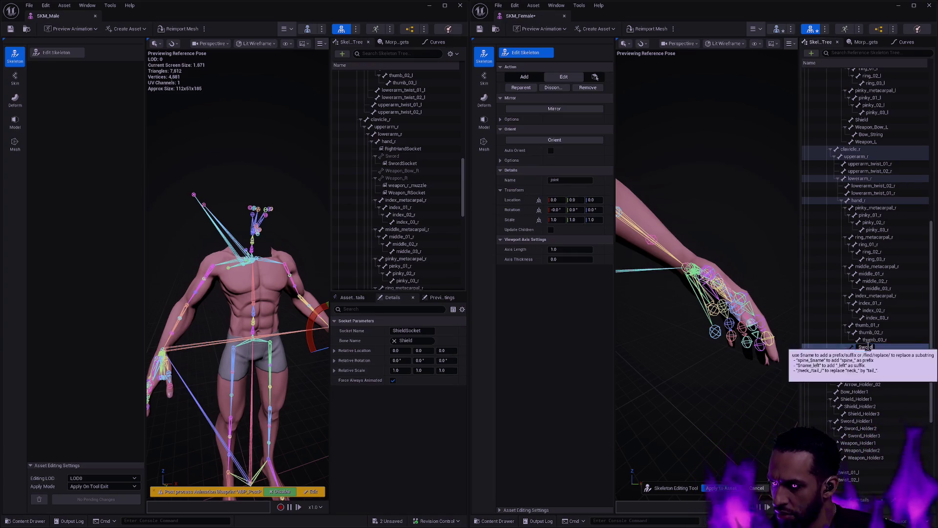
{"action": "double_click", "coordinate": [870, 352]}
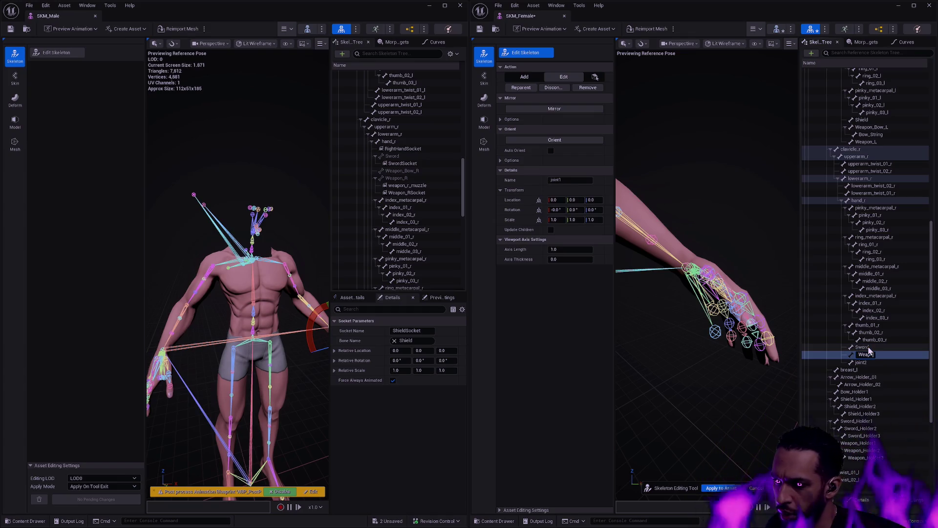
{"action": "type", "text": "R"}
{"action": "key", "text": "Tab"}
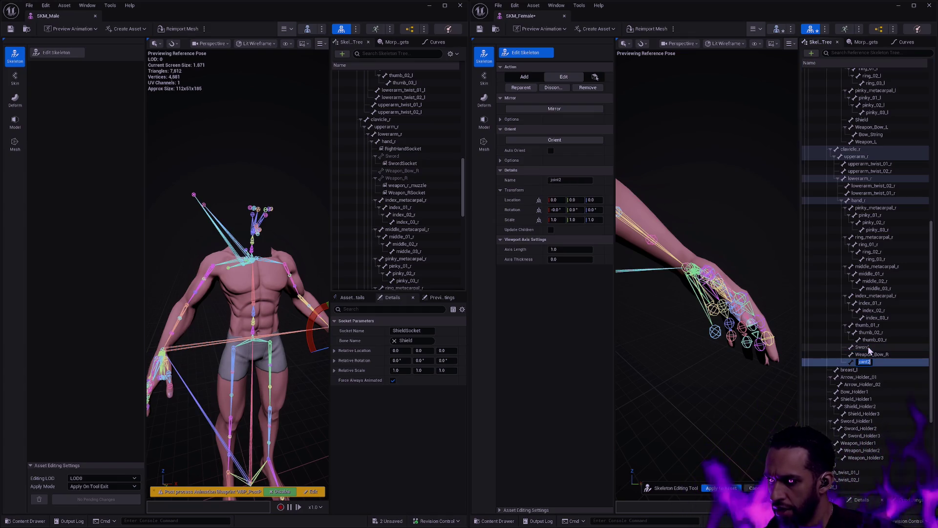
{"action": "type", "text": "Weapon_R"}
{"action": "key", "text": "Return"}
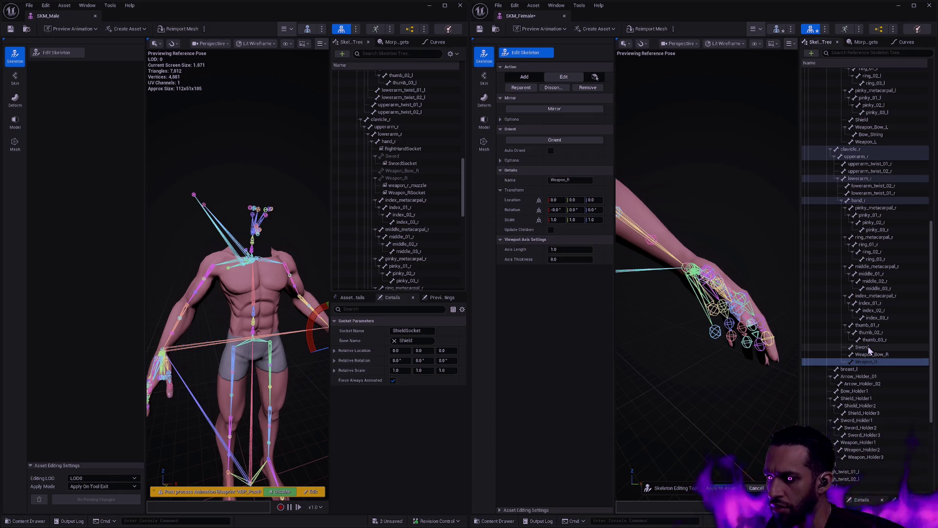
Copy the male Sword location and Weapon_Bow_R location, rotation and scale onto the female bones.
{"action": "left_click", "coordinate": [426, 157]}
{"action": "left_click", "coordinate": [869, 346]}
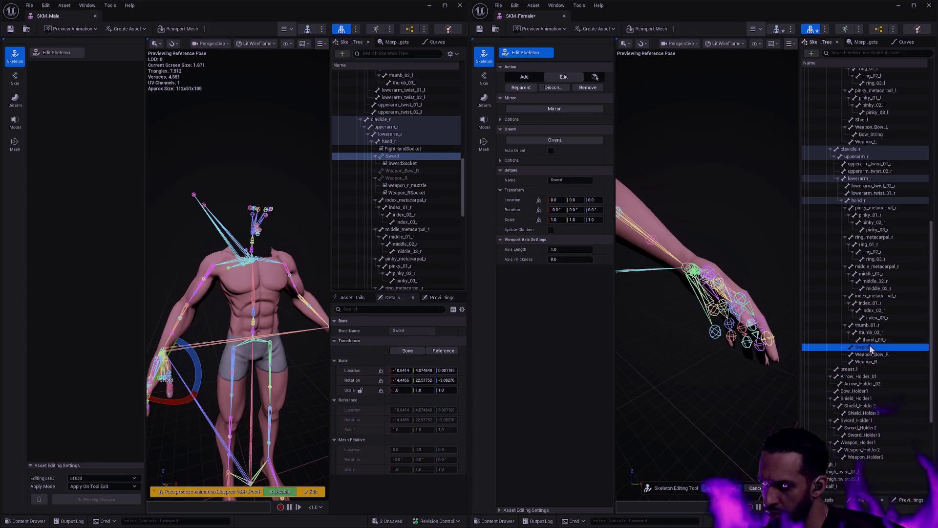
{"action": "left_click", "coordinate": [513, 200], "text": "shift"}
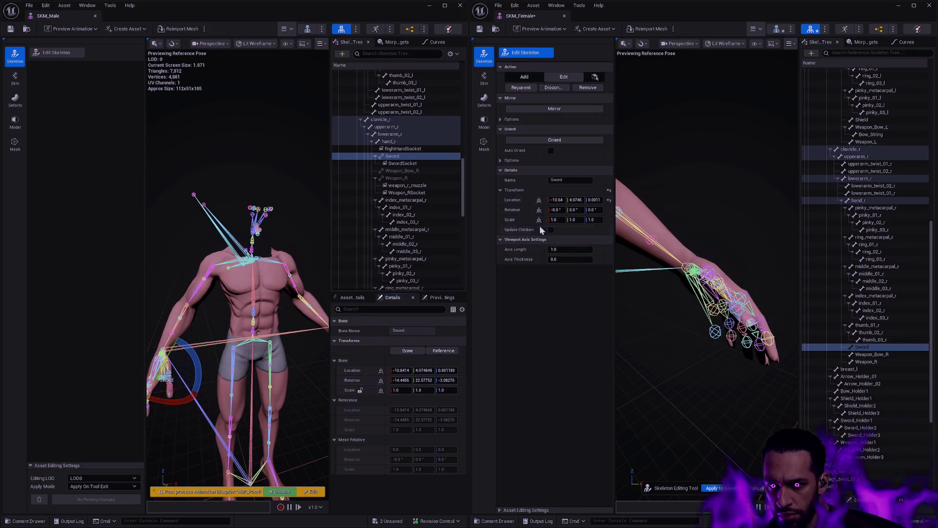
{"action": "left_click", "coordinate": [881, 355]}
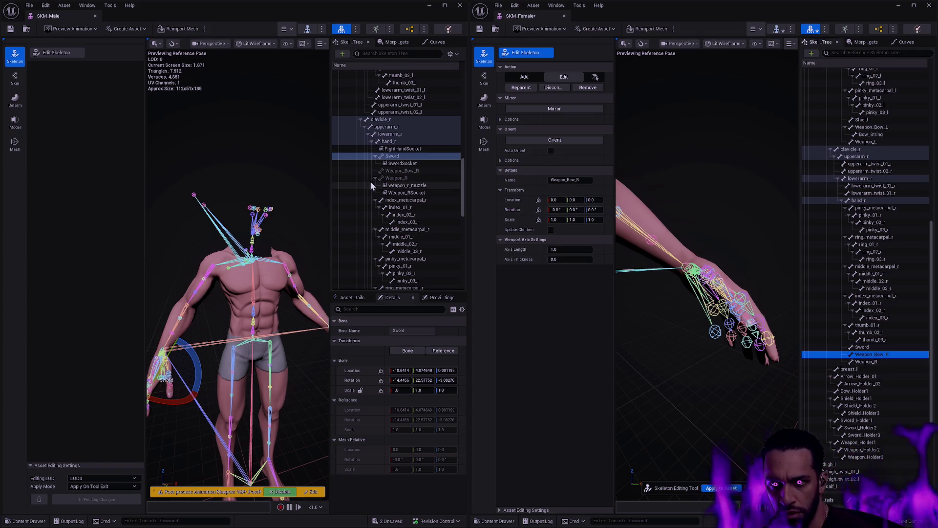
{"action": "left_click", "coordinate": [418, 171]}
{"action": "right_click", "coordinate": [352, 370], "text": "shift"}
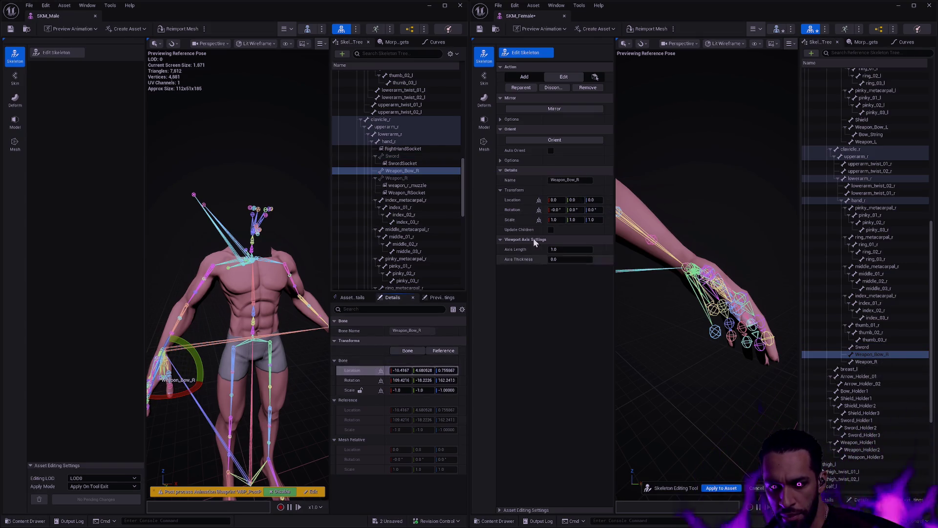
{"action": "left_click", "coordinate": [513, 200], "text": "shift"}
{"action": "left_click", "coordinate": [513, 210], "text": "shift"}
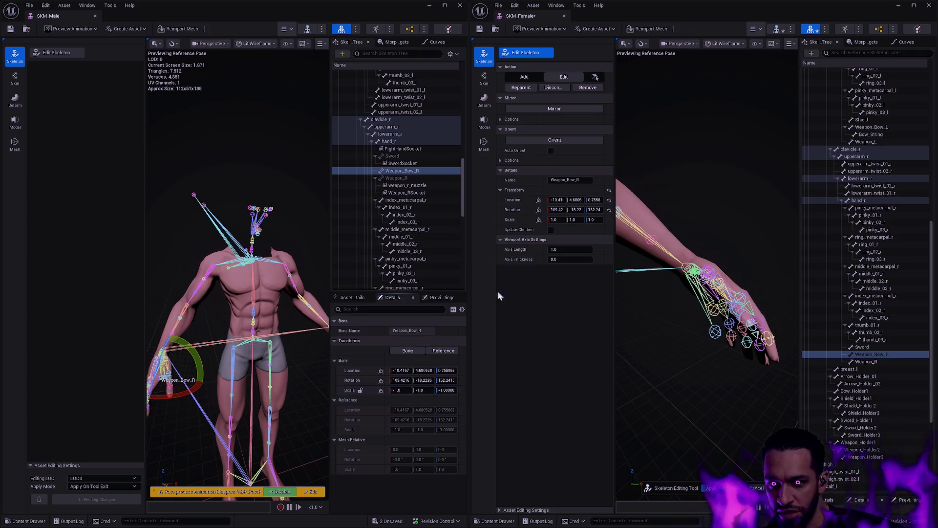
{"action": "left_click", "coordinate": [510, 219], "text": "shift"}
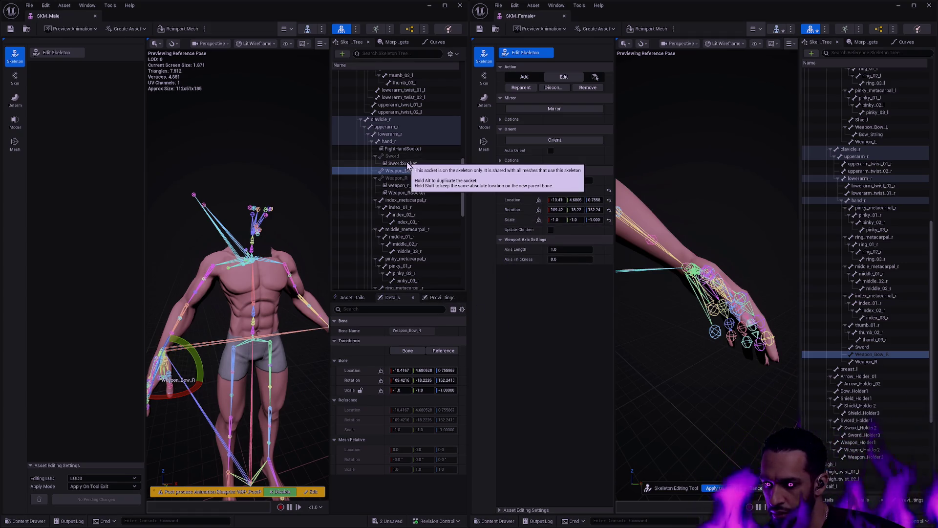
Paste the male Weapon_R rotation and location onto the female Weapon_R bone.
{"action": "left_click", "coordinate": [398, 156]}
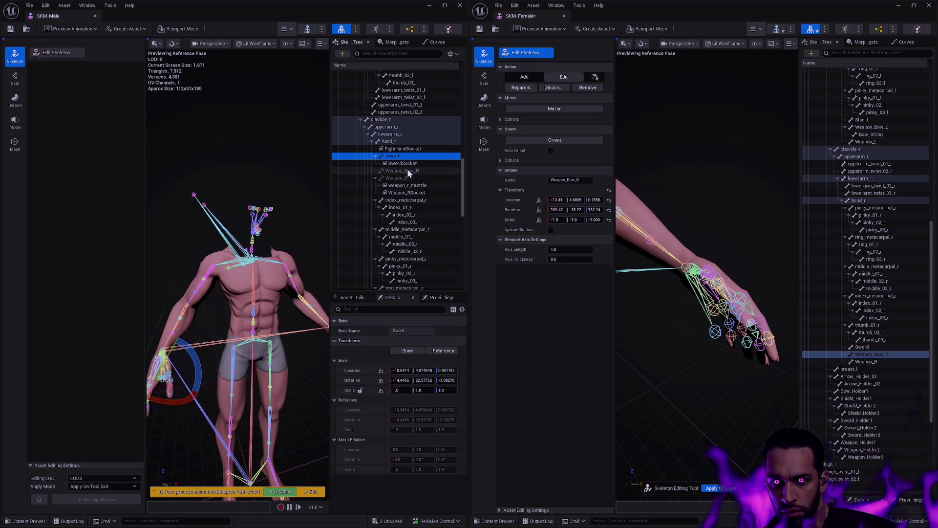
{"action": "left_click", "coordinate": [406, 171]}
{"action": "left_click", "coordinate": [407, 177]}
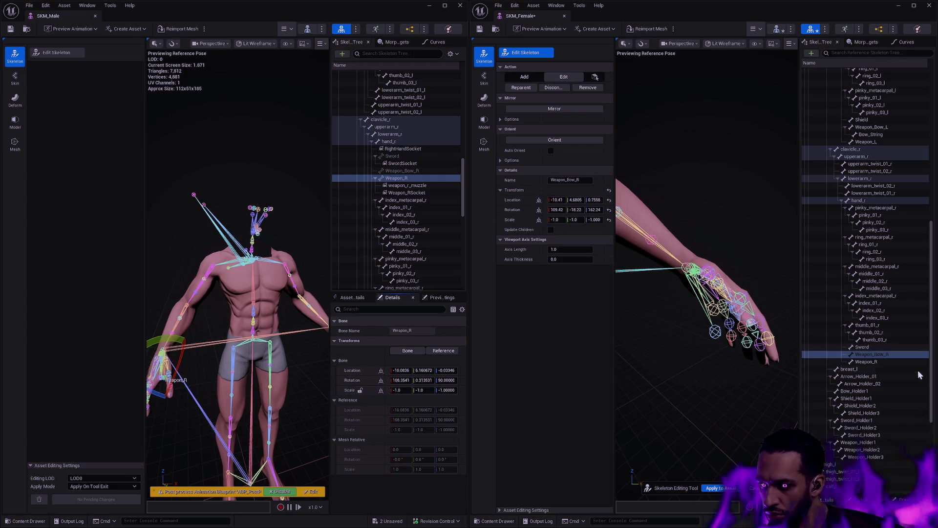
{"action": "left_click", "coordinate": [884, 362]}
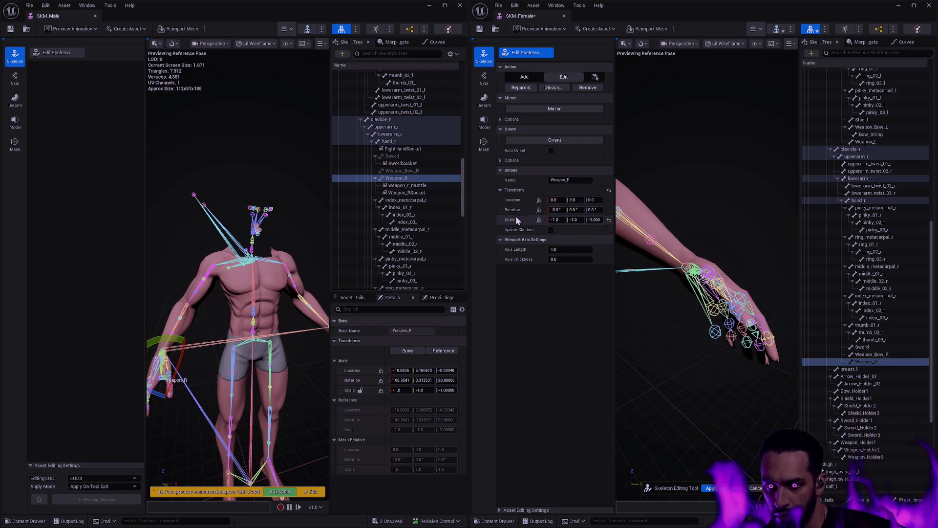
{"action": "left_click", "coordinate": [352, 380], "text": "shift"}
{"action": "left_click", "coordinate": [512, 209], "text": "shift"}
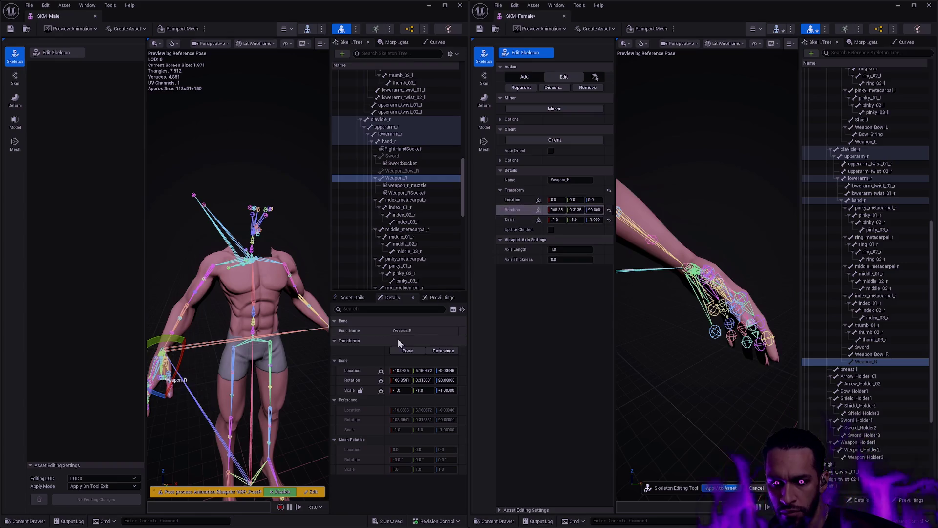
{"action": "left_click", "coordinate": [352, 370], "text": "shift"}
{"action": "left_click", "coordinate": [512, 200], "text": "shift"}
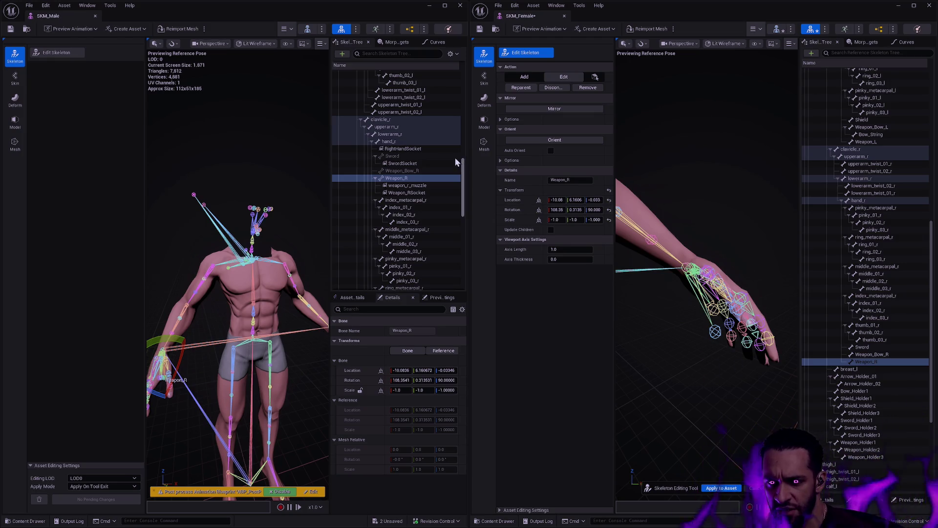
{"action": "left_click_drag", "start_coordinate": [461, 171], "coordinate": [465, 173]}
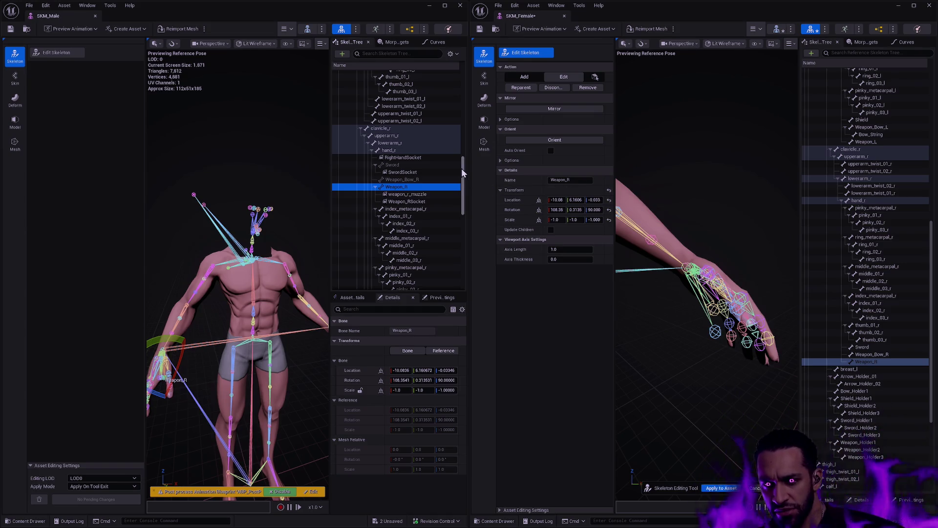
{"action": "mouse_move", "coordinate": [464, 172]}
{"action": "left_mouse_down"}
{"action": "mouse_move", "coordinate": [464, 162]}
{"action": "mouse_move", "coordinate": [467, 173]}
{"action": "left_mouse_up"}
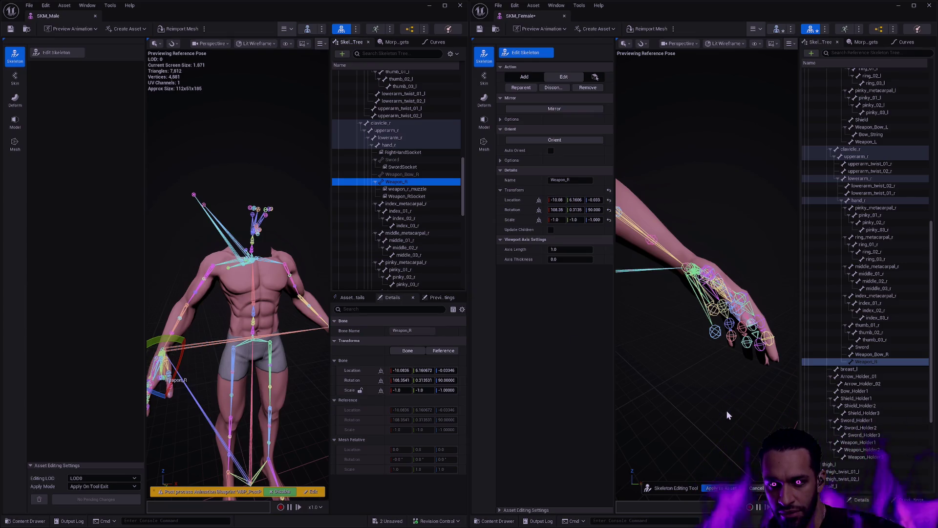
{"action": "left_click", "coordinate": [721, 487]}
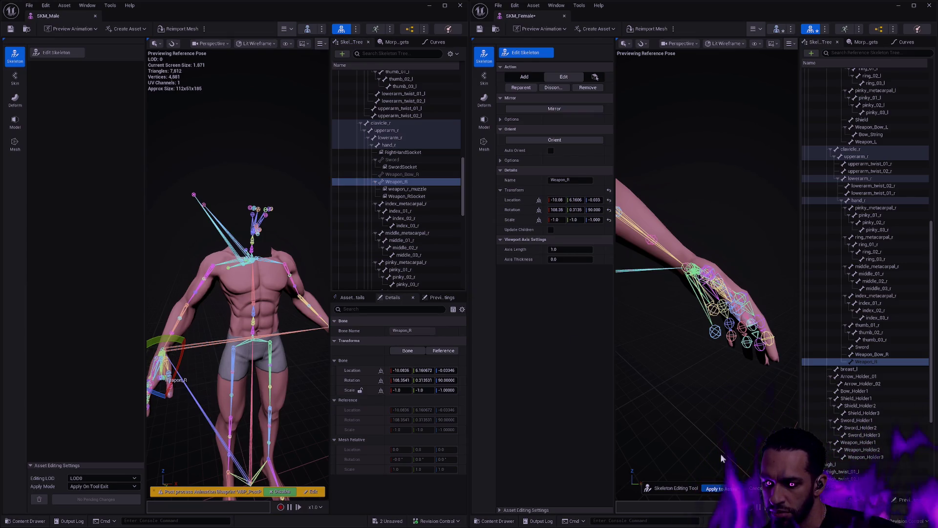
Frame the female skeleton, orbit to her right forearm and hand, and select the male Weapon_L bone.
{"action": "key", "text": "f"}
{"action": "left_click_drag", "start_coordinate": [706, 293], "coordinate": [658, 313]}
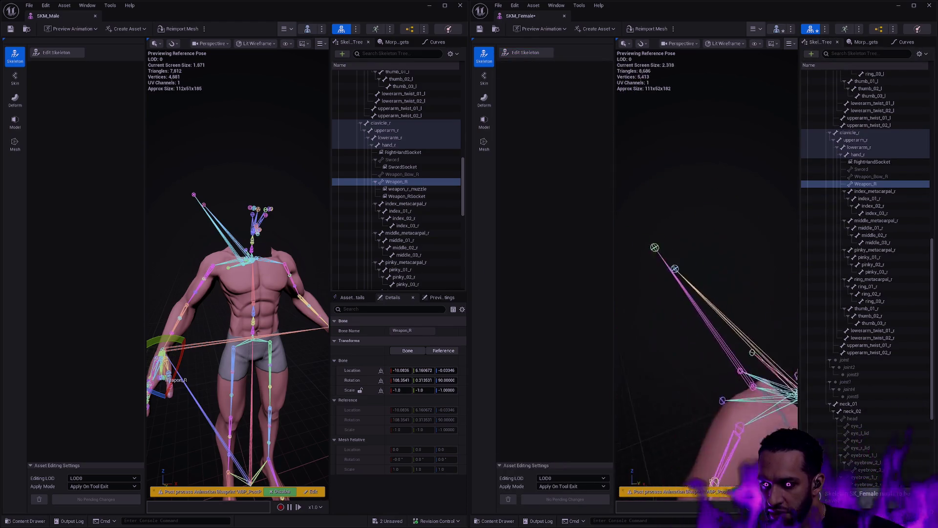
{"action": "left_click_drag", "start_coordinate": [706, 342], "coordinate": [684, 344]}
{"action": "mouse_move", "coordinate": [239, 342]}
{"action": "left_mouse_down"}
{"action": "mouse_move", "coordinate": [269, 332]}
{"action": "mouse_move", "coordinate": [252, 349]}
{"action": "left_mouse_up"}
{"action": "left_click_drag", "start_coordinate": [694, 313], "coordinate": [669, 302]}
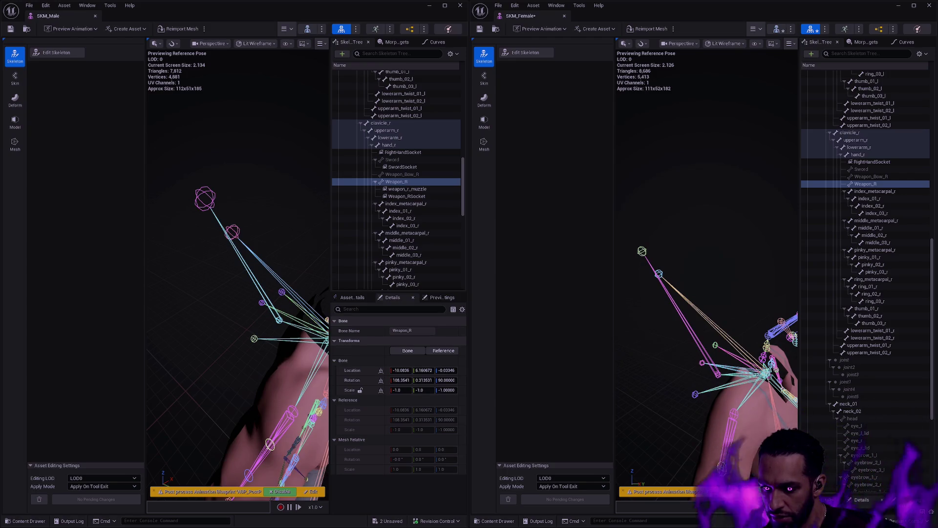
{"action": "mouse_move", "coordinate": [669, 302]}
{"action": "left_mouse_down"}
{"action": "mouse_move", "coordinate": [697, 305]}
{"action": "mouse_move", "coordinate": [654, 368]}
{"action": "left_mouse_up"}
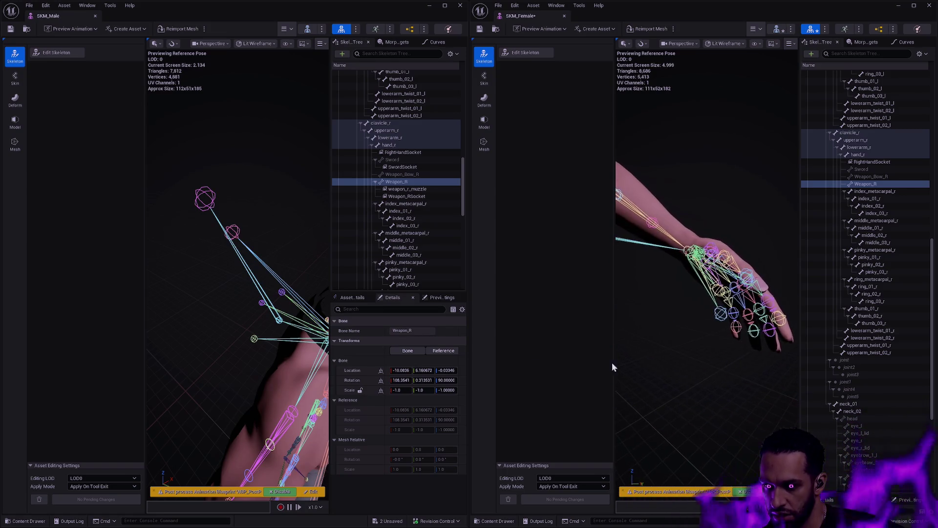
{"action": "mouse_move", "coordinate": [230, 352]}
{"action": "left_mouse_down"}
{"action": "mouse_move", "coordinate": [263, 313]}
{"action": "mouse_move", "coordinate": [252, 361]}
{"action": "left_mouse_up"}
{"action": "left_click", "coordinate": [243, 322]}
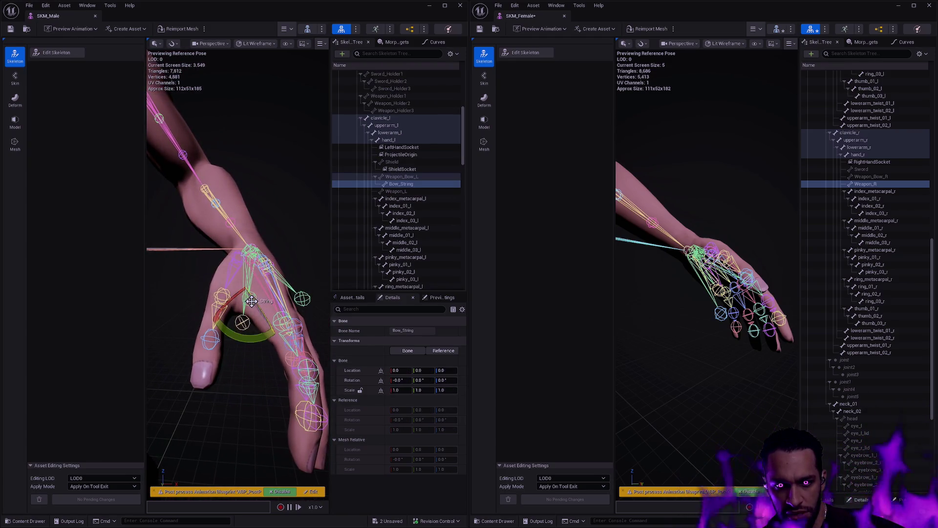
{"action": "left_click", "coordinate": [258, 376]}
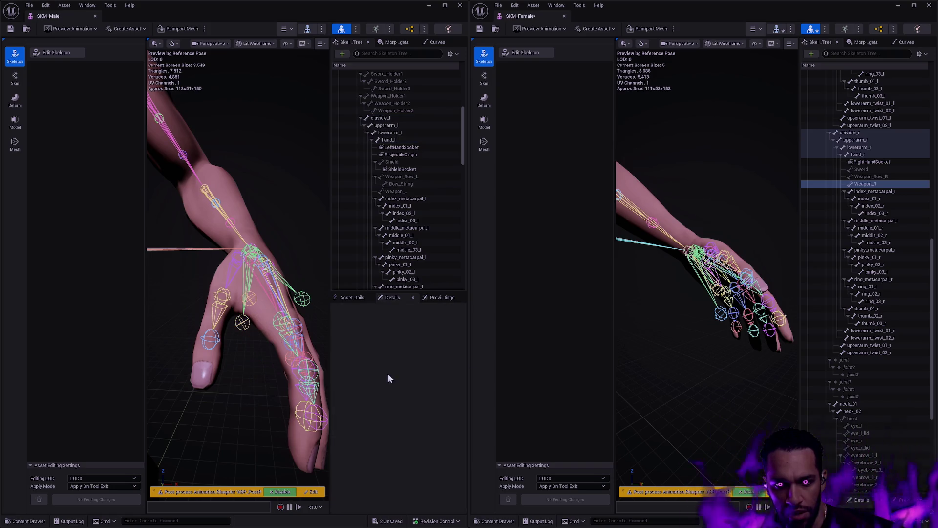
{"action": "mouse_move", "coordinate": [735, 311]}
{"action": "left_mouse_down"}
{"action": "mouse_move", "coordinate": [726, 310]}
{"action": "mouse_move", "coordinate": [735, 310]}
{"action": "left_mouse_up"}
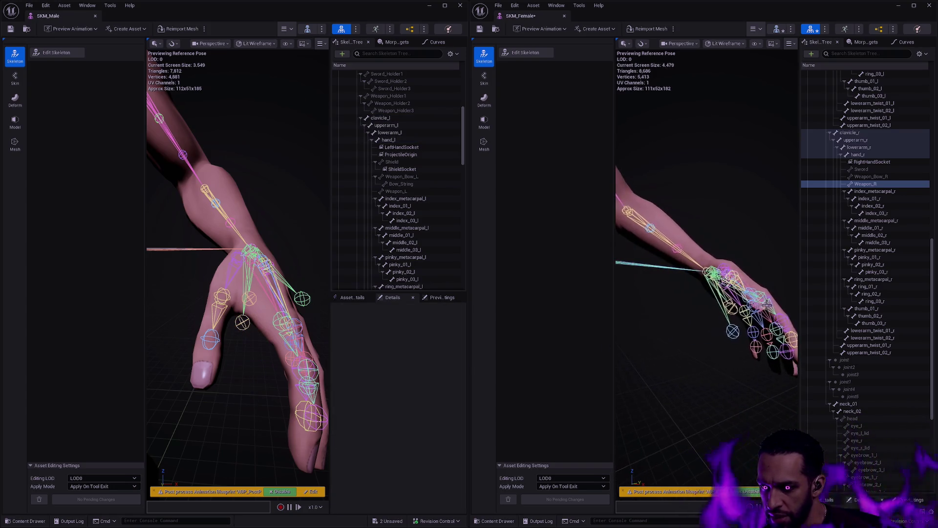
{"action": "left_click", "coordinate": [735, 310]}
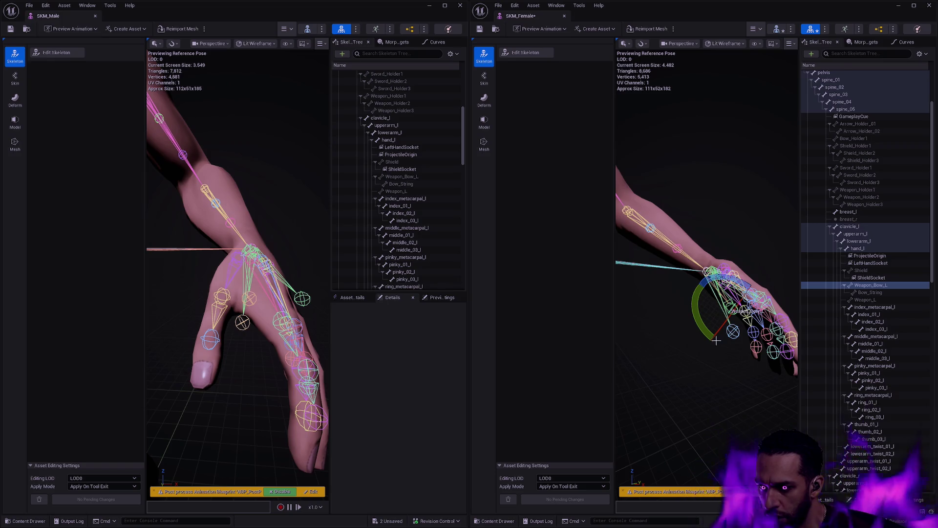
{"action": "left_click", "coordinate": [254, 296]}
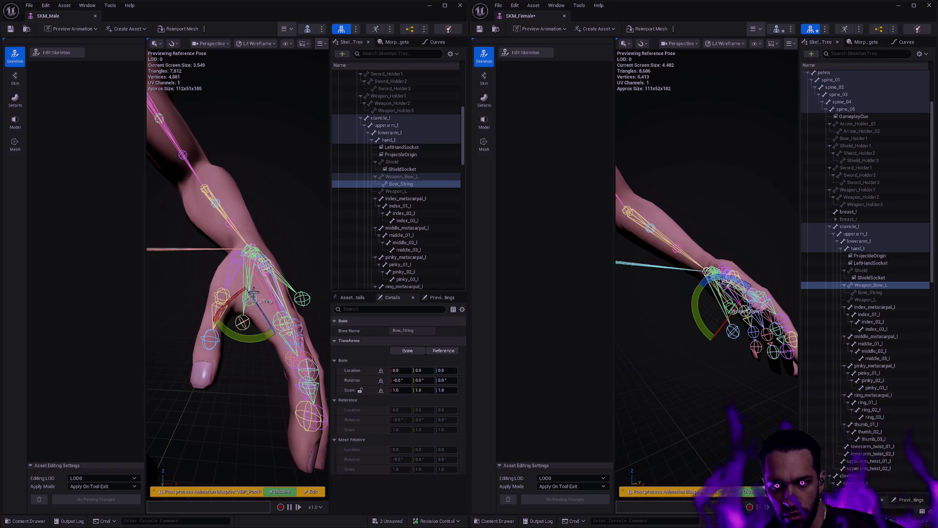
{"action": "left_click", "coordinate": [410, 184]}
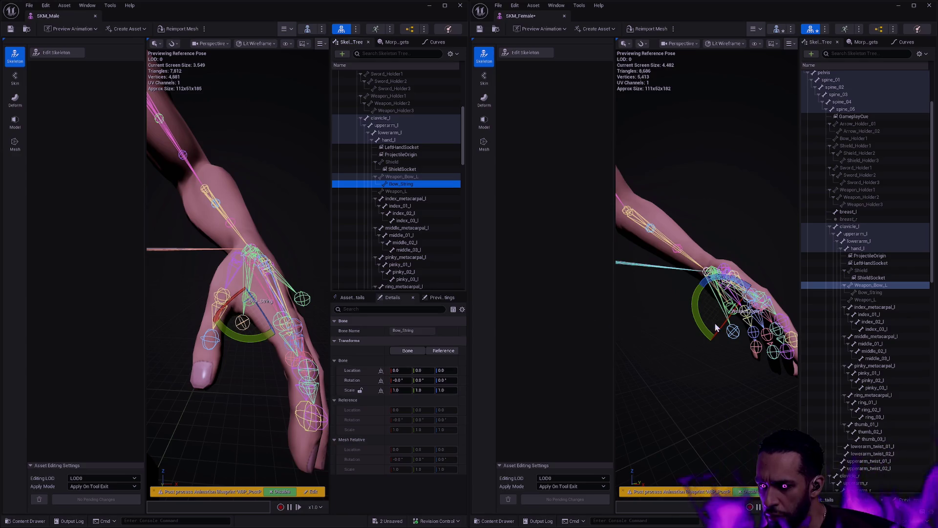
{"action": "left_click", "coordinate": [736, 335]}
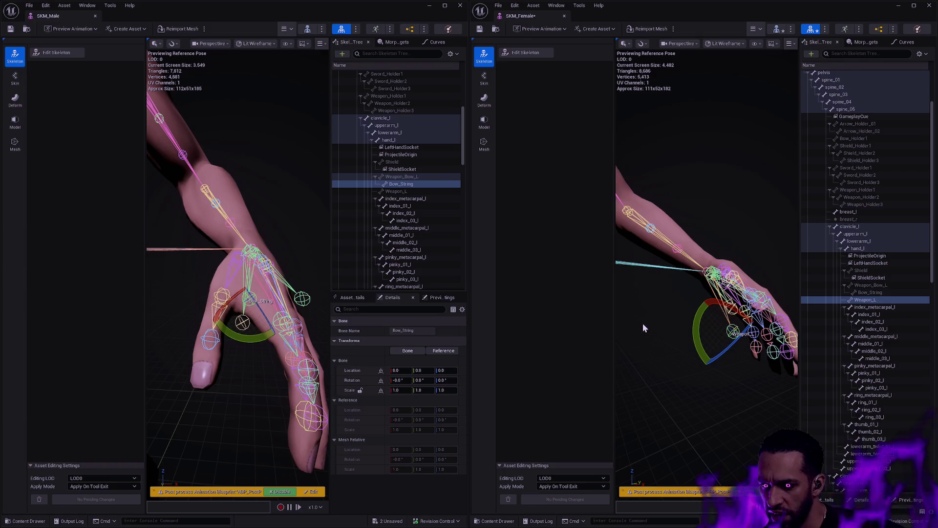
{"action": "left_click", "coordinate": [242, 322]}
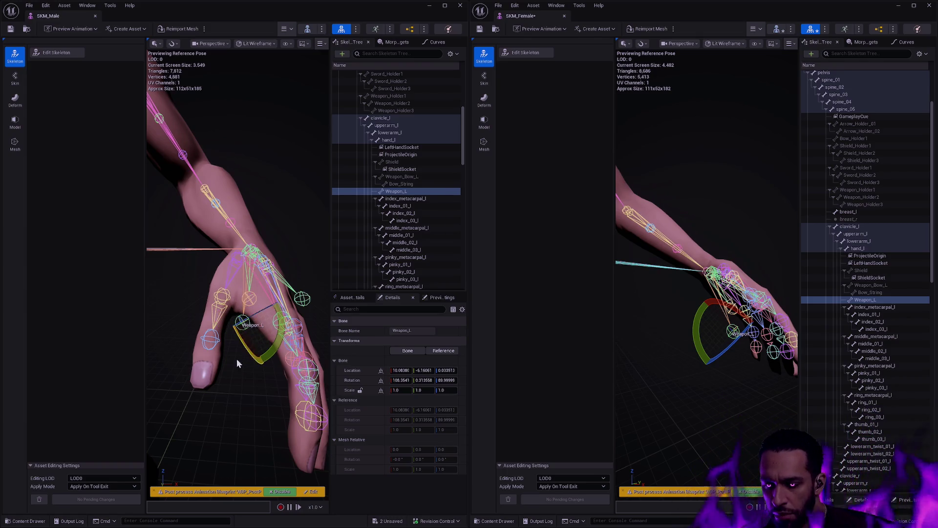
{"action": "mouse_move", "coordinate": [704, 358]}
{"action": "left_mouse_down"}
{"action": "mouse_move", "coordinate": [698, 342]}
{"action": "mouse_move", "coordinate": [728, 349]}
{"action": "left_mouse_up"}
{"action": "scroll", "coordinate": [777, 88], "scroll_direction": "up", "scroll_amount": 5}
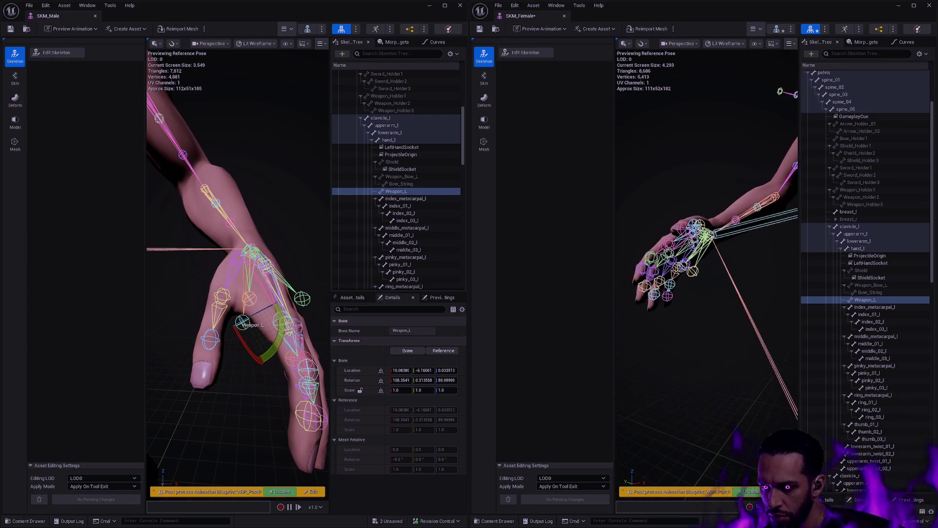
{"action": "left_click_drag", "start_coordinate": [704, 274], "coordinate": [614, 368]}
{"action": "mouse_move", "coordinate": [303, 342]}
{"action": "left_mouse_down"}
{"action": "mouse_move", "coordinate": [244, 342]}
{"action": "mouse_move", "coordinate": [191, 298]}
{"action": "left_mouse_up"}
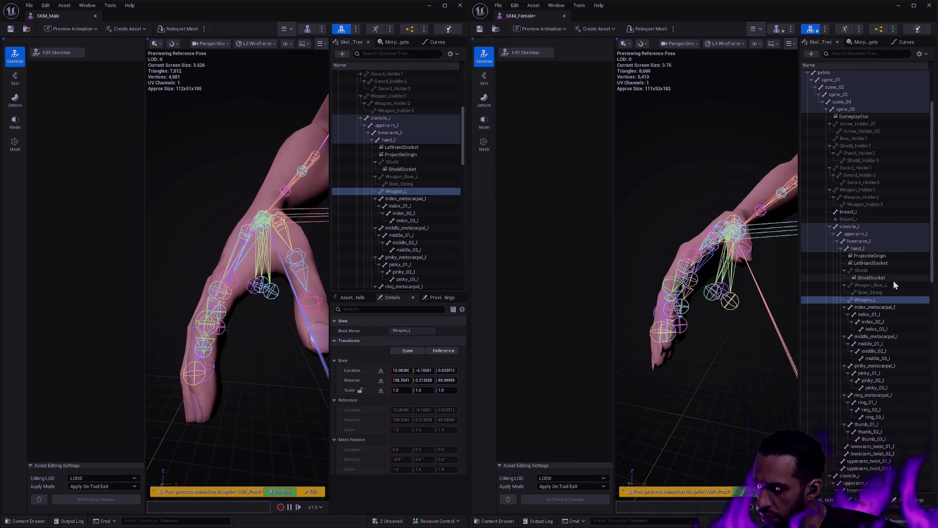
{"action": "scroll", "coordinate": [893, 281], "scroll_direction": "down", "scroll_amount": 5}
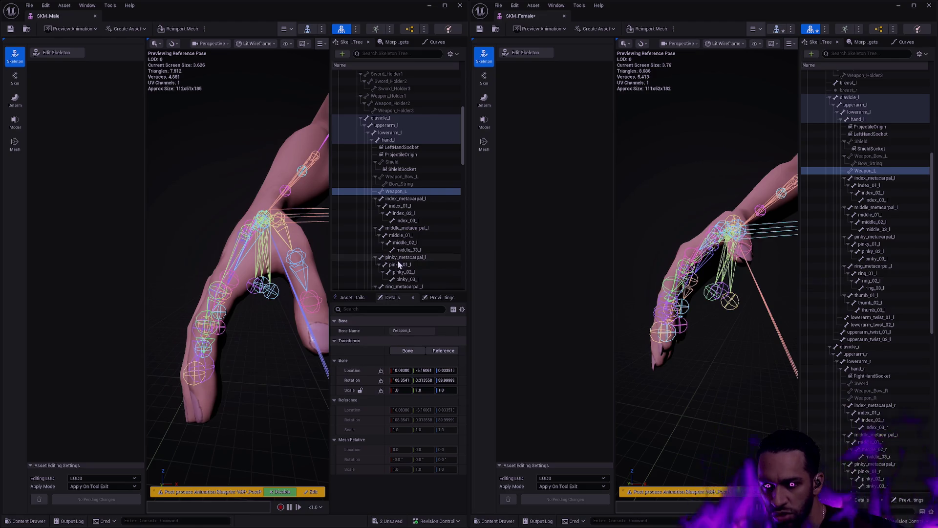
{"action": "scroll", "coordinate": [398, 260], "scroll_direction": "down", "scroll_amount": 5}
{"action": "scroll", "coordinate": [418, 239], "scroll_direction": "down", "scroll_amount": 2}
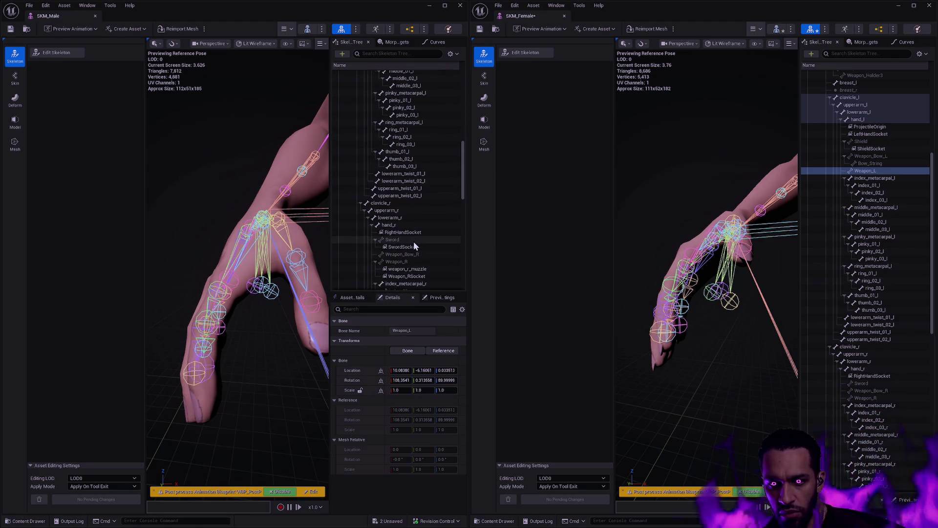
{"action": "scroll", "coordinate": [424, 234], "scroll_direction": "down", "scroll_amount": 1}
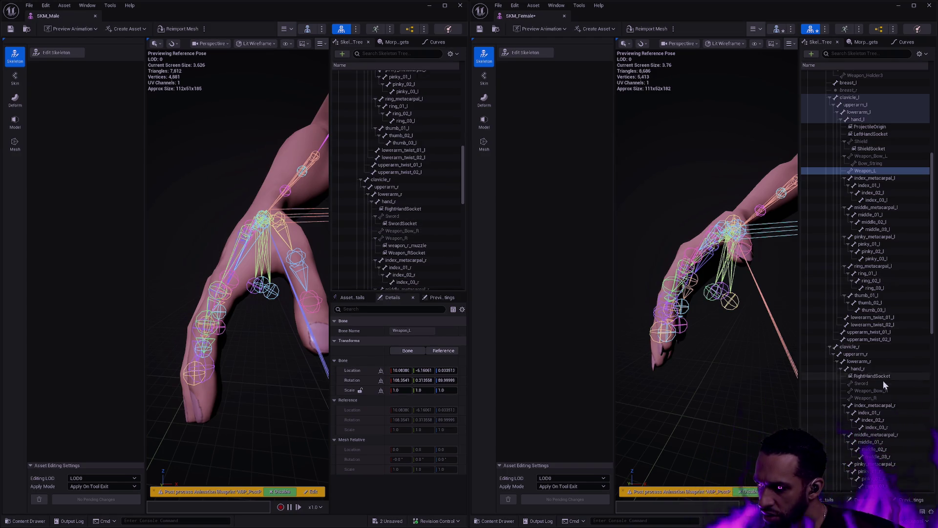
{"action": "right_click", "coordinate": [871, 383]}
{"action": "left_click", "coordinate": [841, 422]}
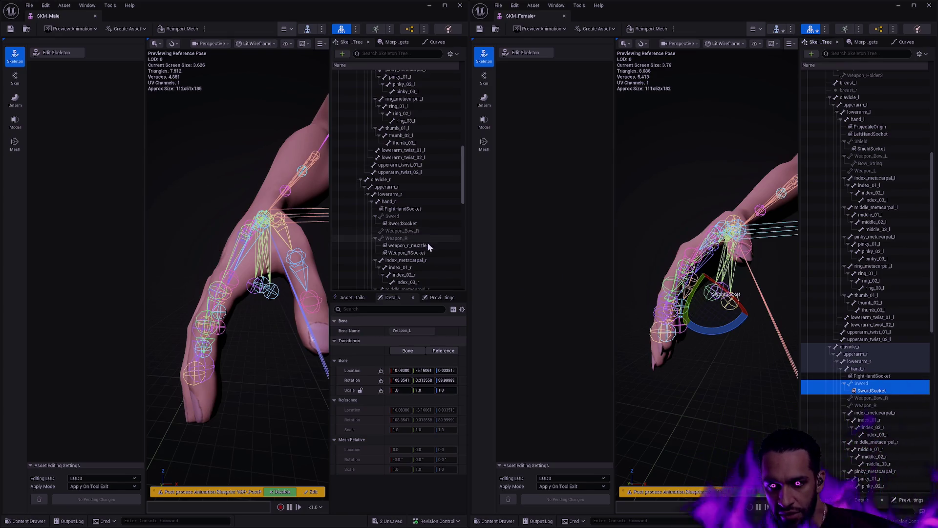
{"action": "scroll", "coordinate": [422, 221], "scroll_direction": "down", "scroll_amount": 1}
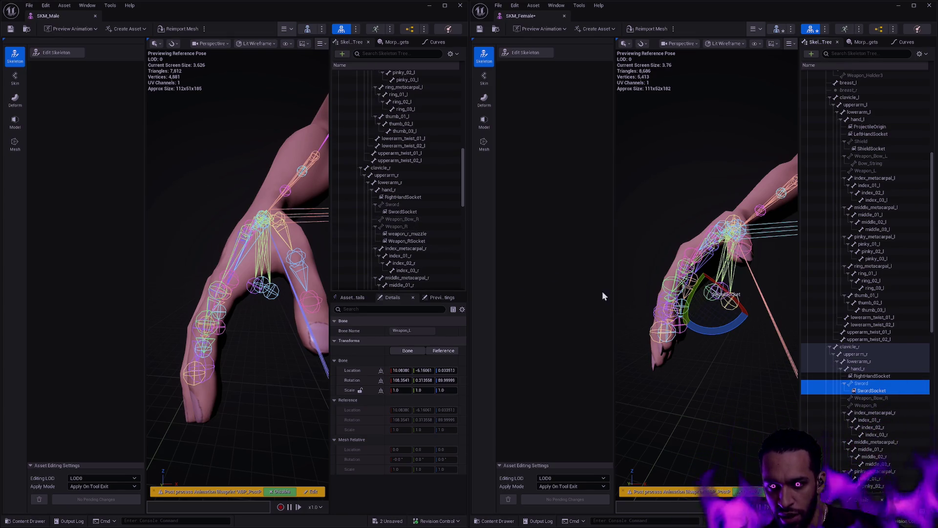
{"action": "left_click", "coordinate": [878, 406]}
Add two new sockets to the female Weapon_R bone.
{"action": "right_click", "coordinate": [878, 406]}
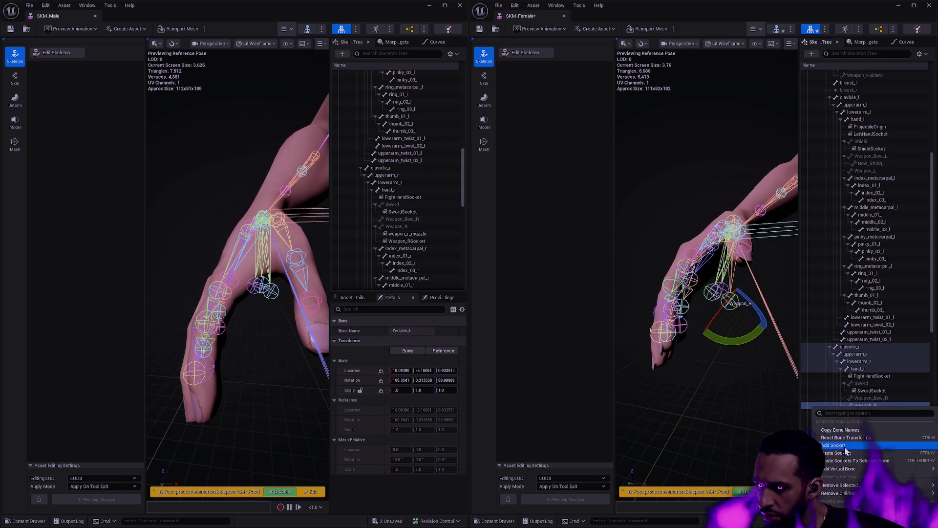
{"action": "left_click", "coordinate": [844, 446]}
{"action": "right_click", "coordinate": [870, 406]}
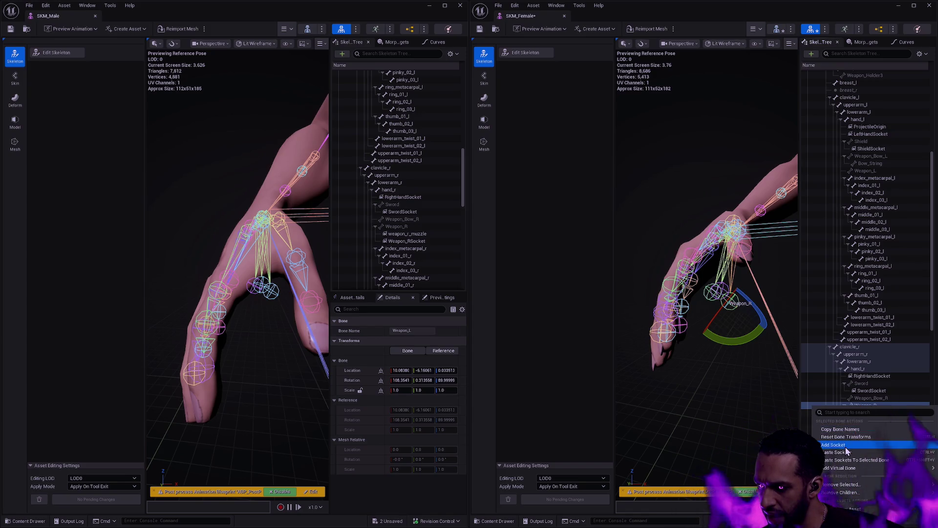
{"action": "left_click", "coordinate": [850, 445]}
Rename the second new socket to Weapon_R_Muzzle.
{"action": "left_click", "coordinate": [893, 413]}
{"action": "key", "text": "F2"}
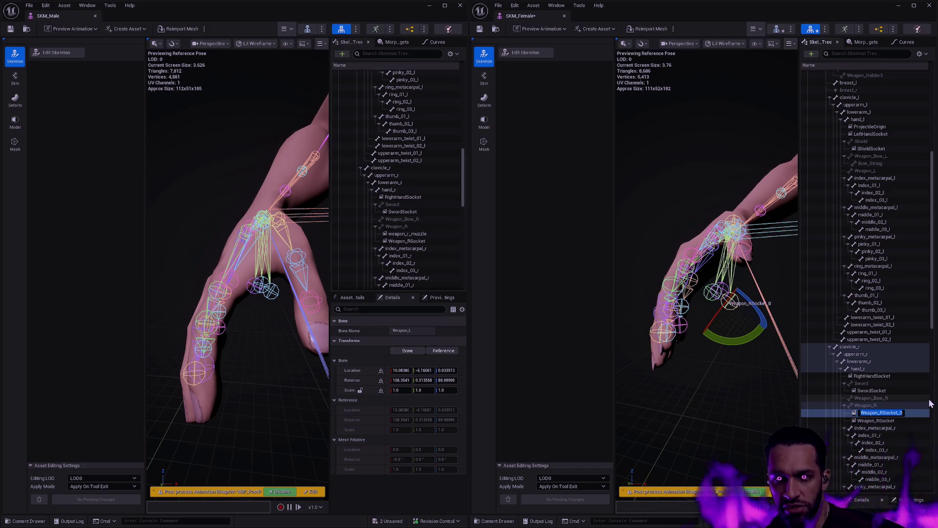
{"action": "type", "text": "weapon_r_muzz"}
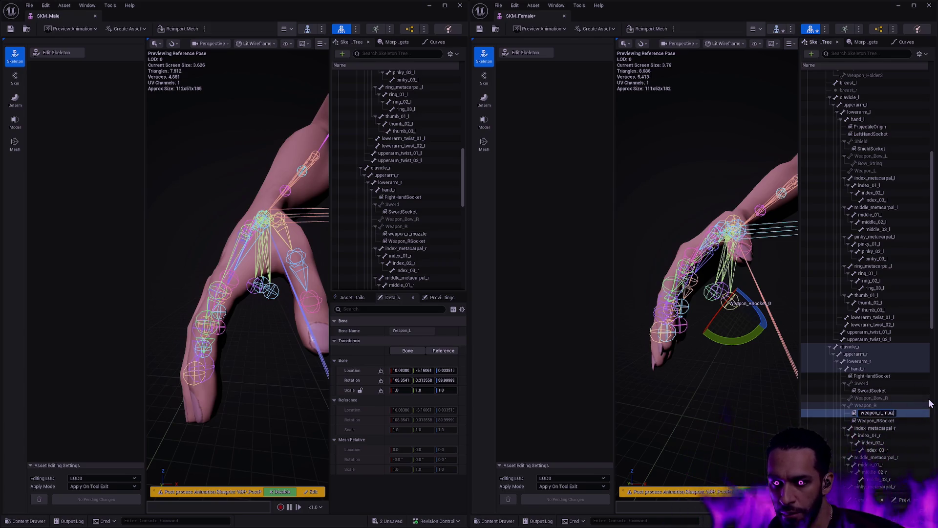
{"action": "type", "text": "le"}
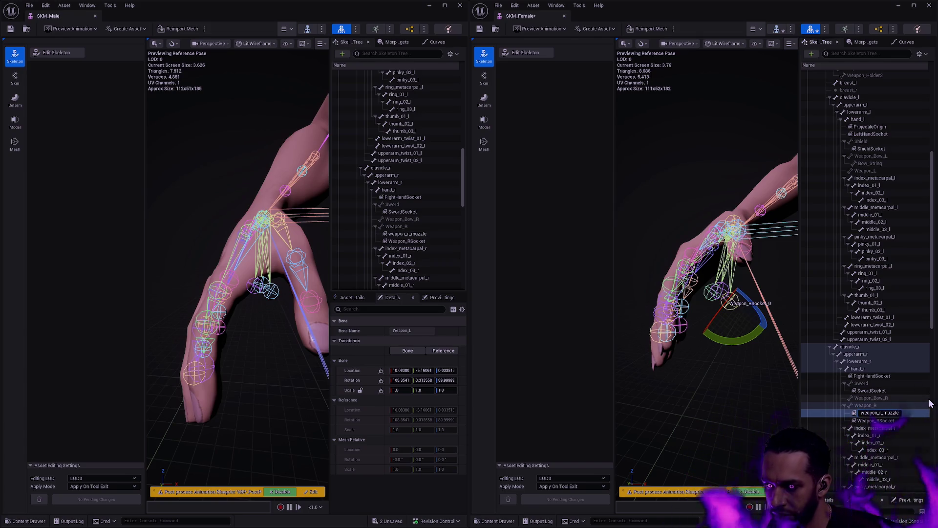
{"action": "type", "text": "W"}
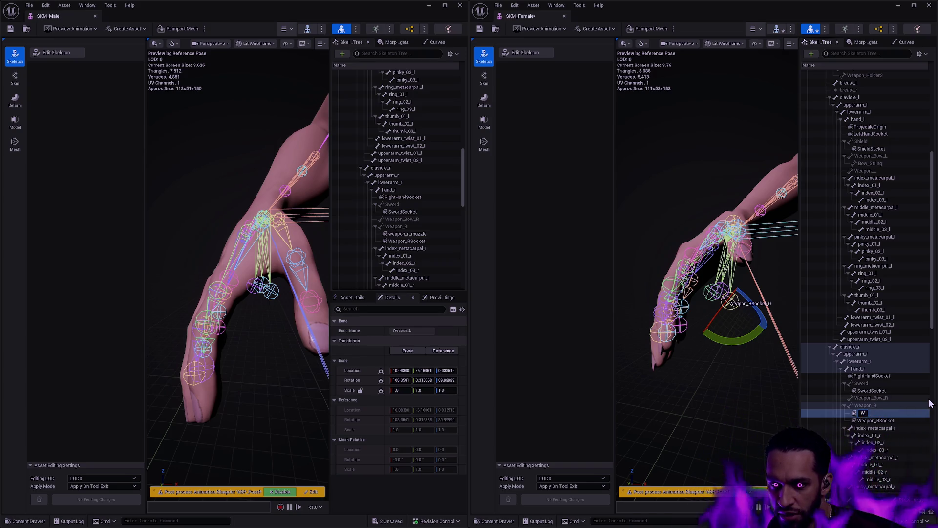
{"action": "type", "text": "eapon_R_Muzzle"}
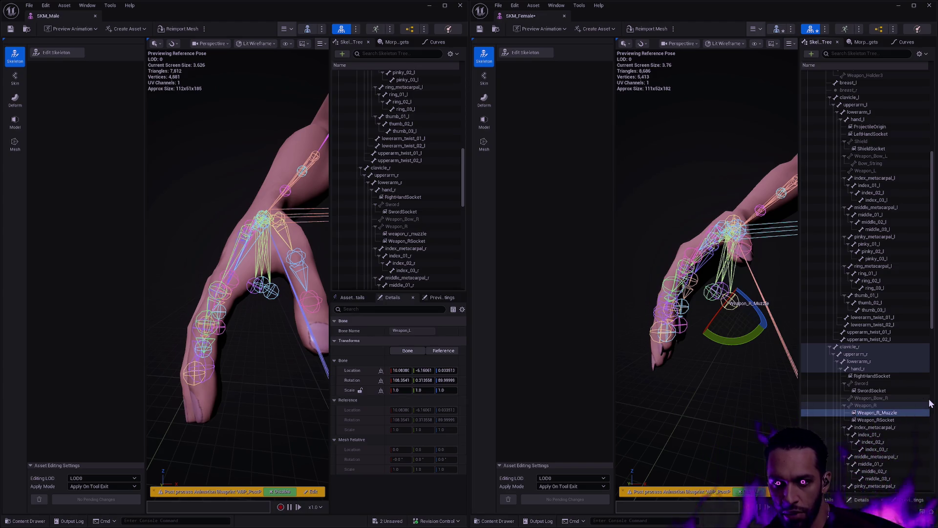
{"action": "key", "text": "Return"}
{"action": "left_click", "coordinate": [901, 412]}
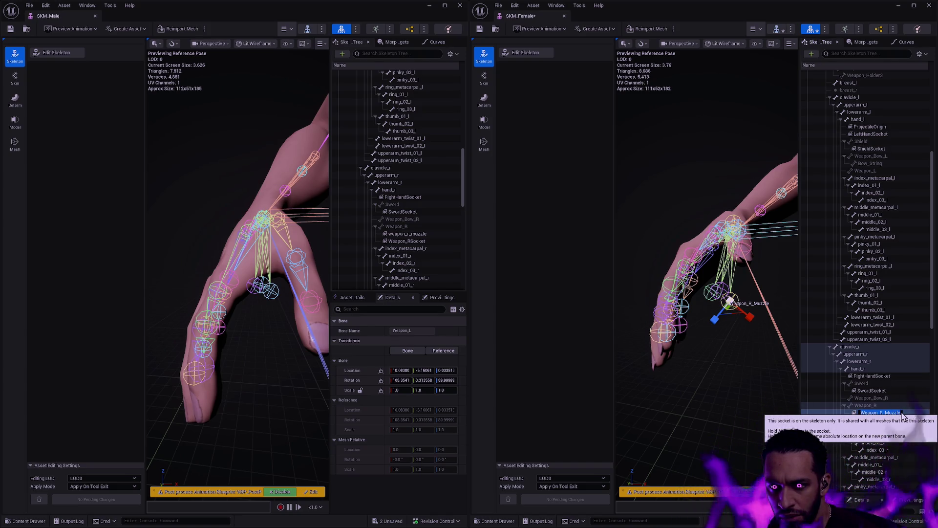
{"action": "type", "text": "Weapon_L"}
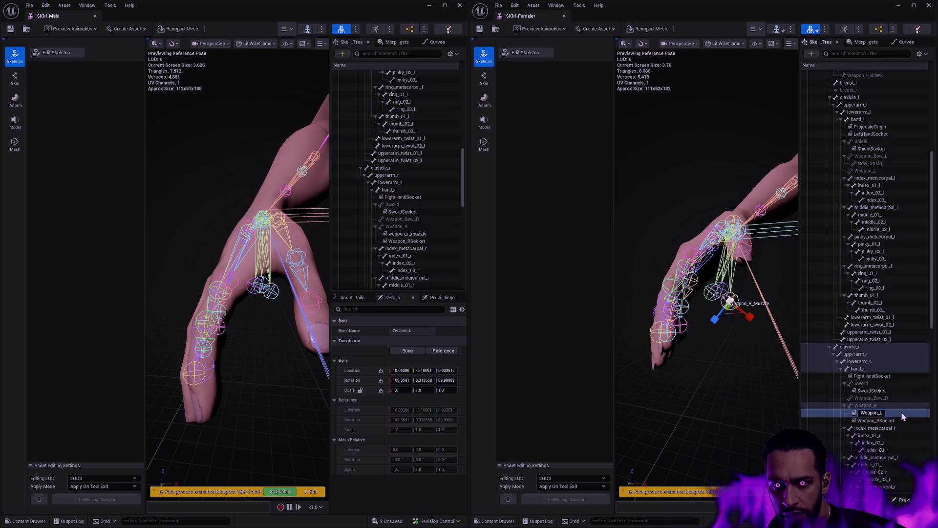
{"action": "key", "text": "BackSpace"}
{"action": "type", "text": "R"}
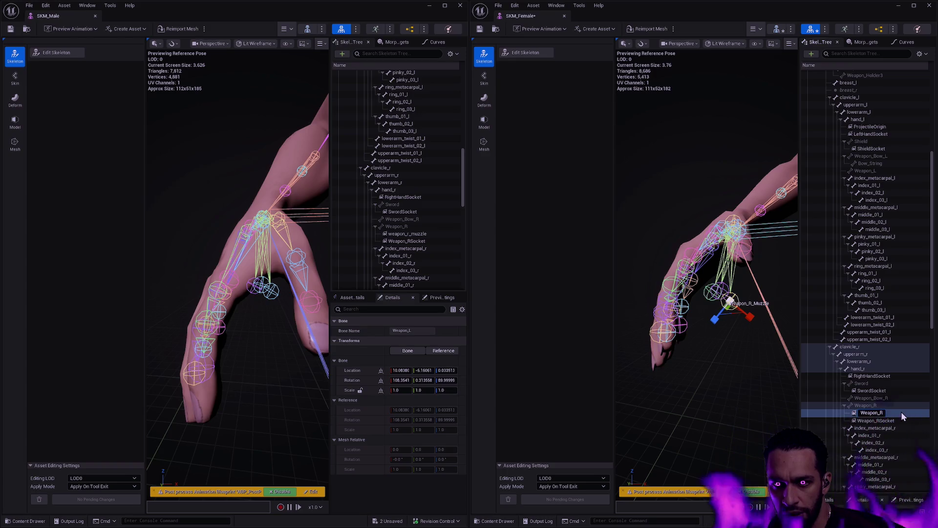
{"action": "type", "text": "So"}
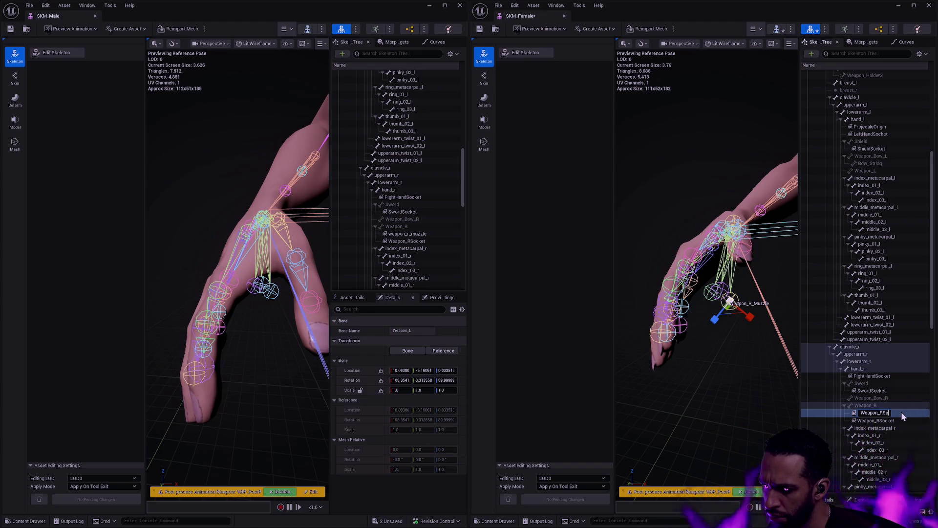
{"action": "type", "text": "cket"}
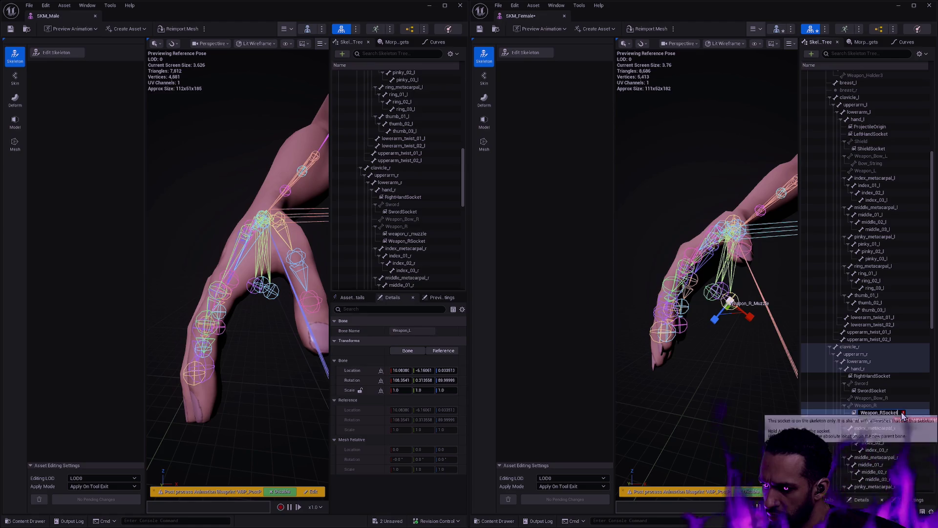
{"action": "key", "text": "Escape"}
{"action": "left_click", "coordinate": [407, 234]}
Delete the male weapon_r_muzzle and female Weapon_R_Muzzle sockets, checking the male Weapon_RSocket in between.
{"action": "key", "text": "f"}
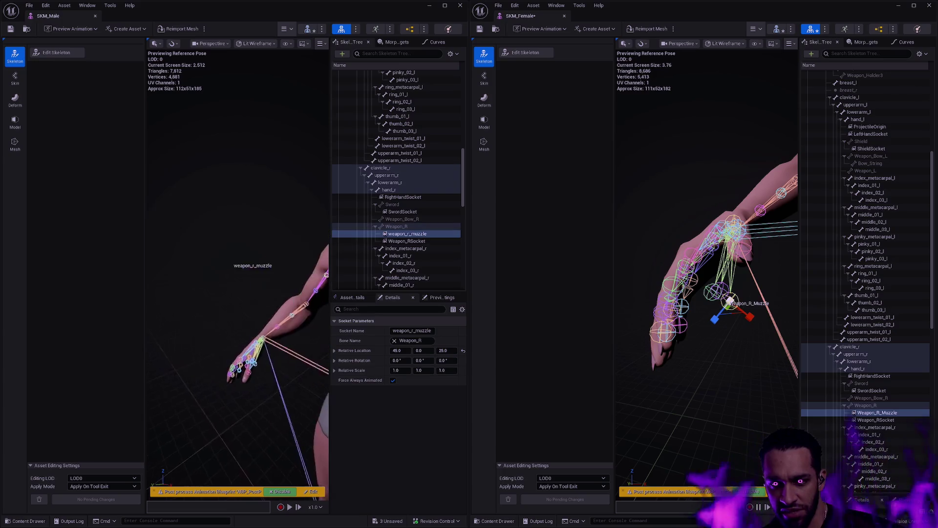
{"action": "key", "text": "Delete"}
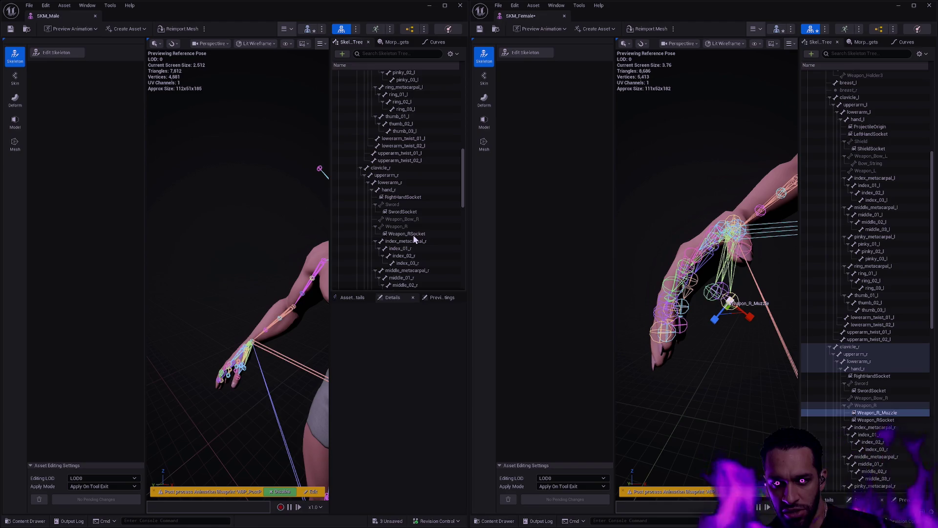
{"action": "left_click", "coordinate": [428, 234]}
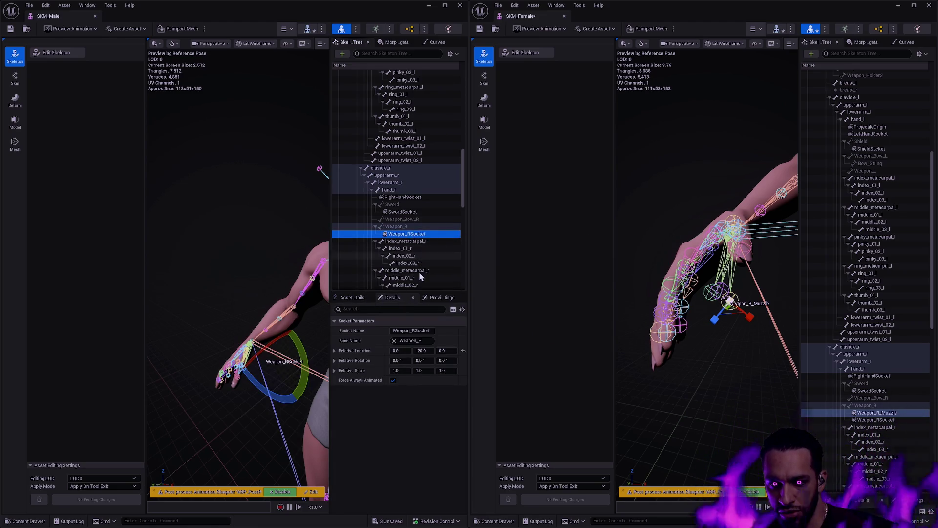
{"action": "key", "text": "f"}
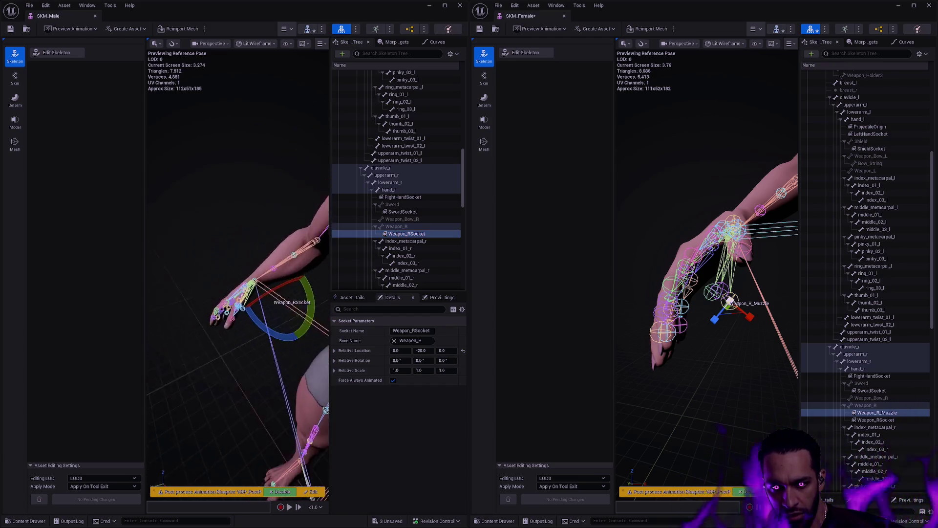
{"action": "left_click_drag", "start_coordinate": [237, 269], "coordinate": [173, 226]}
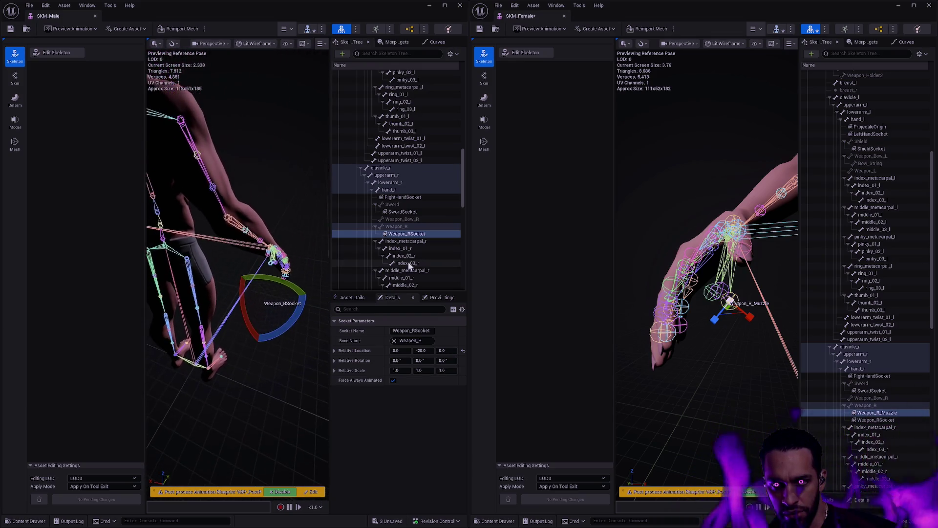
{"action": "scroll", "coordinate": [417, 230], "scroll_direction": "up", "scroll_amount": 5}
{"action": "scroll", "coordinate": [418, 232], "scroll_direction": "up", "scroll_amount": 4}
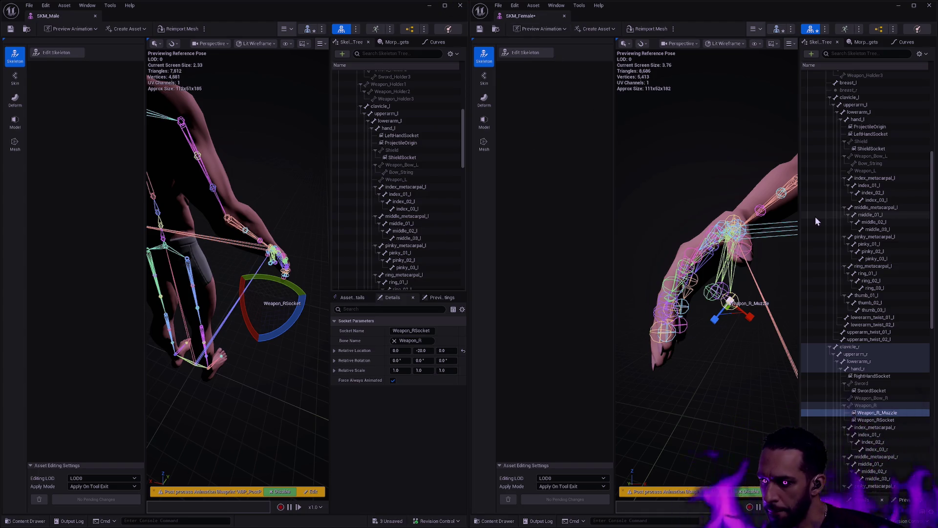
{"action": "key", "text": "Delete"}
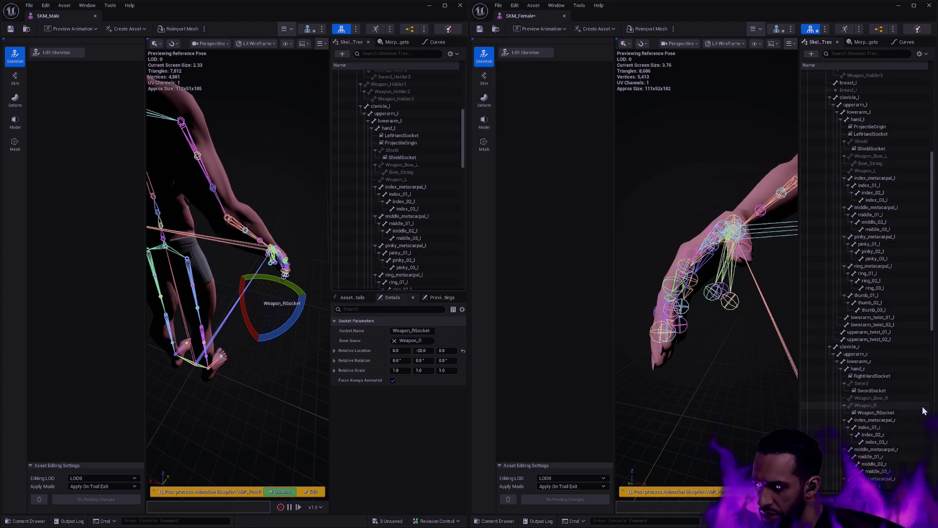
Set the female Weapon_RSocket's Relative Location Y to -20, save SKM_Female, and minimize both mesh editors.
{"action": "left_click", "coordinate": [882, 414]}
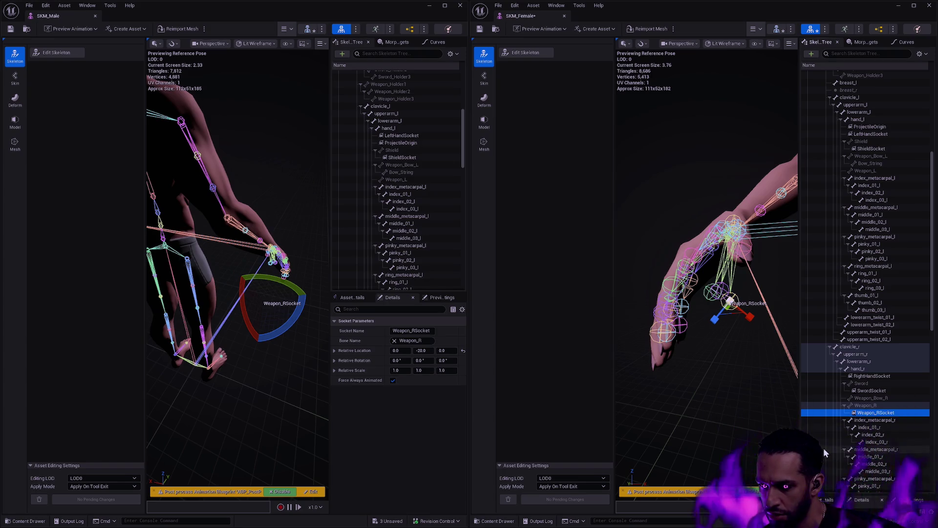
{"action": "left_click_drag", "start_coordinate": [865, 495], "coordinate": [863, 379]}
{"action": "scroll", "coordinate": [860, 308], "scroll_direction": "down", "scroll_amount": 5}
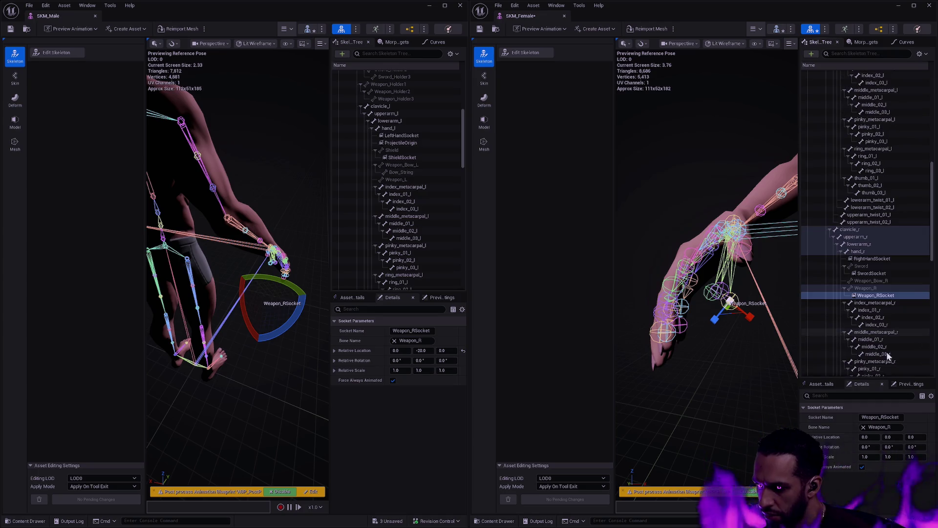
{"action": "left_click", "coordinate": [827, 440], "text": "shift"}
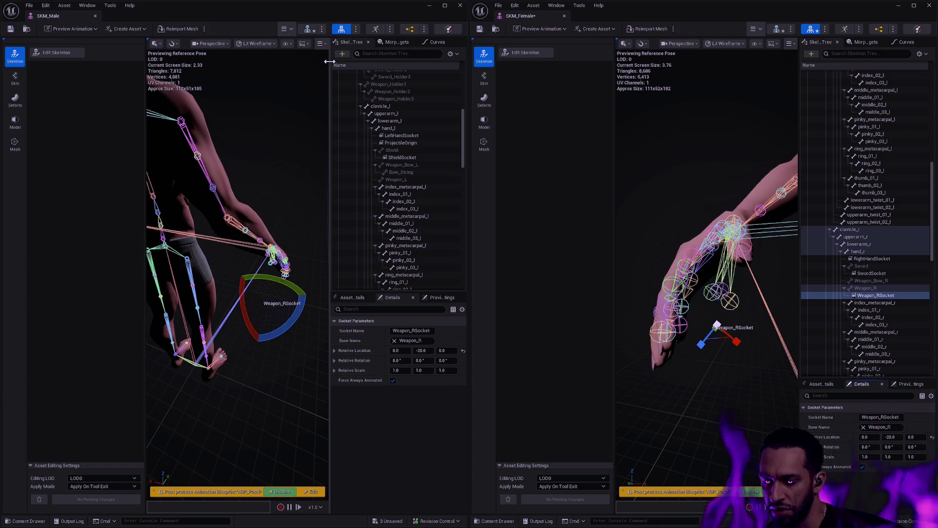
{"action": "left_click", "coordinate": [480, 29]}
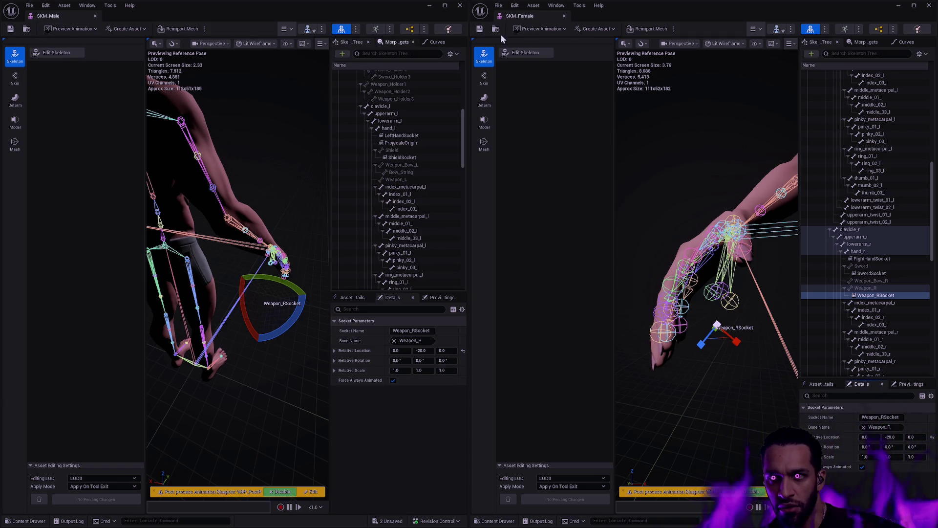
{"action": "left_click", "coordinate": [898, 5]}
{"action": "left_click", "coordinate": [429, 6]}
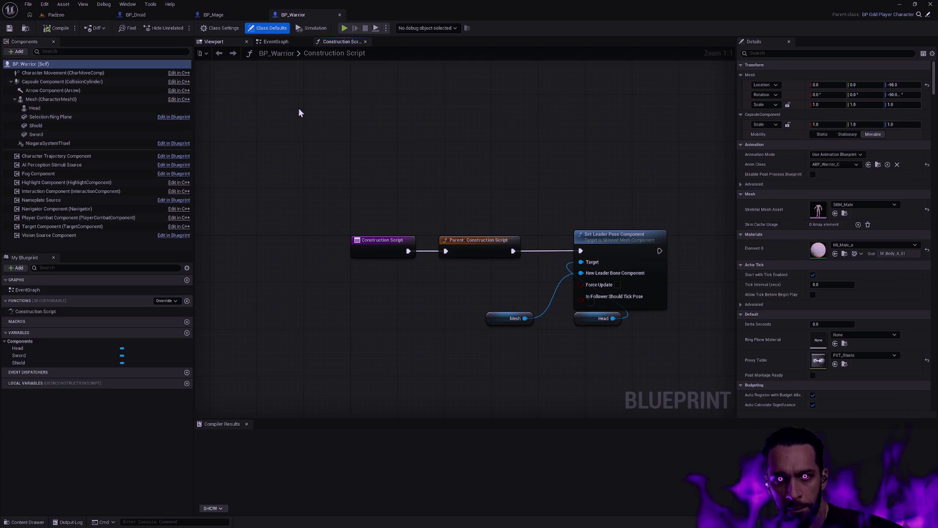
Check BP_Warrior's Shield and Sword components in the viewport, then tile the SKM_Male and SKM_Female editors.
{"action": "left_click", "coordinate": [213, 42]}
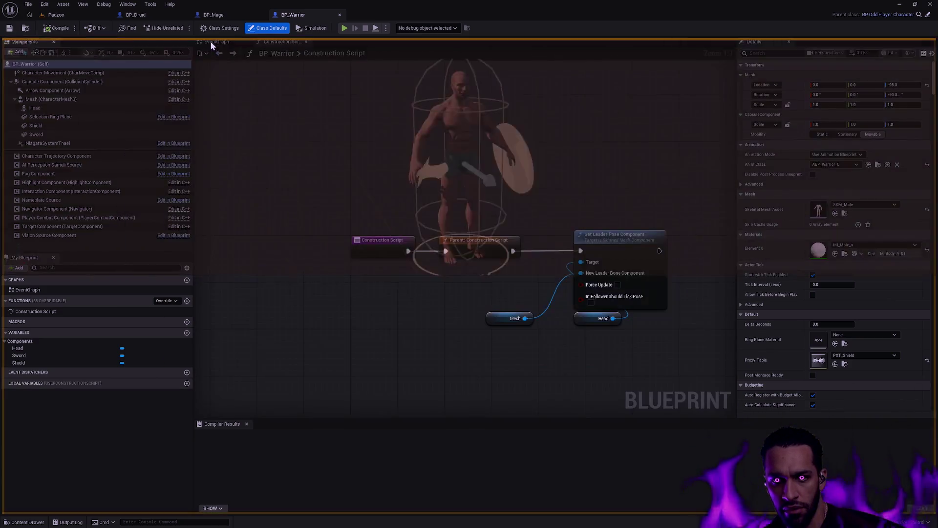
{"action": "mouse_move", "coordinate": [210, 41]}
{"action": "left_mouse_down"}
{"action": "mouse_move", "coordinate": [427, 207]}
{"action": "mouse_move", "coordinate": [219, 42]}
{"action": "left_mouse_up"}
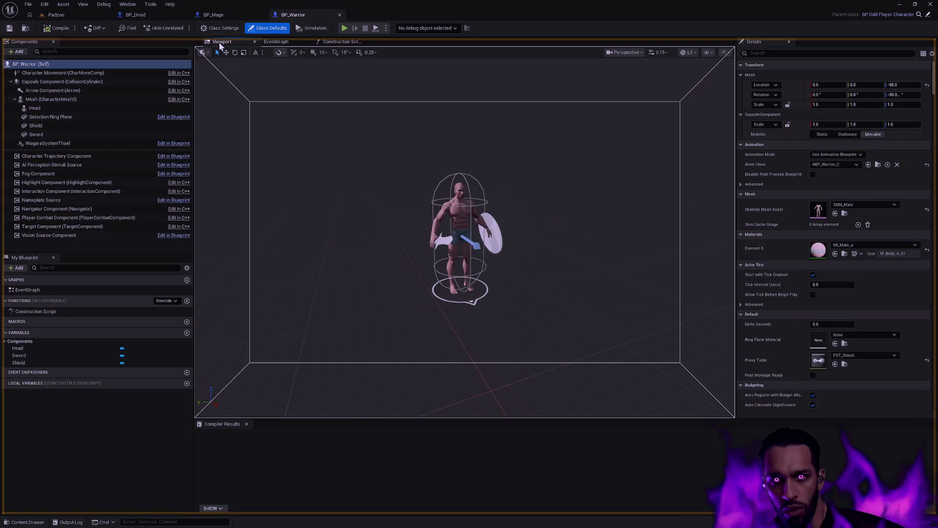
{"action": "scroll", "coordinate": [464, 240], "scroll_direction": "up", "scroll_amount": 10}
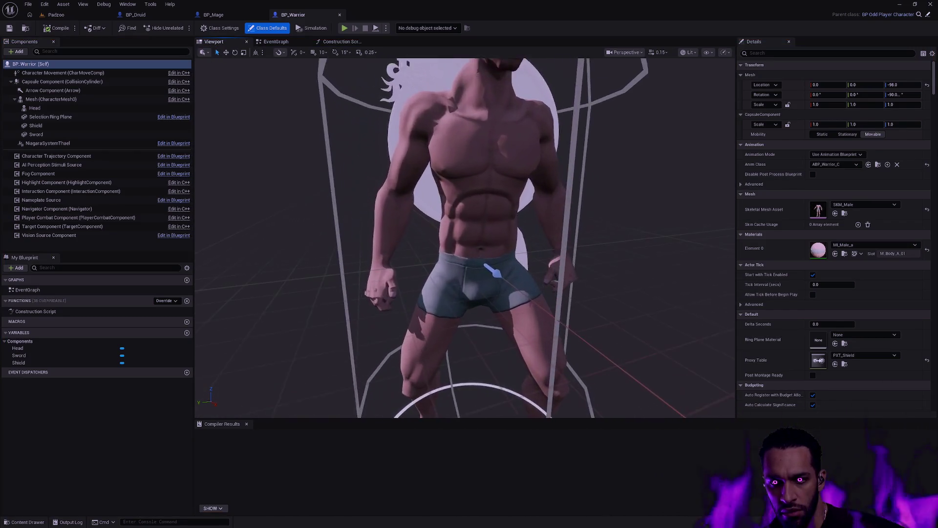
{"action": "mouse_move", "coordinate": [227, 235]}
{"action": "left_mouse_down"}
{"action": "mouse_move", "coordinate": [254, 236]}
{"action": "mouse_move", "coordinate": [227, 235]}
{"action": "left_mouse_up"}
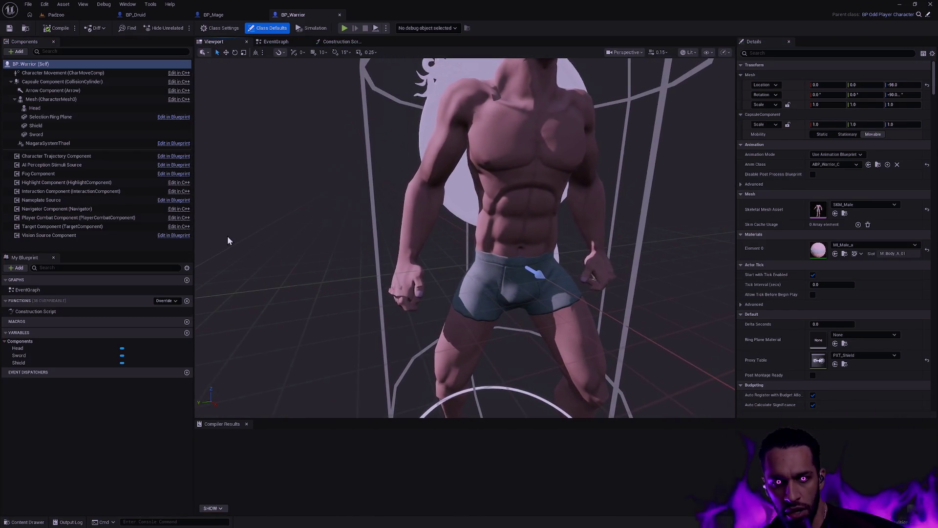
{"action": "left_click", "coordinate": [45, 126]}
{"action": "left_click", "coordinate": [43, 135]}
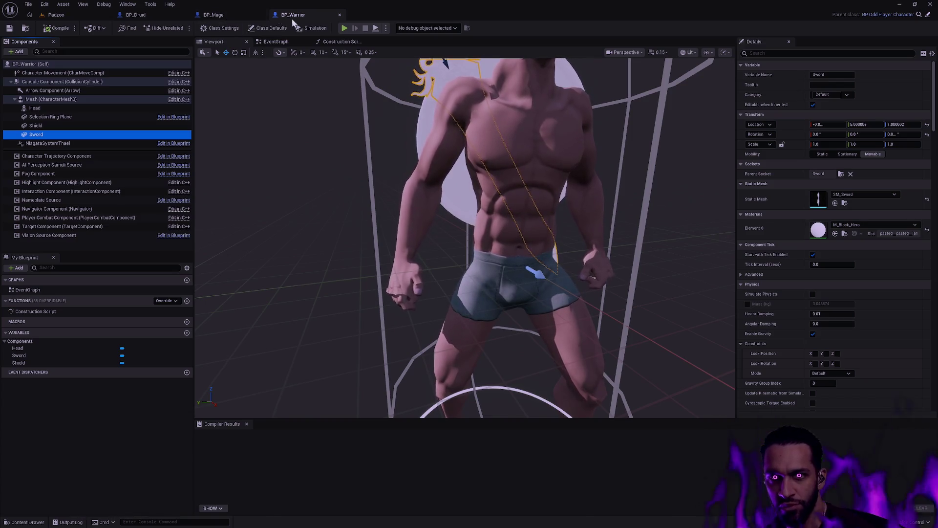
{"action": "key", "text": "alt+Tab"}
{"action": "key", "text": "alt+Tab"}
{"action": "left_click", "coordinate": [442, 272]}
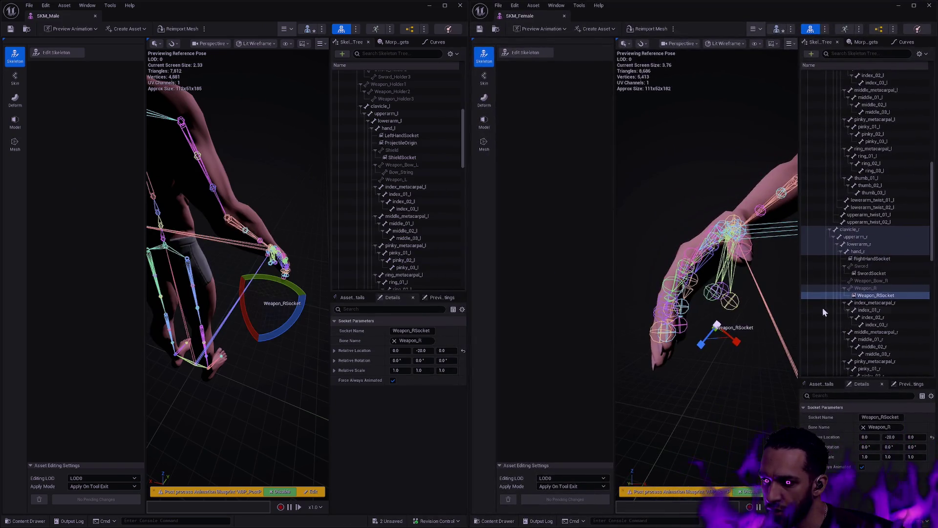
Delete Weapon_RSocket from the female skeleton's Weapon_R bone.
{"action": "left_click", "coordinate": [863, 290]}
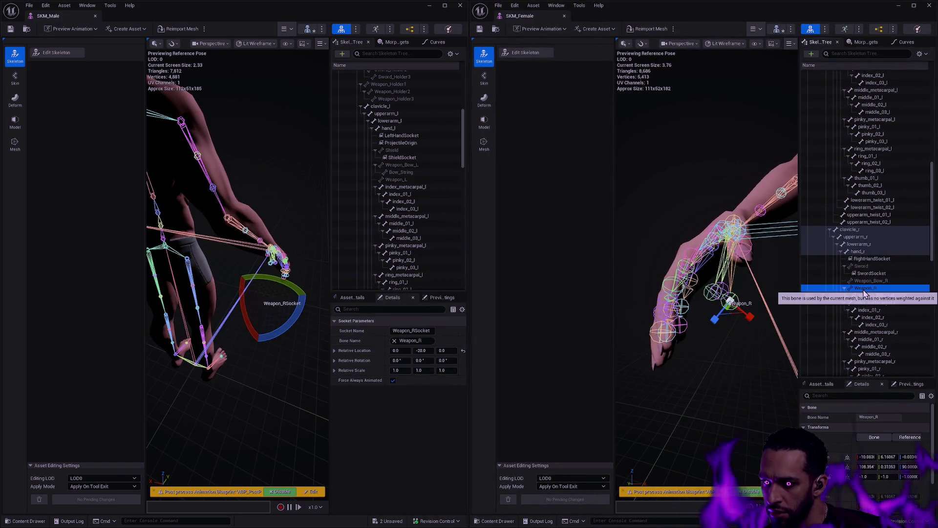
{"action": "left_click_drag", "start_coordinate": [755, 319], "coordinate": [733, 303]}
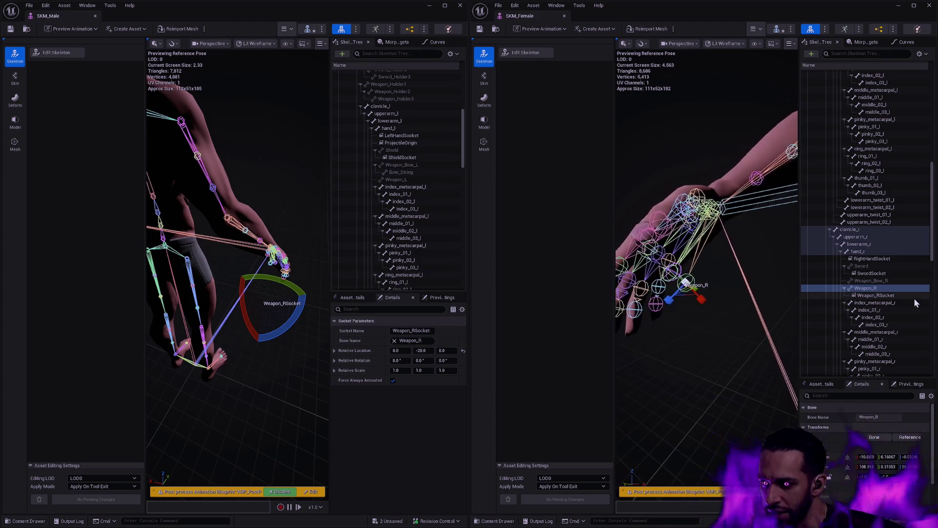
{"action": "left_click", "coordinate": [902, 296]}
{"action": "key", "text": "Delete"}
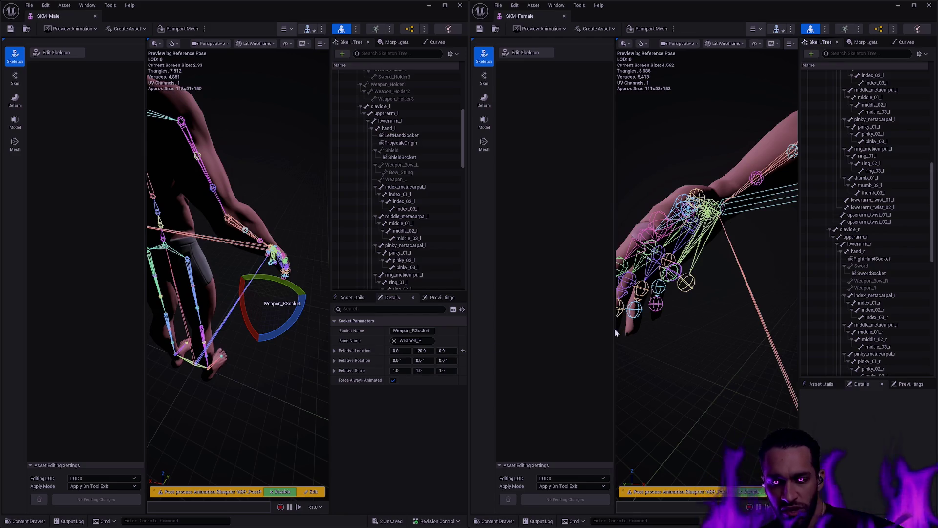
{"action": "mouse_move", "coordinate": [702, 336]}
{"action": "left_mouse_down"}
{"action": "mouse_move", "coordinate": [679, 293]}
{"action": "mouse_move", "coordinate": [694, 312]}
{"action": "mouse_move", "coordinate": [619, 57]}
{"action": "left_mouse_up"}
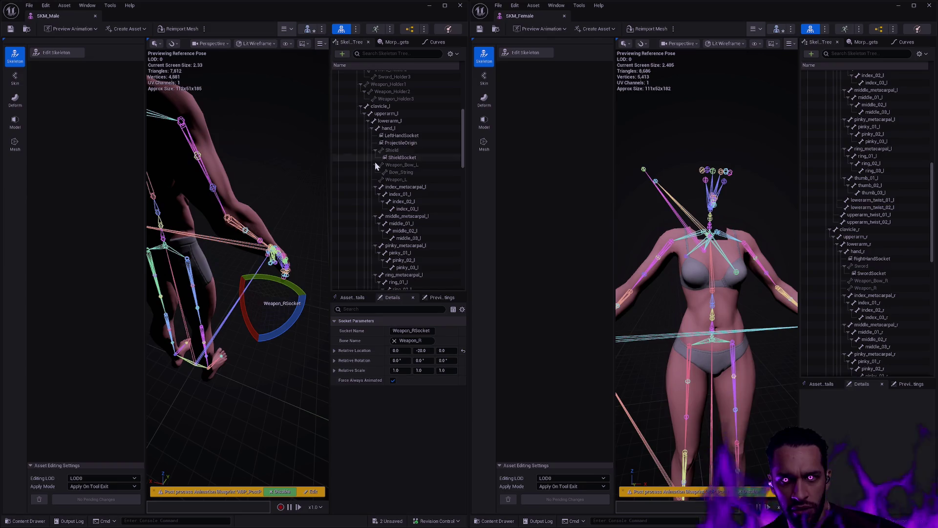
{"action": "scroll", "coordinate": [464, 134], "scroll_direction": "up", "scroll_amount": 2}
{"action": "mouse_move", "coordinate": [464, 134]}
{"action": "left_mouse_down"}
{"action": "mouse_move", "coordinate": [462, 104]}
{"action": "mouse_move", "coordinate": [460, 124]}
{"action": "left_mouse_up"}
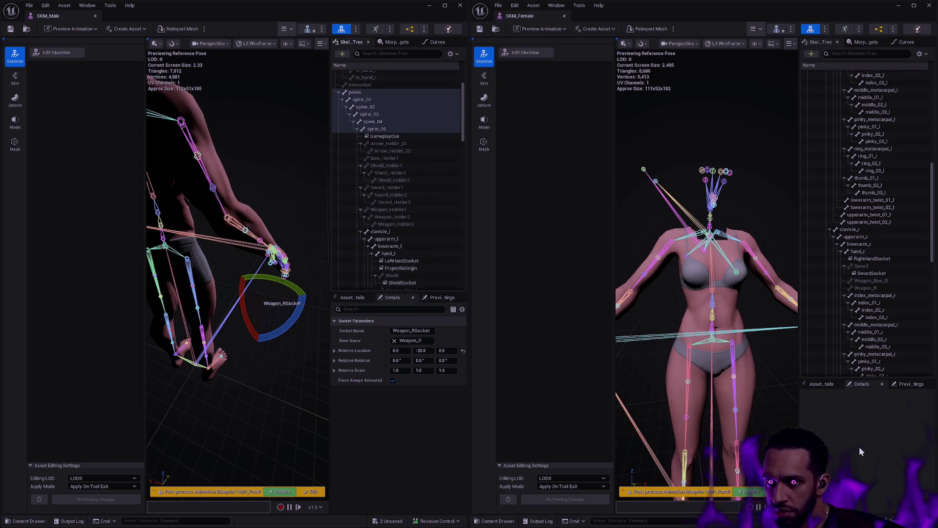
Save SK_Female and SK_Male, confirming the package checkout, then close the male mesh editor.
{"action": "key", "text": "ctrl+shift+s"}
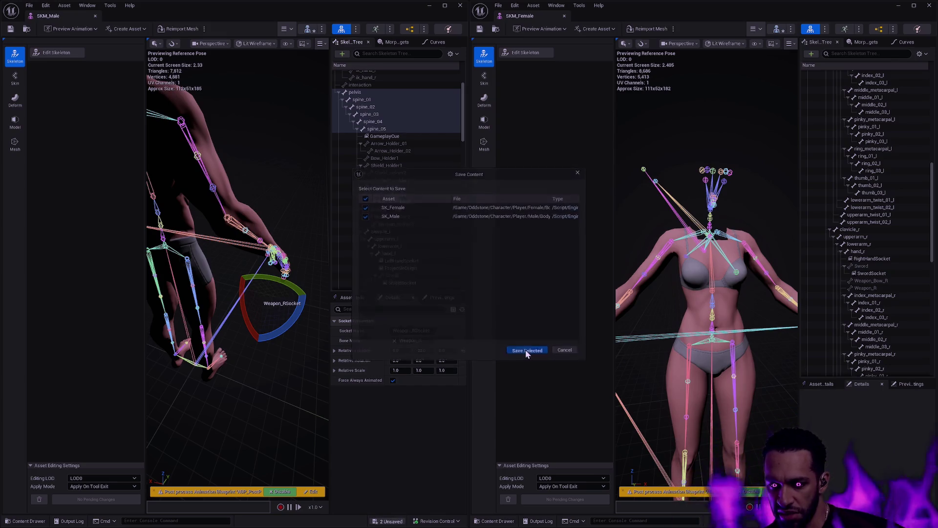
{"action": "left_click", "coordinate": [526, 350]}
{"action": "left_click", "coordinate": [487, 351]}
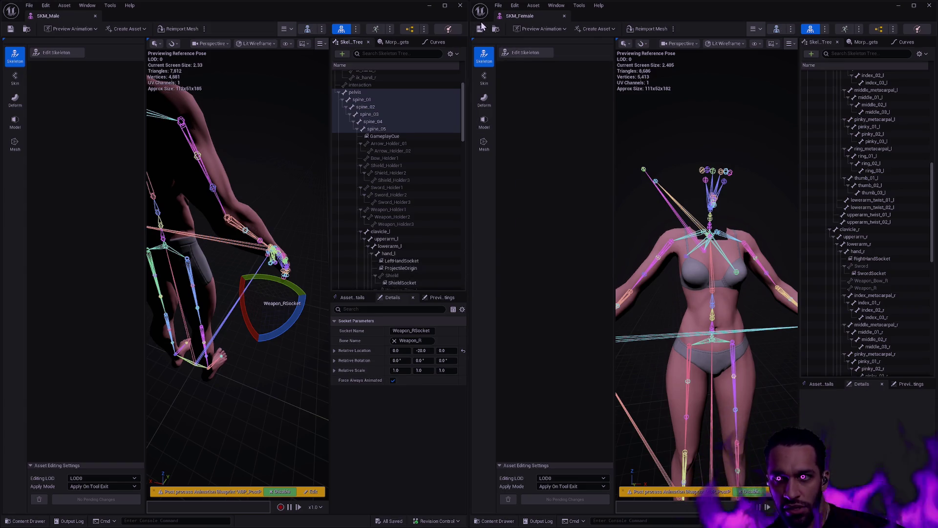
{"action": "left_click", "coordinate": [460, 5]}
Close the female mesh editor and open the SK_Female skeleton asset from the Content Drawer.
{"action": "left_click", "coordinate": [929, 5]}
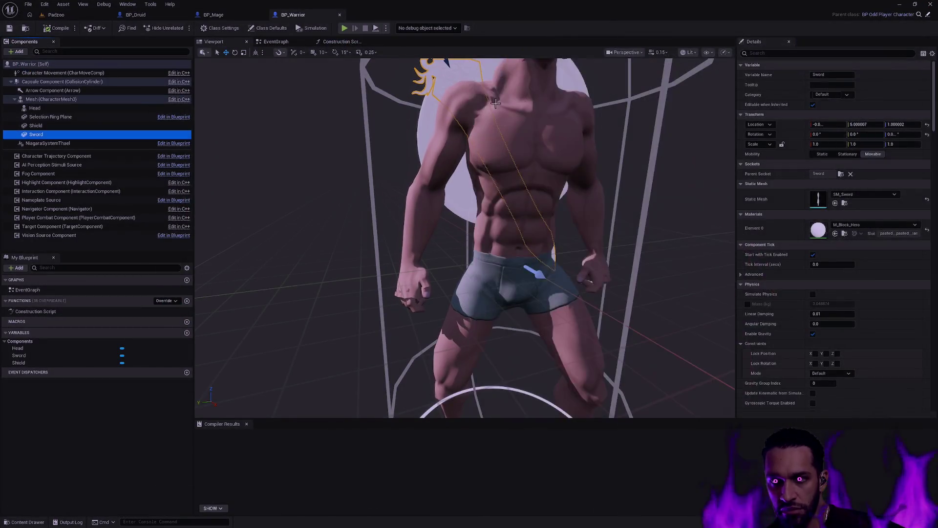
{"action": "left_click", "coordinate": [333, 113]}
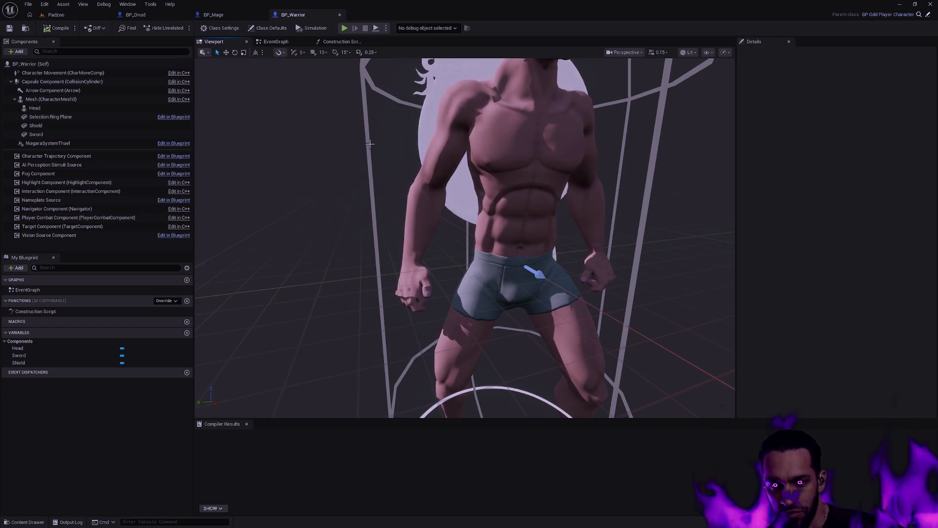
{"action": "key", "text": "ctrl+space"}
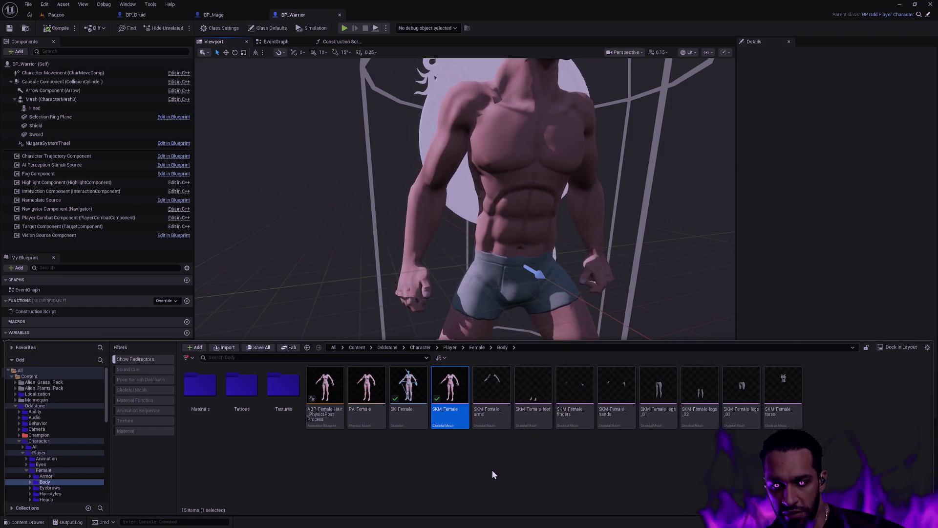
{"action": "left_click", "coordinate": [409, 421]}
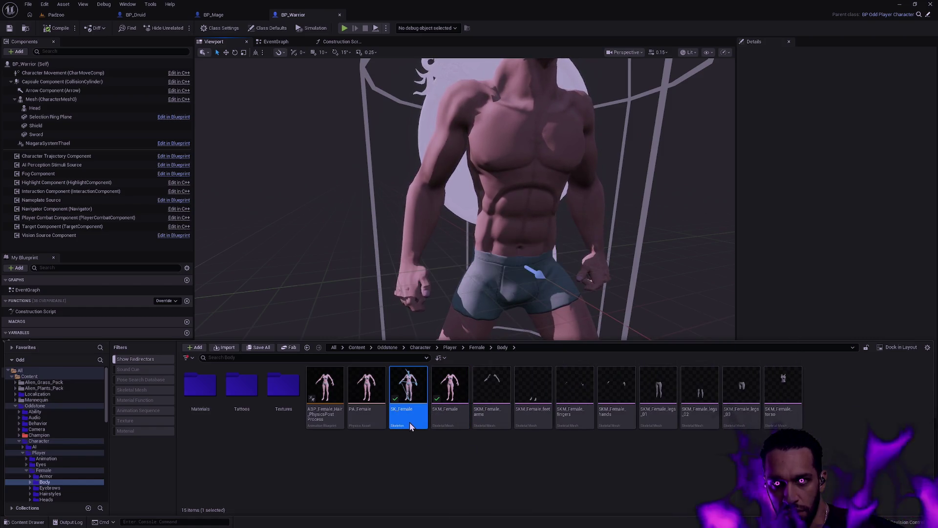
{"action": "double_click", "coordinate": [409, 422]}
{"action": "left_click", "coordinate": [276, 44]}
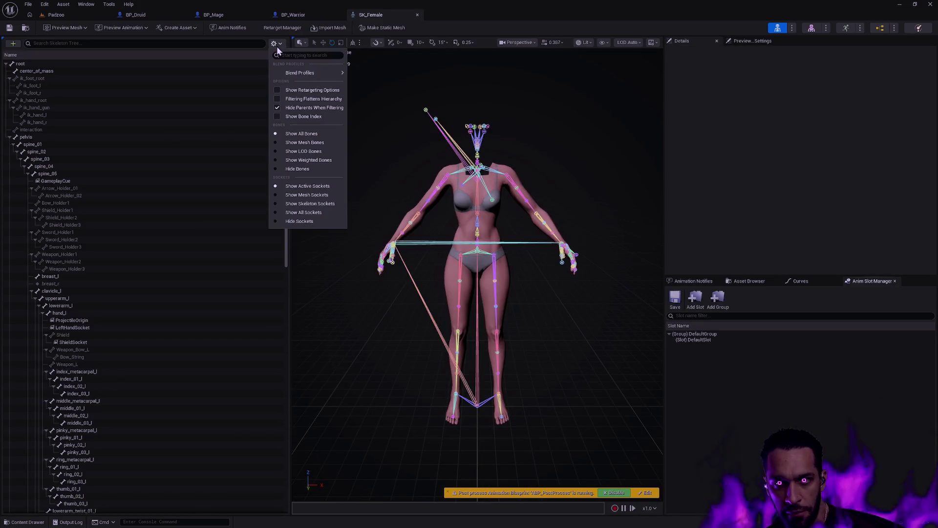
Display SK_Female's UpperBodyMask weights (0.1 at spine_01 up to 1.0 at the hands), then browse to the Female folder.
{"action": "mouse_move", "coordinate": [303, 74]}
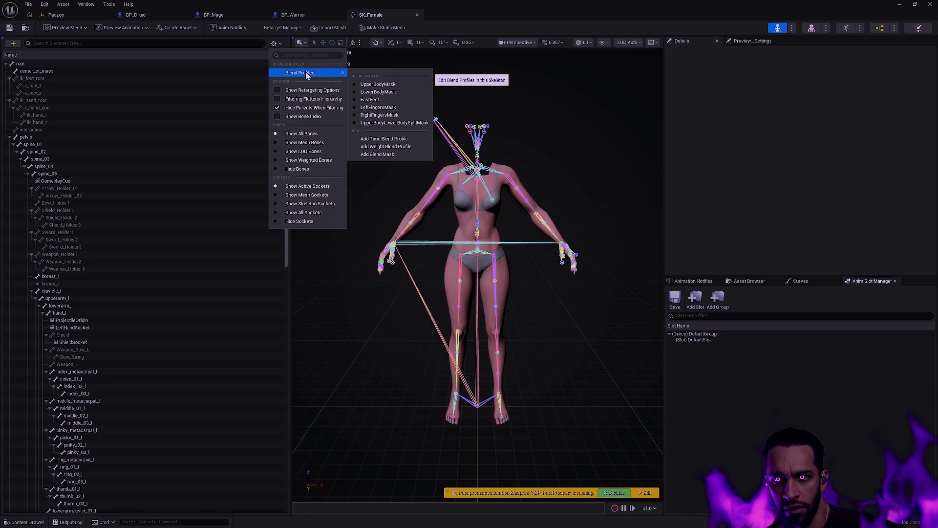
{"action": "left_click", "coordinate": [376, 85]}
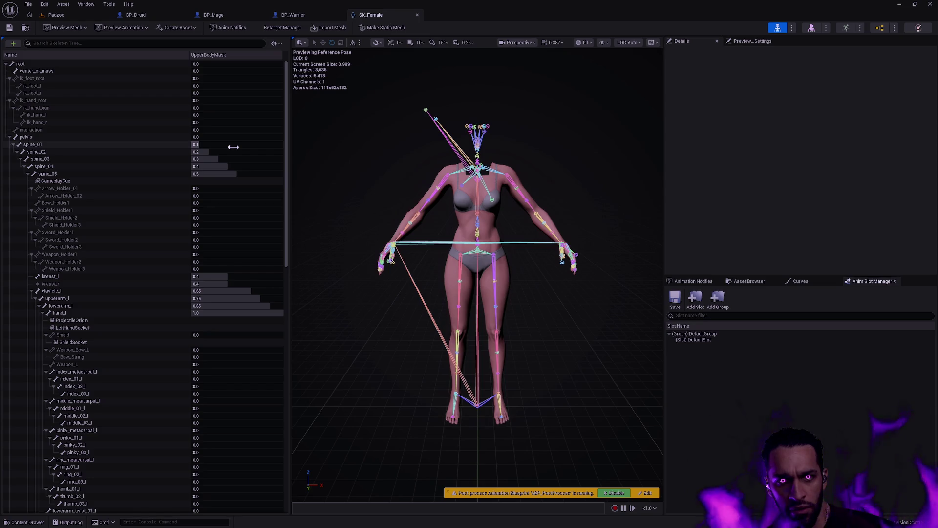
{"action": "scroll", "coordinate": [244, 215], "scroll_direction": "down", "scroll_amount": 3}
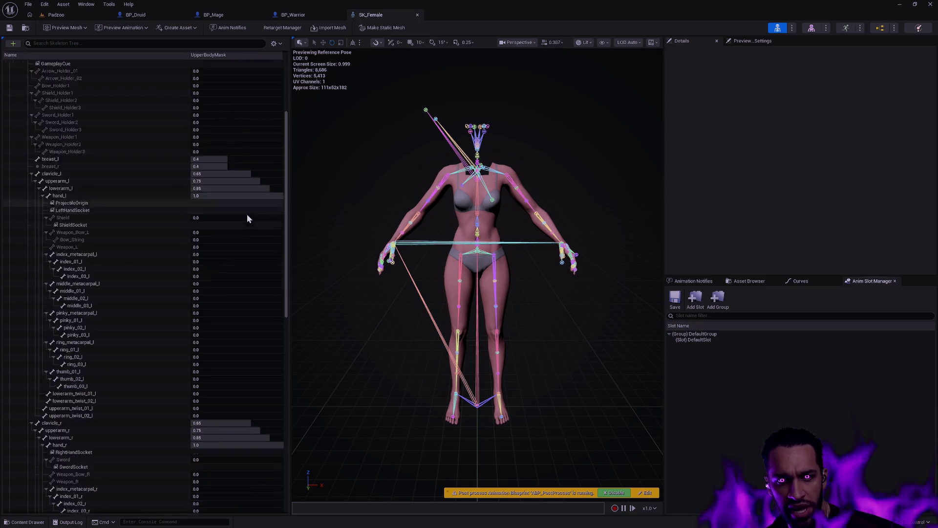
{"action": "scroll", "coordinate": [248, 218], "scroll_direction": "down", "scroll_amount": 6}
{"action": "scroll", "coordinate": [250, 214], "scroll_direction": "down", "scroll_amount": 10}
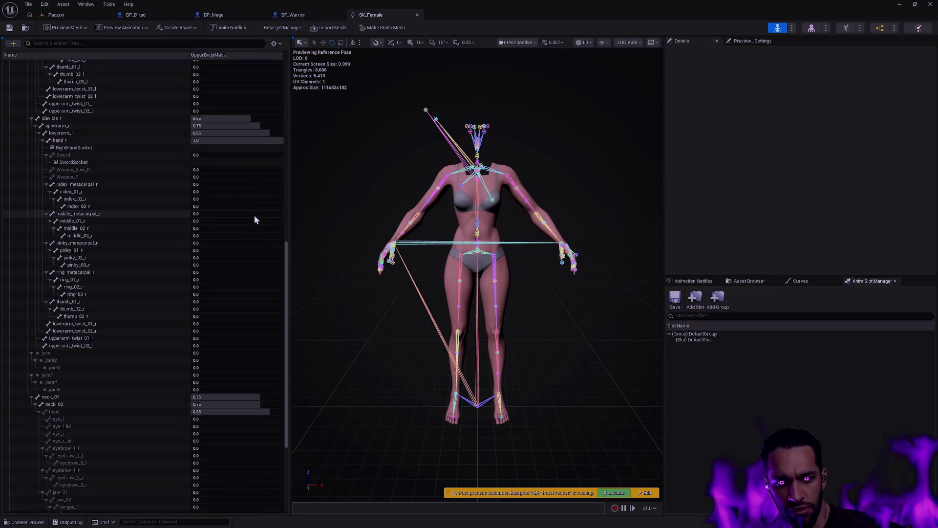
{"action": "scroll", "coordinate": [254, 215], "scroll_direction": "up", "scroll_amount": 19}
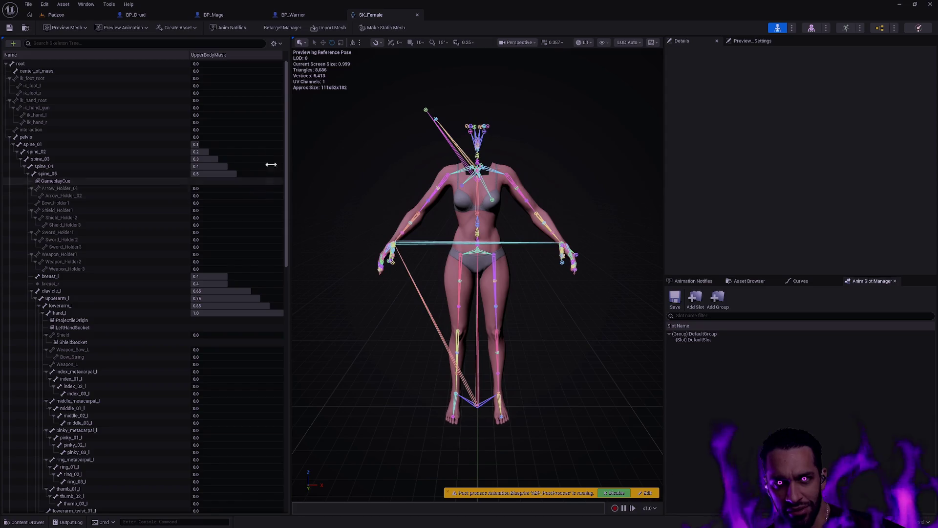
{"action": "key", "text": "ctrl+space"}
{"action": "key", "text": "BackSpace"}
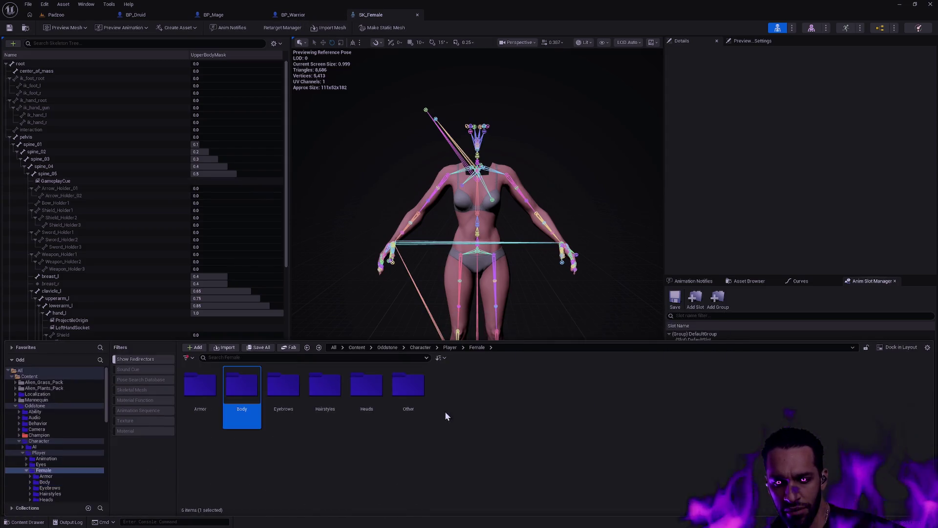
Open the SK_Male skeleton from Male > Body and place its tab before SK_Female.
{"action": "left_click", "coordinate": [463, 347]}
{"action": "left_click", "coordinate": [477, 386]}
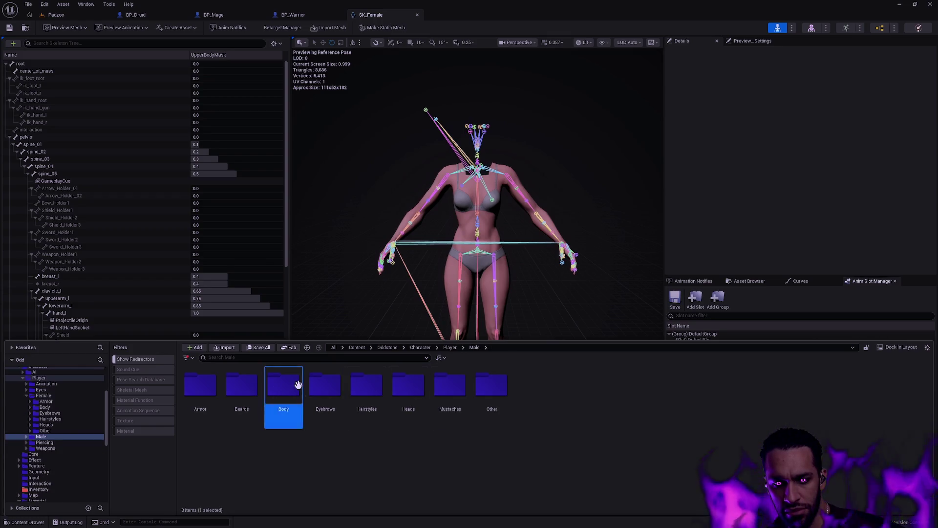
{"action": "double_click", "coordinate": [292, 387]}
{"action": "double_click", "coordinate": [492, 415]}
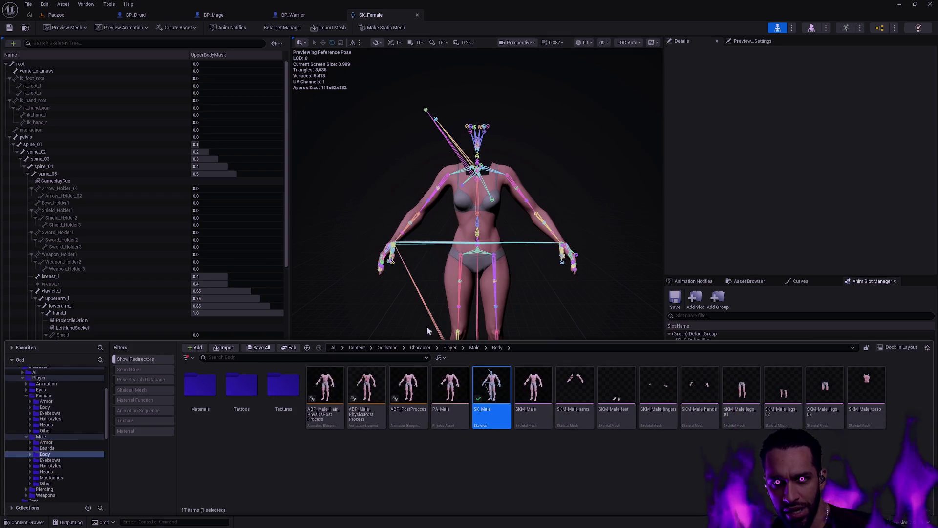
{"action": "left_click_drag", "start_coordinate": [444, 14], "coordinate": [373, 14]}
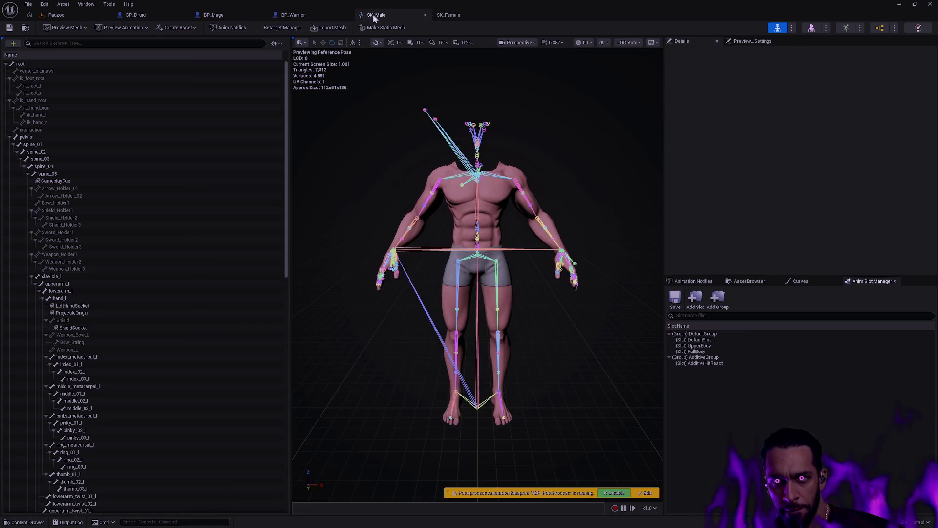
Compare the blend profiles listed for the male and female skeletons.
{"action": "left_click", "coordinate": [274, 43]}
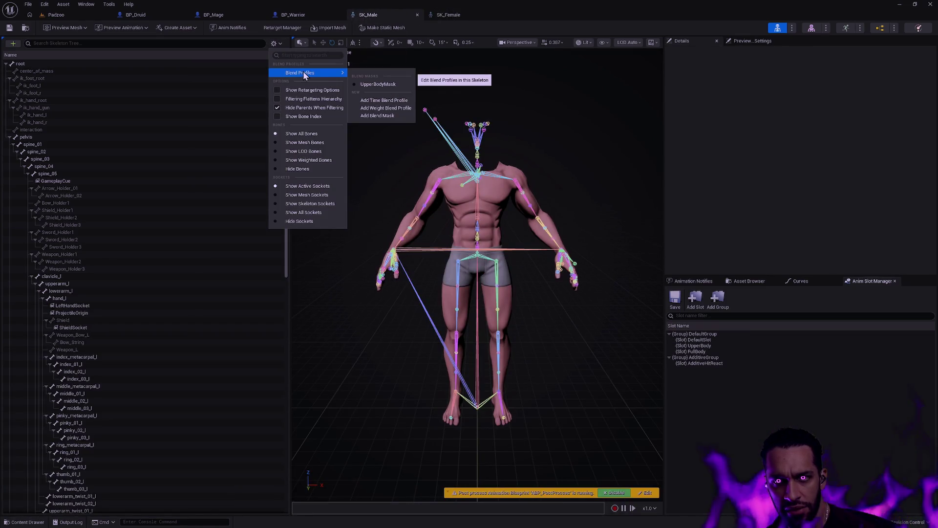
{"action": "left_click", "coordinate": [444, 15]}
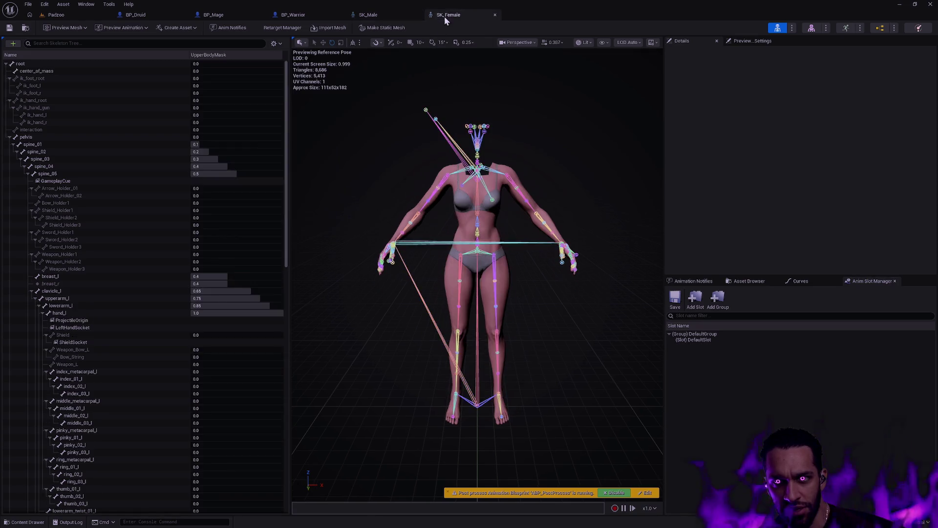
{"action": "left_click", "coordinate": [274, 43]}
{"action": "mouse_move", "coordinate": [318, 72]}
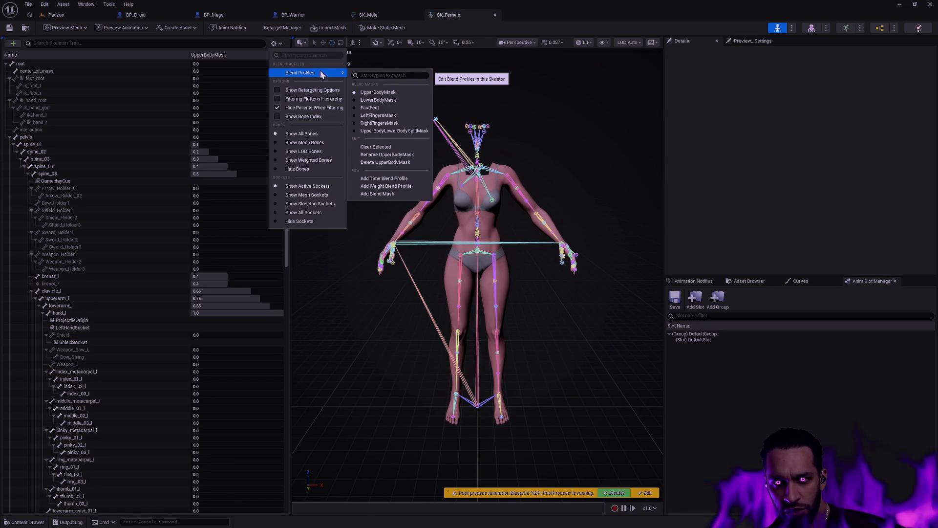
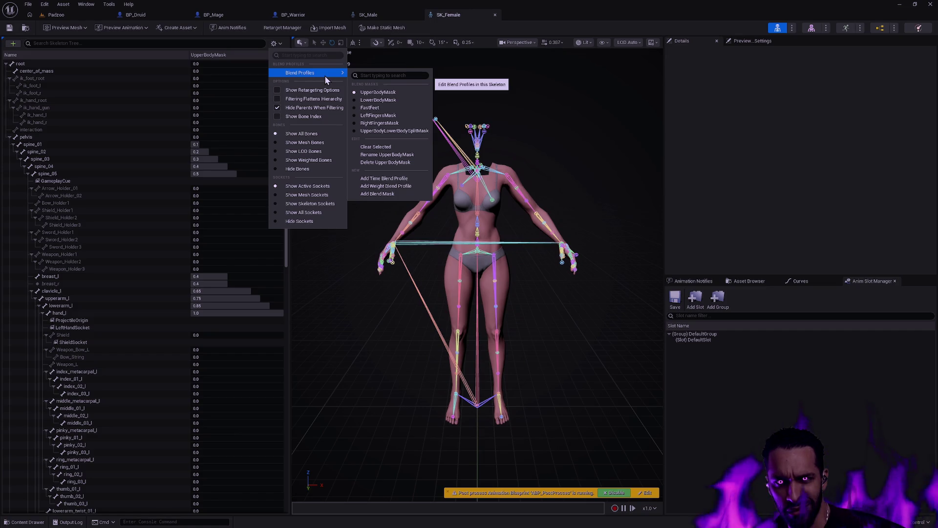
Bring up the SK_Male skeleton editor and snap it to the left half, with SK_Female filling the right.
{"action": "left_click", "coordinate": [770, 128]}
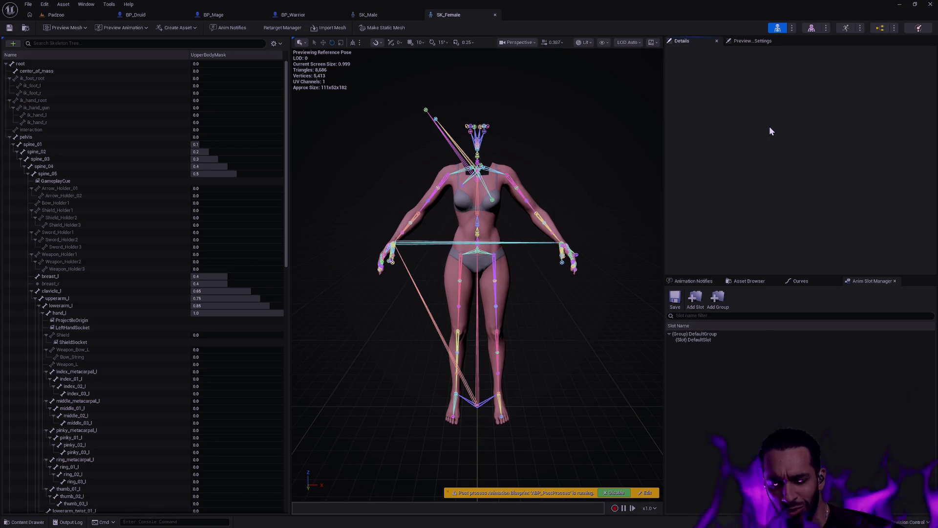
{"action": "key", "text": "ctrl+space"}
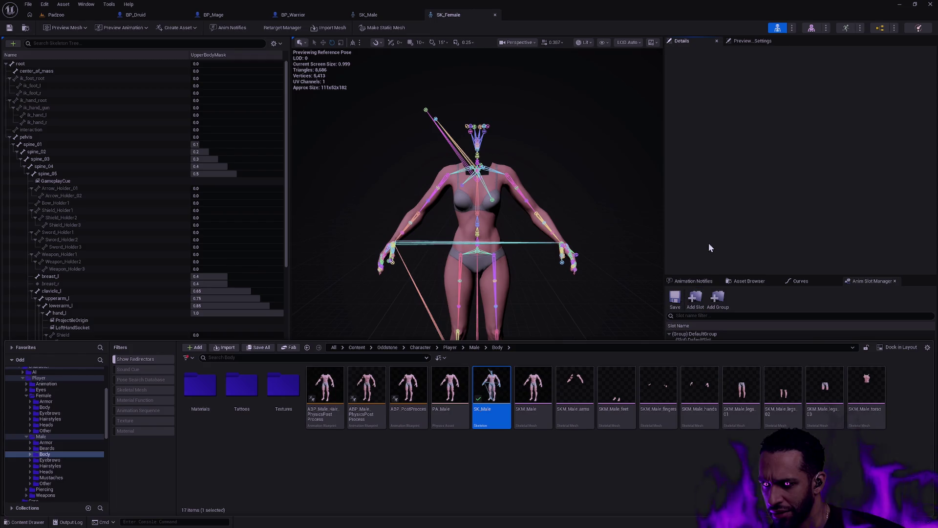
{"action": "left_click", "coordinate": [822, 216]}
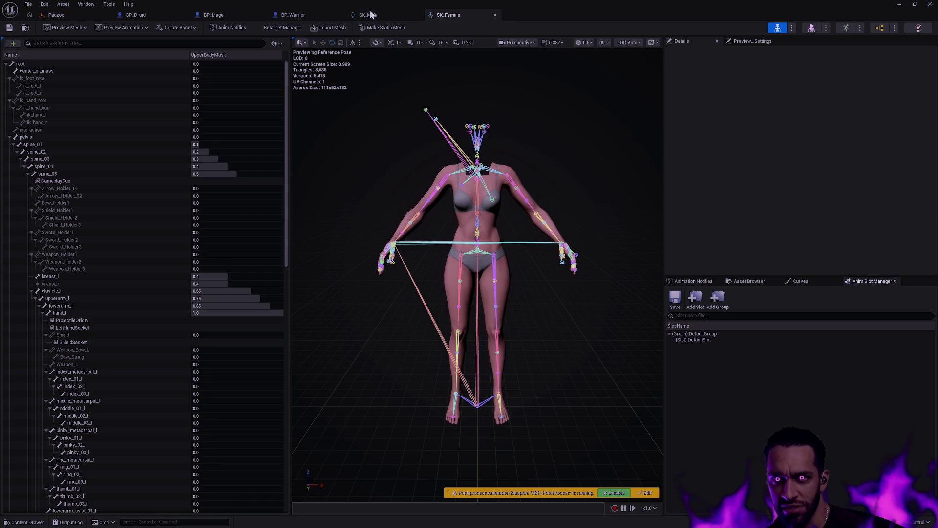
{"action": "left_click", "coordinate": [369, 14]}
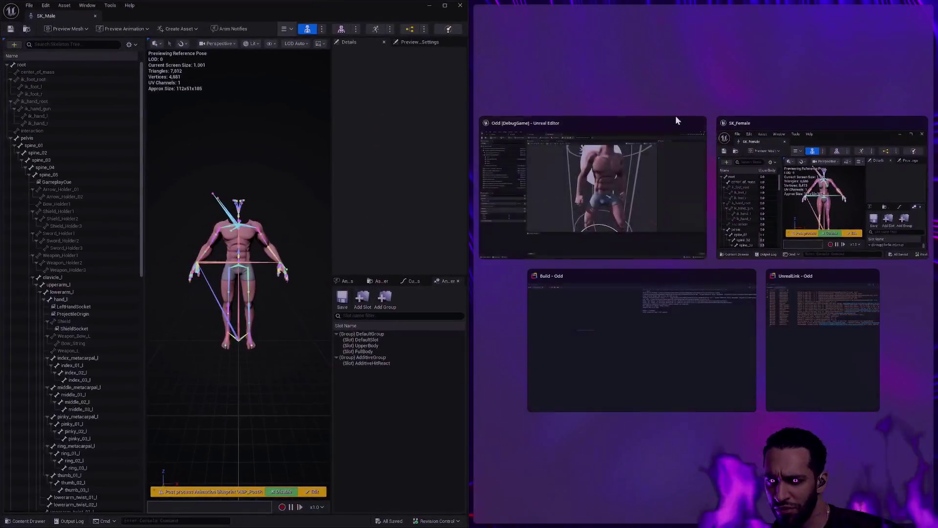
{"action": "left_click", "coordinate": [805, 125]}
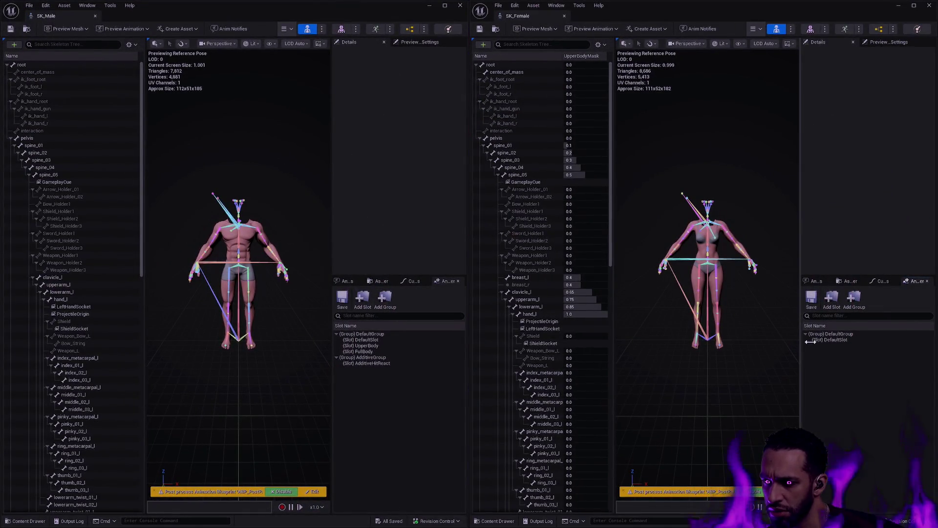
Add UpperBody and FullBody anim slots to SK_Female.
{"action": "left_click", "coordinate": [832, 300]}
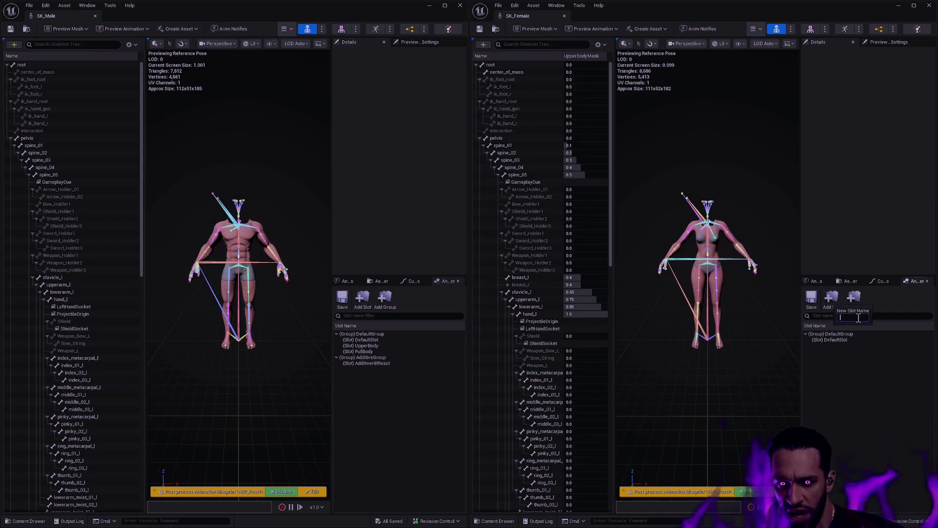
{"action": "type", "text": "UperBody"}
{"action": "key", "text": "Return"}
{"action": "left_click", "coordinate": [832, 300]}
{"action": "type", "text": "FullBody"}
{"action": "key", "text": "Return"}
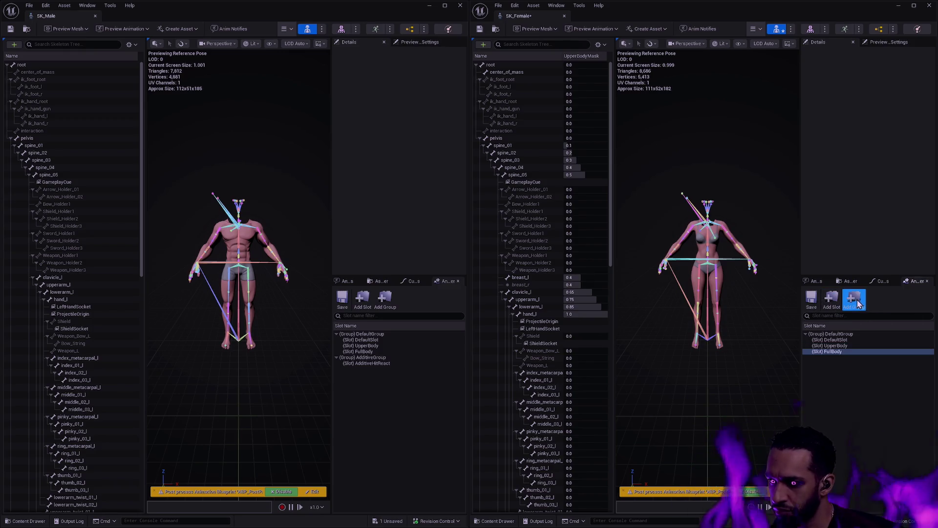
Create an AdditiveGroup slot group containing an AdditiveHitReact slot.
{"action": "left_click", "coordinate": [859, 303]}
{"action": "type", "text": "Ad"}
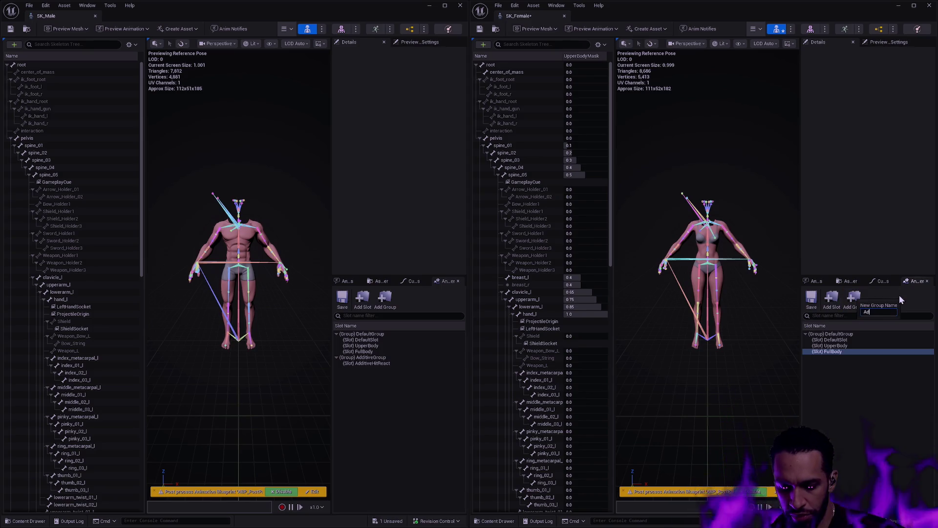
{"action": "type", "text": "ditiveGroup"}
{"action": "key", "text": "Return"}
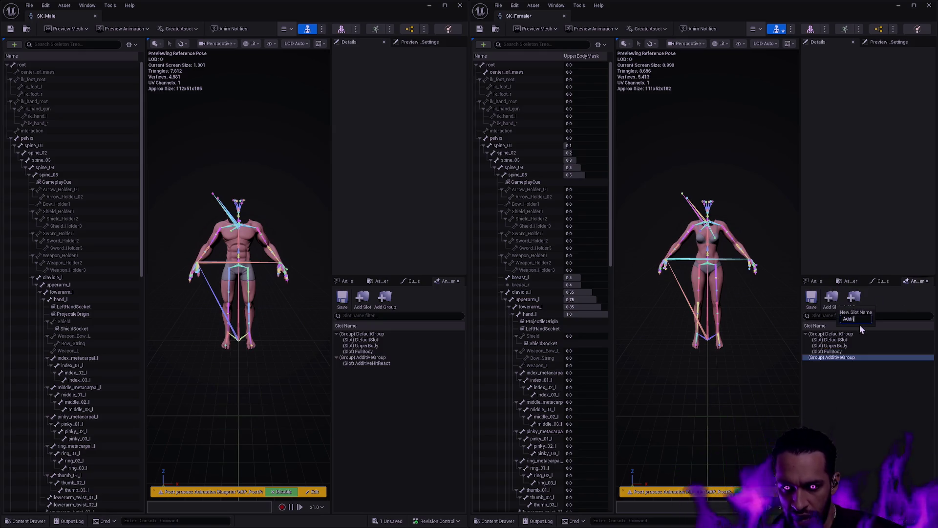
{"action": "type", "text": "act"}
{"action": "key", "text": "Return"}
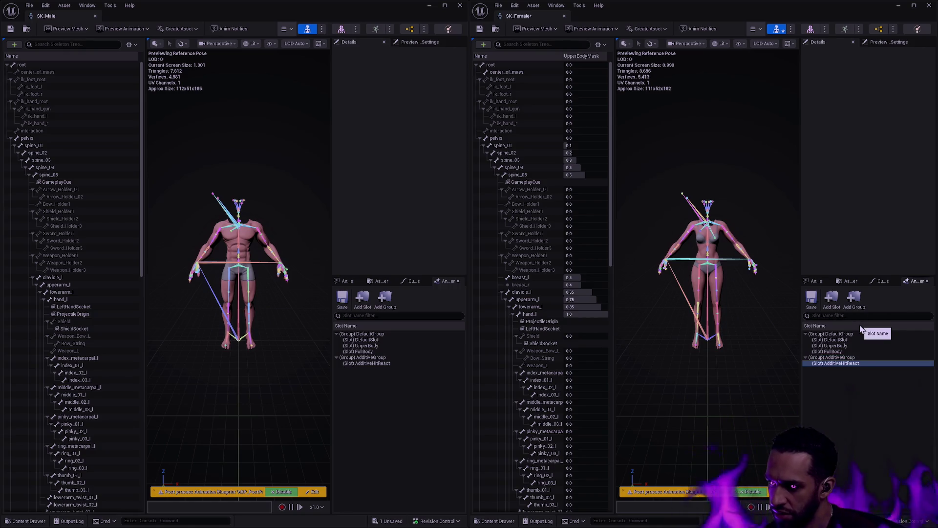
Display the LowerBodyMask blend profile weights on SK_Female's bones.
{"action": "left_click", "coordinate": [608, 45]}
{"action": "mouse_move", "coordinate": [634, 76]}
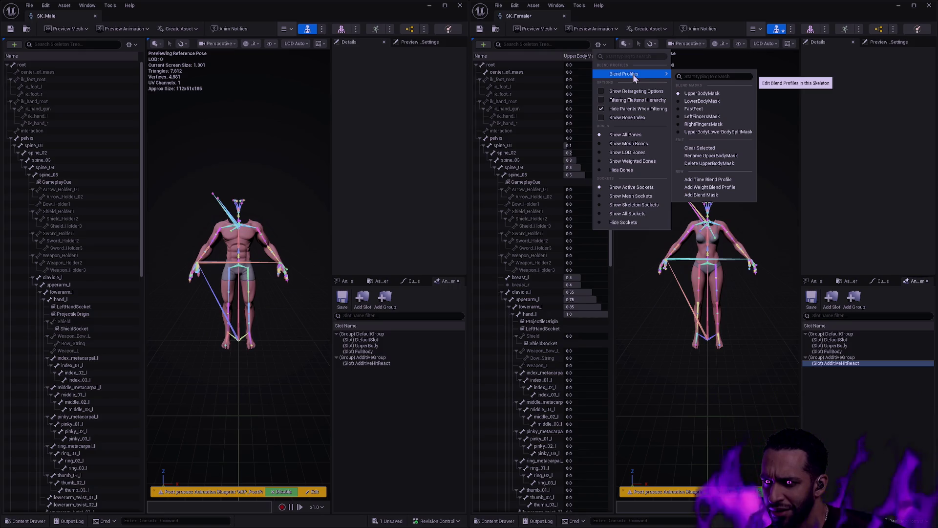
{"action": "left_click", "coordinate": [694, 100]}
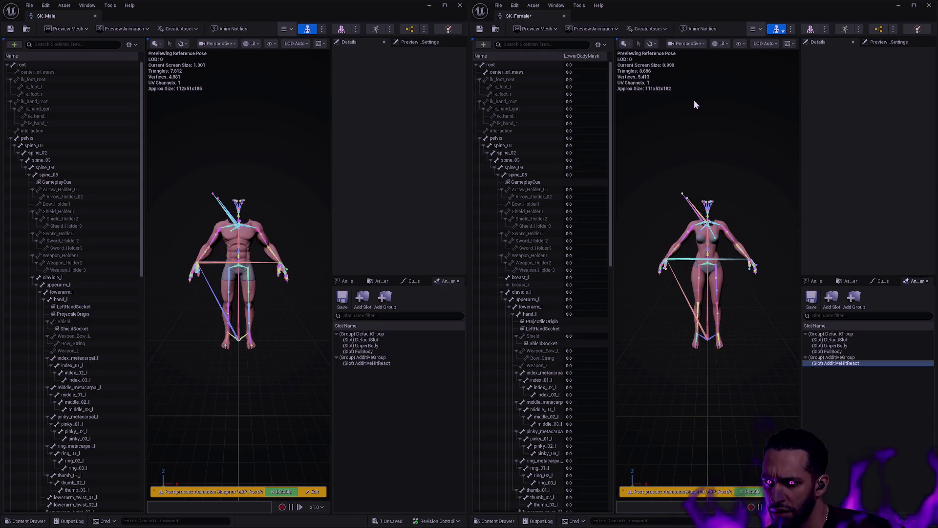
Delete the LowerBodyMask and UpperBodyLowerBodySplitMask blend profiles from SK_Female.
{"action": "left_click", "coordinate": [607, 45]}
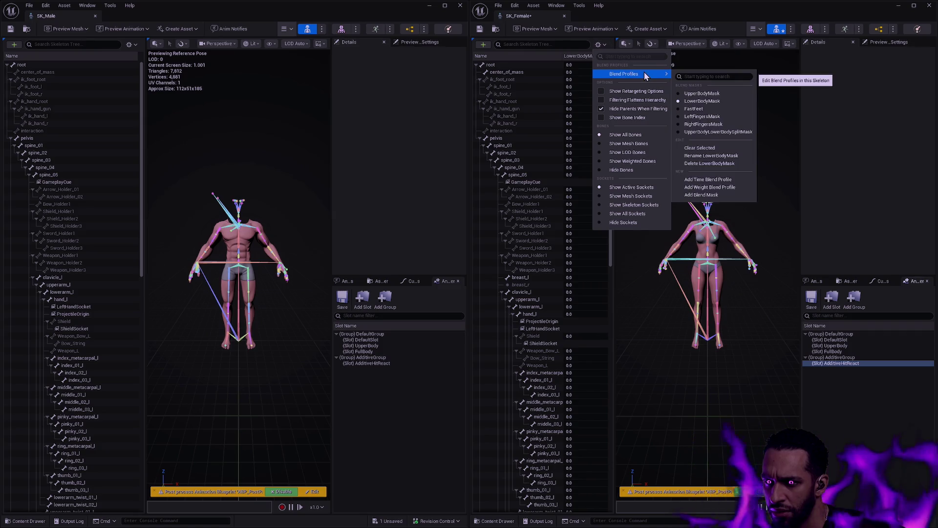
{"action": "left_click", "coordinate": [713, 162]}
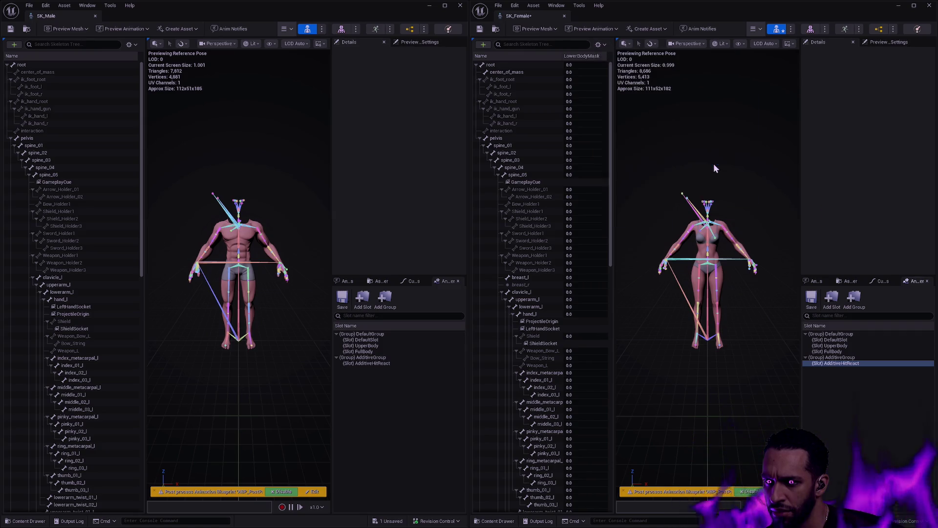
{"action": "left_click", "coordinate": [599, 45]}
{"action": "mouse_move", "coordinate": [664, 75]}
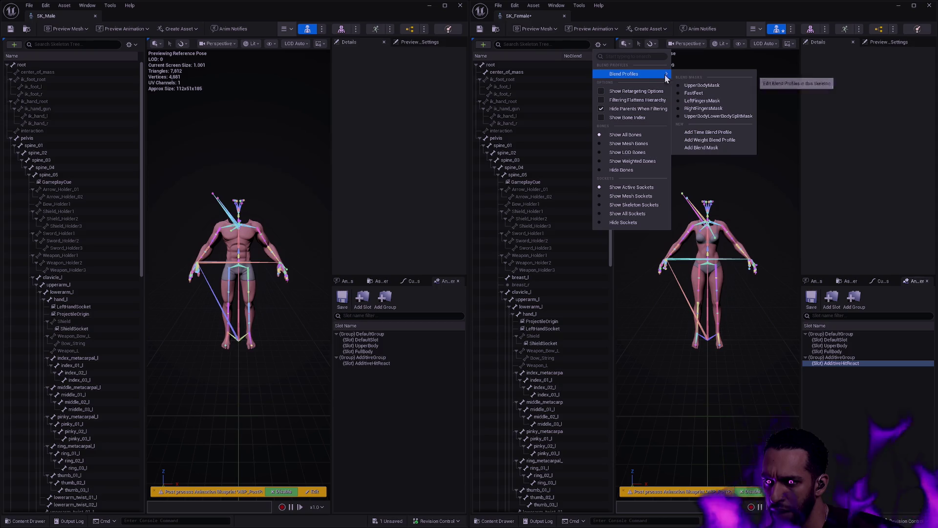
{"action": "left_click", "coordinate": [694, 108]}
{"action": "left_click", "coordinate": [599, 45]}
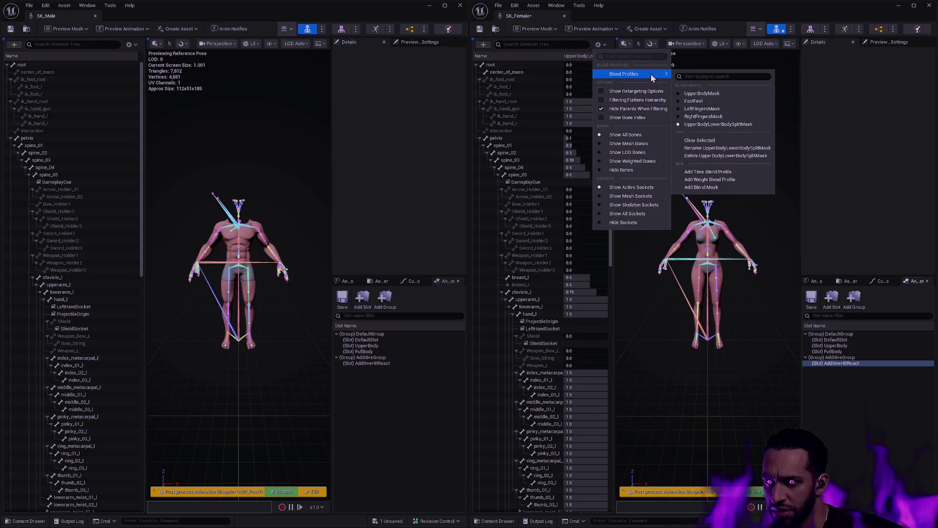
{"action": "left_click", "coordinate": [708, 156]}
Delete the RightFingersMask and LeftFingersMask blend profiles.
{"action": "left_click", "coordinate": [599, 45]}
{"action": "mouse_move", "coordinate": [633, 73]}
{"action": "left_click", "coordinate": [704, 116]}
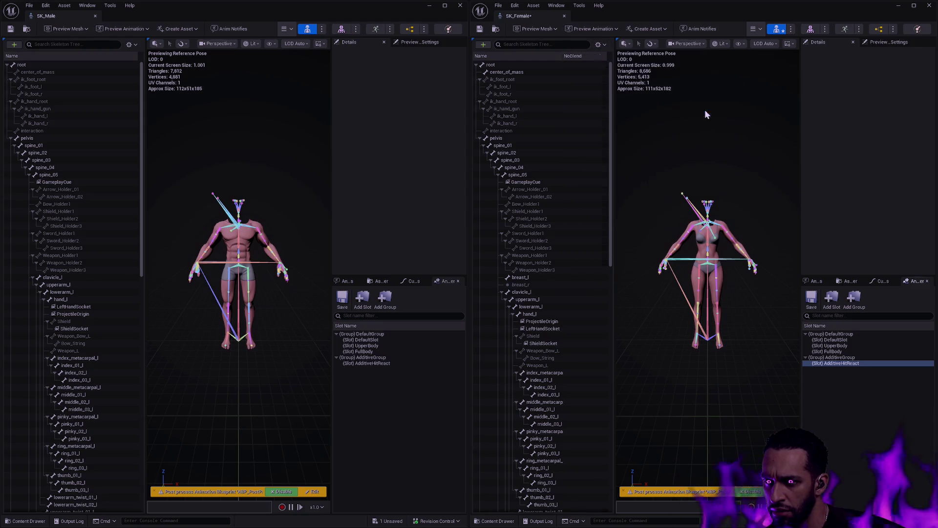
{"action": "left_click", "coordinate": [599, 44]}
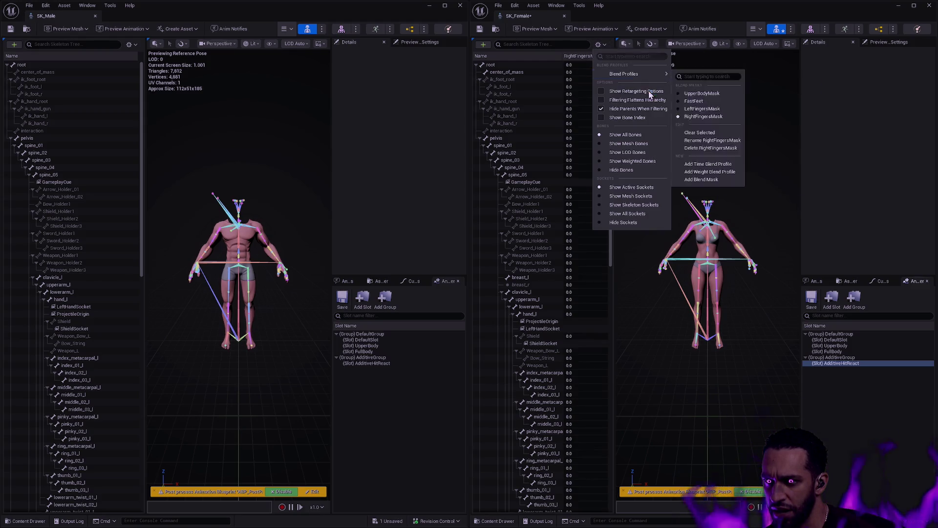
{"action": "left_click", "coordinate": [709, 148]}
{"action": "left_click", "coordinate": [605, 45]}
{"action": "mouse_move", "coordinate": [633, 74]}
{"action": "left_click", "coordinate": [704, 101]}
{"action": "left_click", "coordinate": [604, 45]}
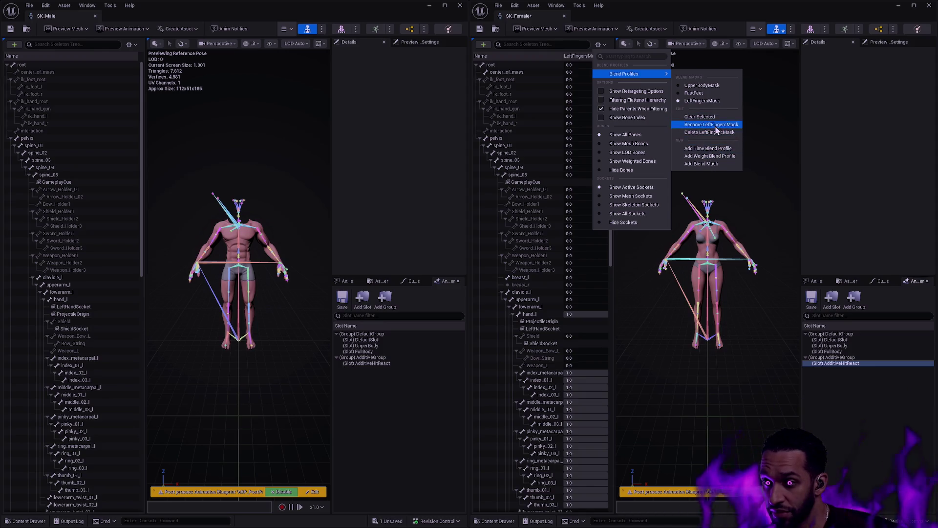
{"action": "left_click", "coordinate": [718, 131]}
Delete FastFeet, then show UpperBodyMask weights in both SK_Female and SK_Male.
{"action": "left_click", "coordinate": [603, 45]}
{"action": "mouse_move", "coordinate": [658, 74]}
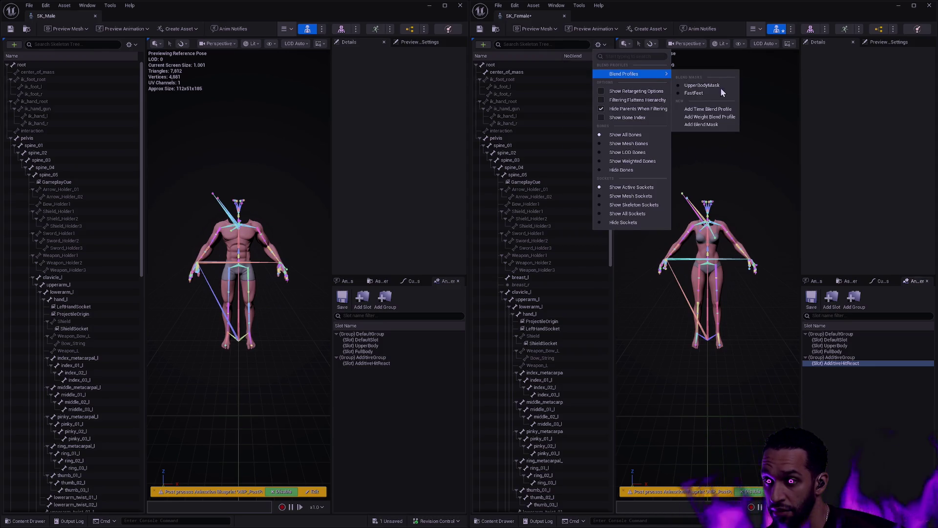
{"action": "left_click", "coordinate": [714, 92]}
{"action": "left_click", "coordinate": [599, 45]}
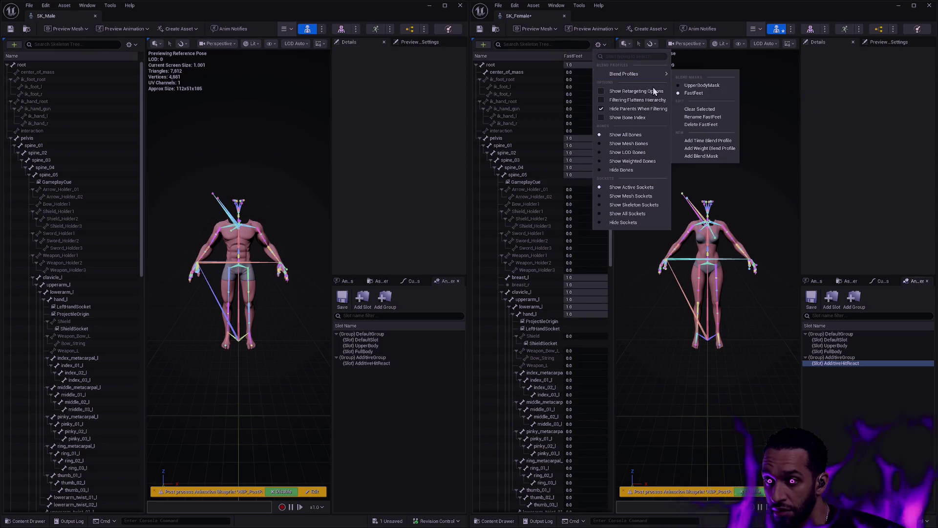
{"action": "left_click", "coordinate": [708, 124]}
{"action": "left_click", "coordinate": [603, 45]}
{"action": "left_click", "coordinate": [705, 86]}
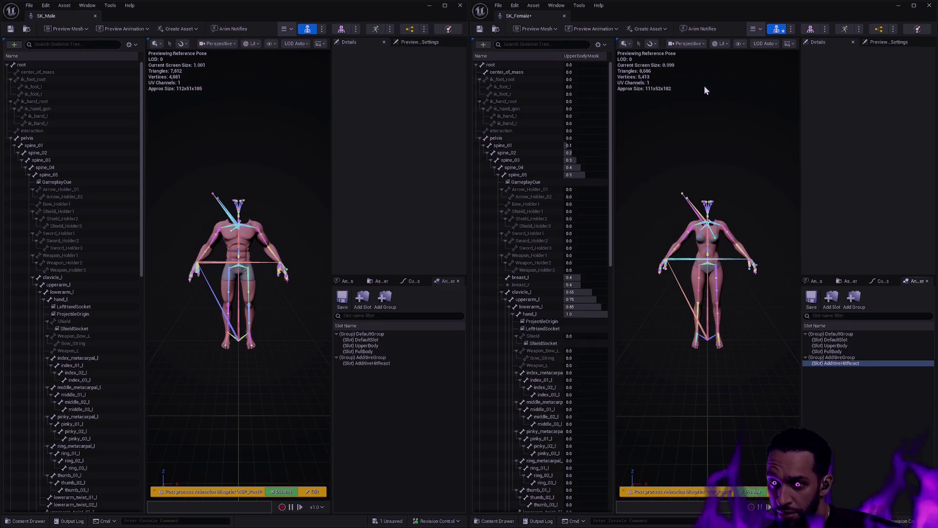
{"action": "left_click", "coordinate": [129, 45]}
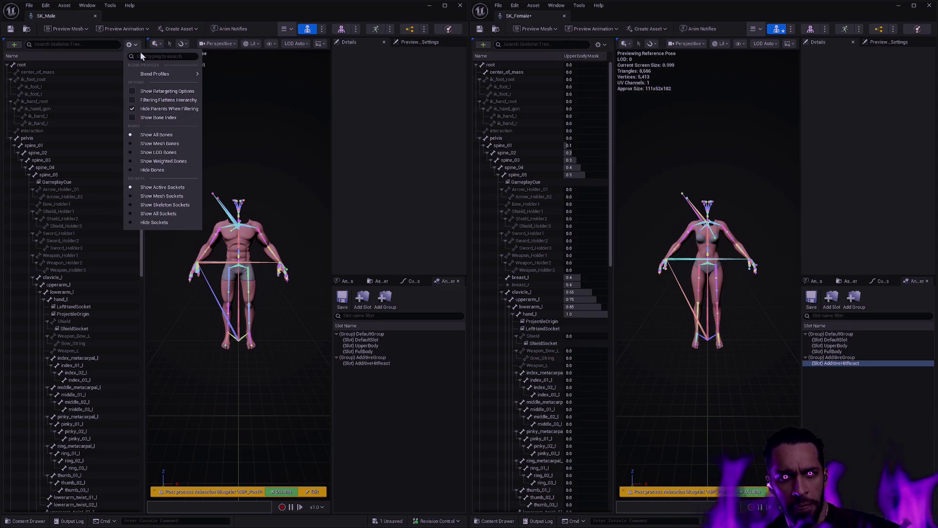
{"action": "mouse_move", "coordinate": [166, 74]}
{"action": "left_click", "coordinate": [245, 87]}
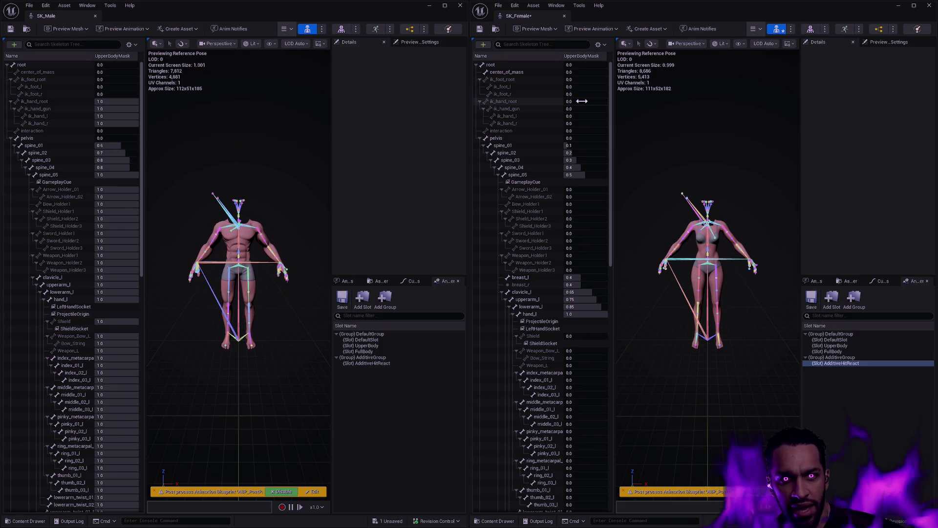
Set ik_hand_root and all its child bones to 1.0 in UpperBodyMask.
{"action": "left_click_drag", "start_coordinate": [582, 101], "coordinate": [606, 102]}
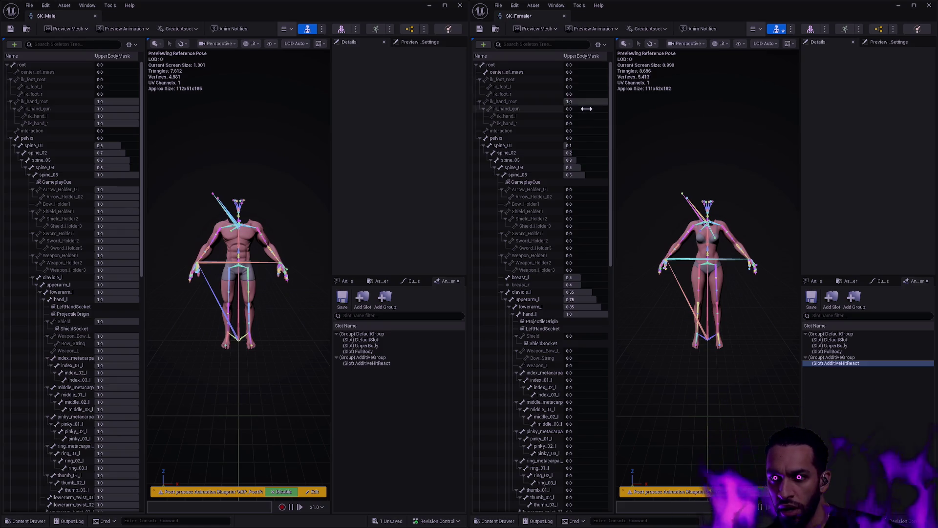
{"action": "right_click", "coordinate": [546, 103]}
{"action": "left_click", "coordinate": [588, 182]}
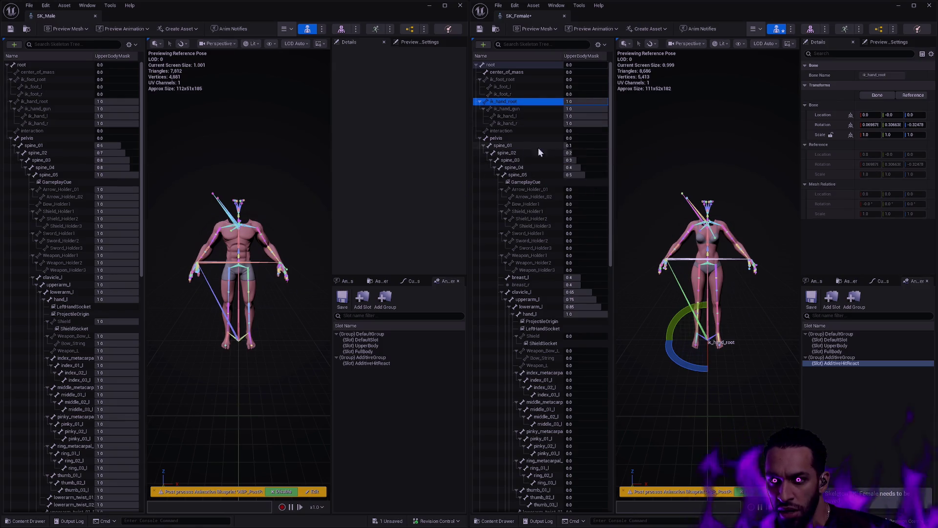
Grade SK_Female's spine weights: spine_01 0.6, spine_02 0.7, spine_03 0.8, spine_04 0.8, spine_05 1.0.
{"action": "left_click", "coordinate": [587, 146]}
{"action": "type", "text": "0.6"}
{"action": "left_click", "coordinate": [587, 153]}
{"action": "type", "text": "0.7"}
{"action": "left_click", "coordinate": [587, 161]}
{"action": "type", "text": "0.8"}
{"action": "left_click", "coordinate": [588, 167]}
{"action": "type", "text": ".8"}
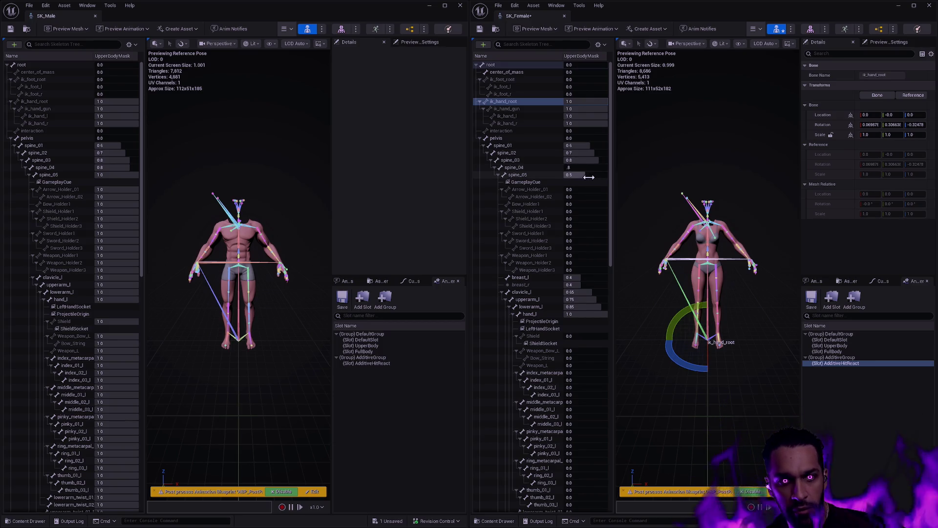
{"action": "left_click_drag", "start_coordinate": [589, 177], "coordinate": [646, 178]}
{"action": "left_click", "coordinate": [643, 178]}
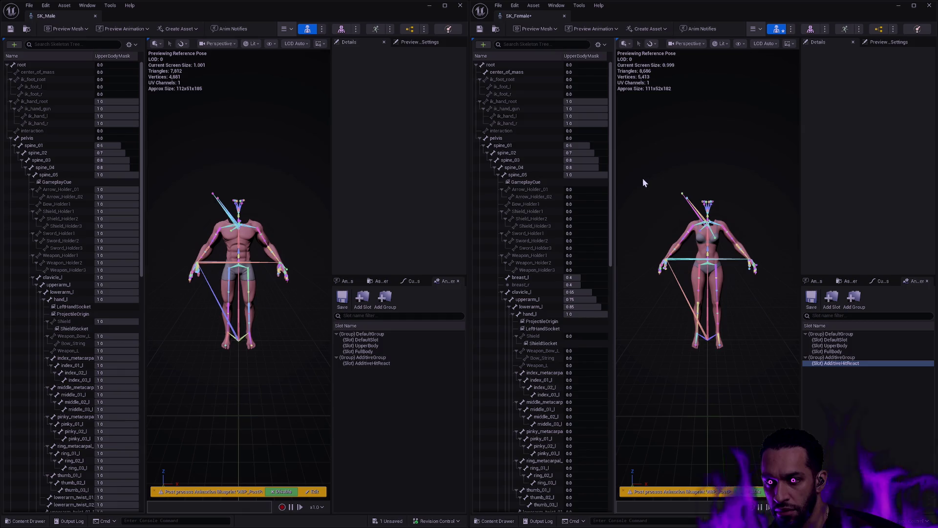
Change spine_04 to 0.9 in both SK_Female and SK_Male, keeping spine_05 at 1.0.
{"action": "left_click", "coordinate": [583, 168]}
{"action": "type", "text": ".9"}
{"action": "left_click", "coordinate": [119, 168]}
{"action": "type", "text": ".9"}
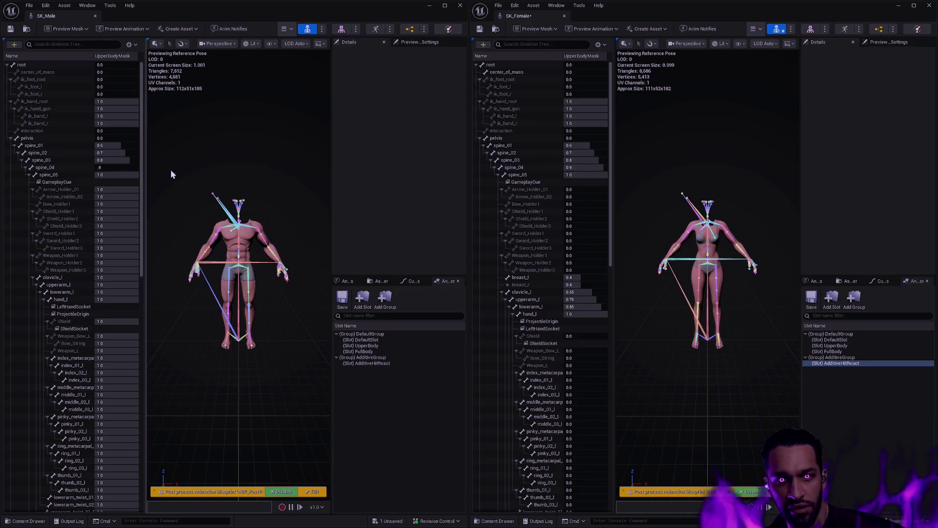
{"action": "left_click", "coordinate": [582, 174]}
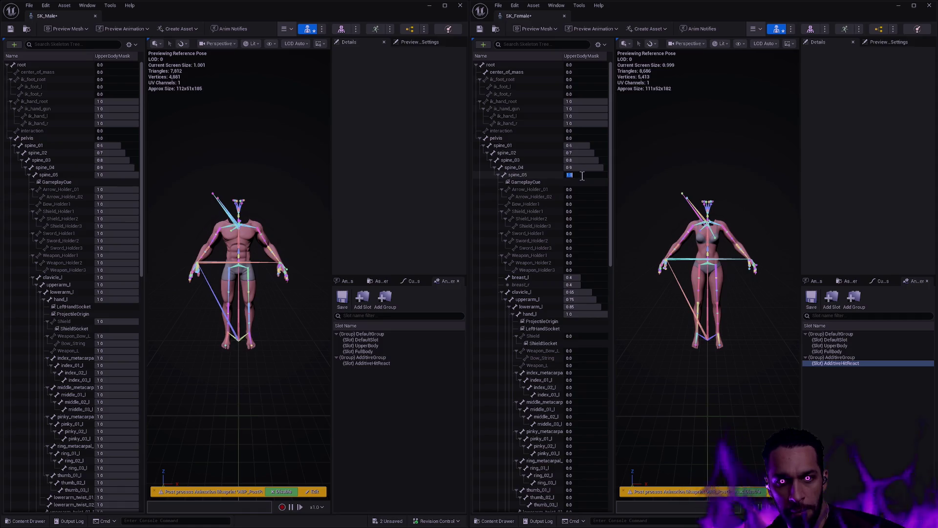
{"action": "left_click", "coordinate": [577, 189]}
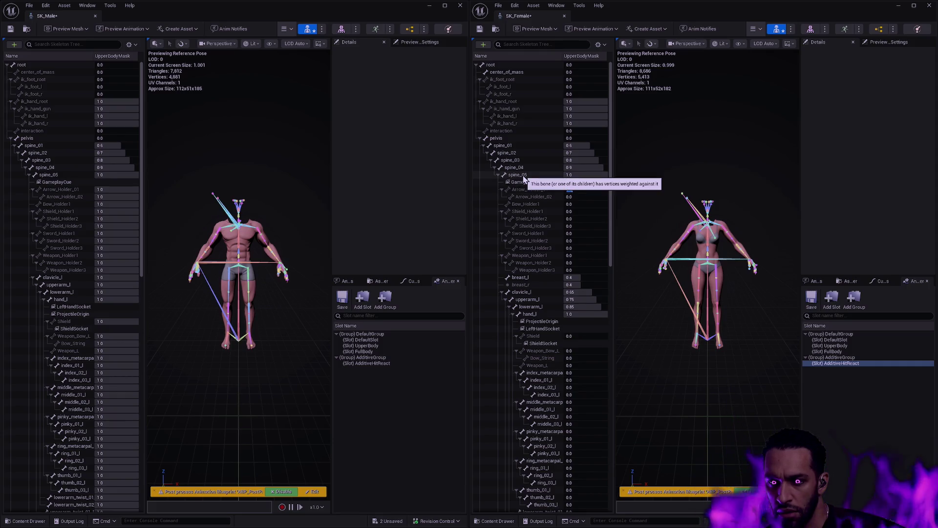
Set the Arrow_Holder_01 and following holder bones' mask values to 1.
{"action": "left_click", "coordinate": [498, 174]}
{"action": "left_click", "coordinate": [498, 175]}
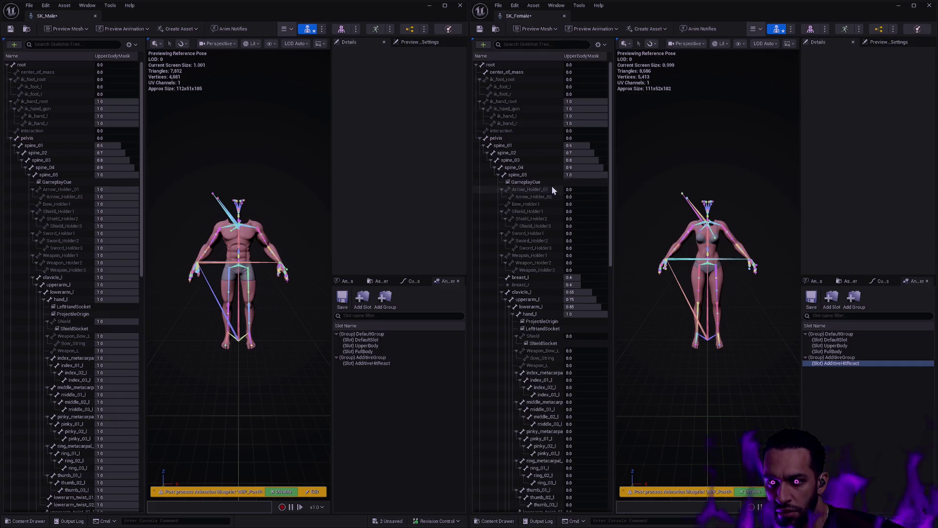
{"action": "left_click", "coordinate": [577, 189]}
{"action": "type", "text": "1"}
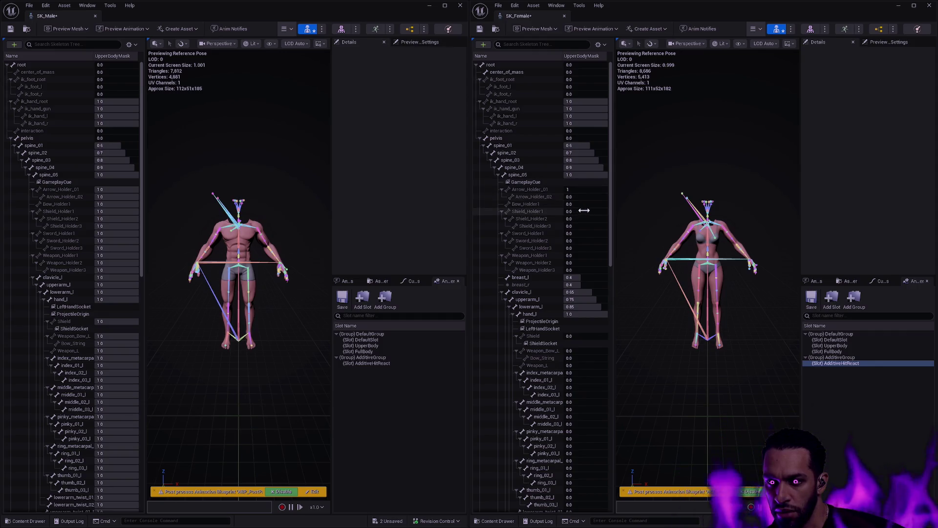
{"action": "left_click", "coordinate": [580, 196]}
{"action": "type", "text": "1"}
{"action": "left_click", "coordinate": [580, 203]}
{"action": "type", "text": "1"}
{"action": "left_click", "coordinate": [580, 211]}
{"action": "type", "text": "1"}
{"action": "left_click", "coordinate": [579, 218]}
{"action": "type", "text": "1"}
Set the Sword_Holder and Weapon_Holder bones' mask values to 1.
{"action": "left_click", "coordinate": [580, 233]}
{"action": "type", "text": "1"}
{"action": "left_click", "coordinate": [580, 240]}
{"action": "type", "text": "1"}
{"action": "left_click", "coordinate": [580, 248]}
{"action": "type", "text": "1"}
{"action": "left_click", "coordinate": [580, 255]}
{"action": "type", "text": "1"}
{"action": "left_click", "coordinate": [580, 262]}
{"action": "type", "text": "1"}
{"action": "left_click", "coordinate": [581, 269]}
{"action": "type", "text": "1"}
{"action": "left_click", "coordinate": [589, 255]}
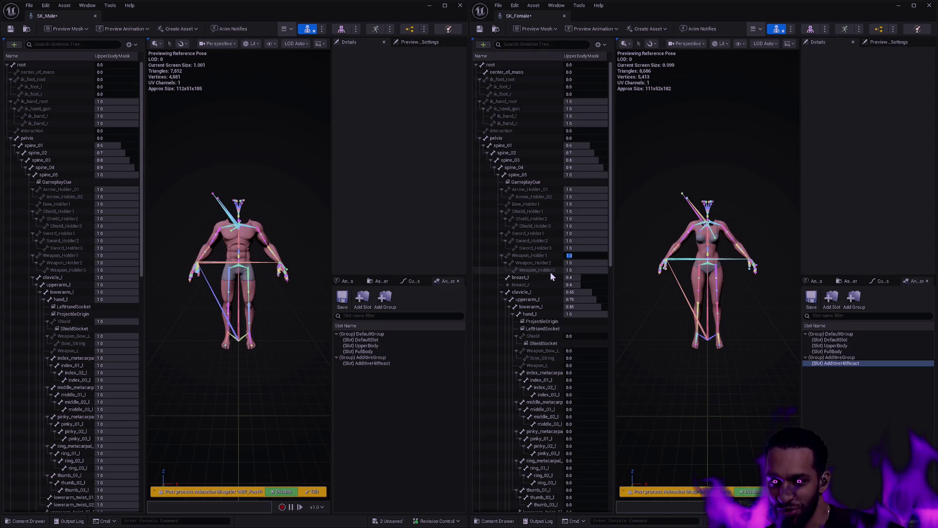
Set breast_l to 1 and review the Weapon_Holder and clavicle_l mask values.
{"action": "left_click", "coordinate": [584, 277]}
{"action": "type", "text": "1"}
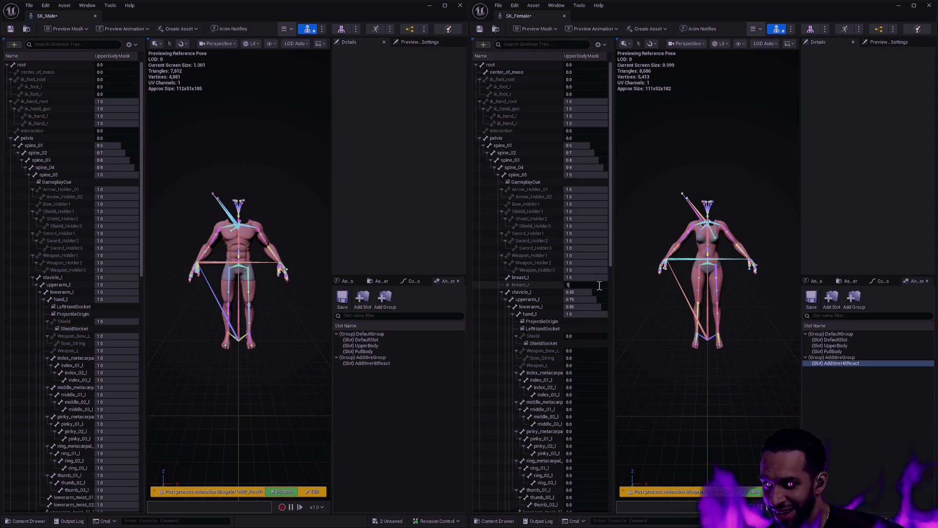
{"action": "left_click", "coordinate": [592, 270]}
{"action": "left_click", "coordinate": [592, 263]}
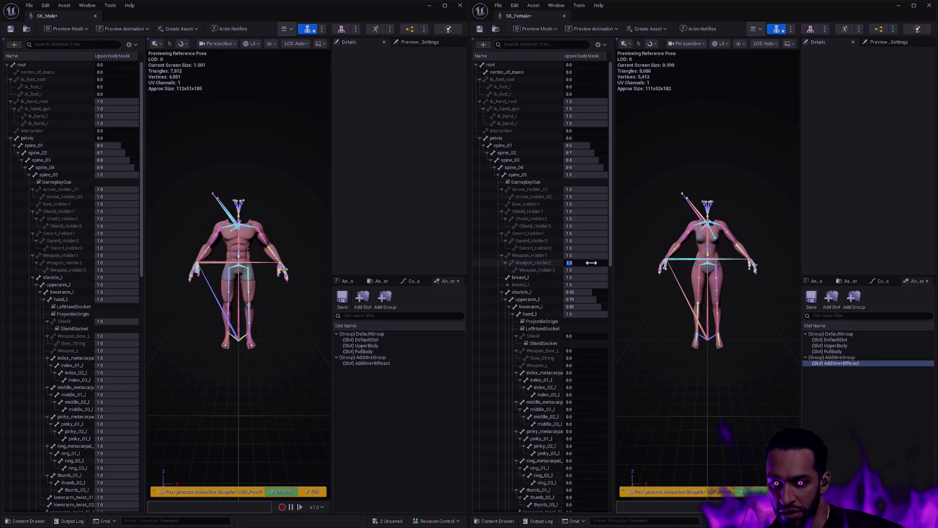
{"action": "left_click", "coordinate": [596, 291]}
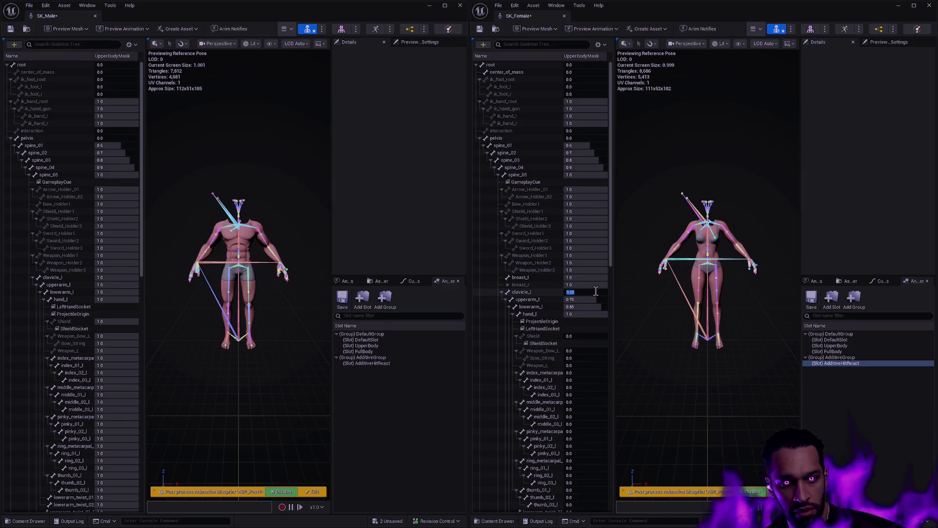
{"action": "right_click", "coordinate": [528, 293]}
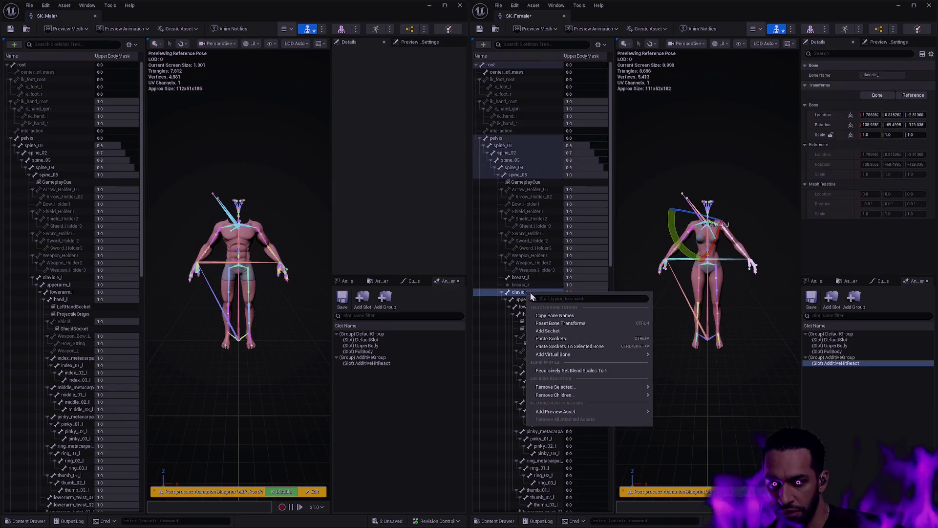
Recursively set clavicle_l and all its child bones to a 1.0 blend scale.
{"action": "left_click", "coordinate": [575, 370]}
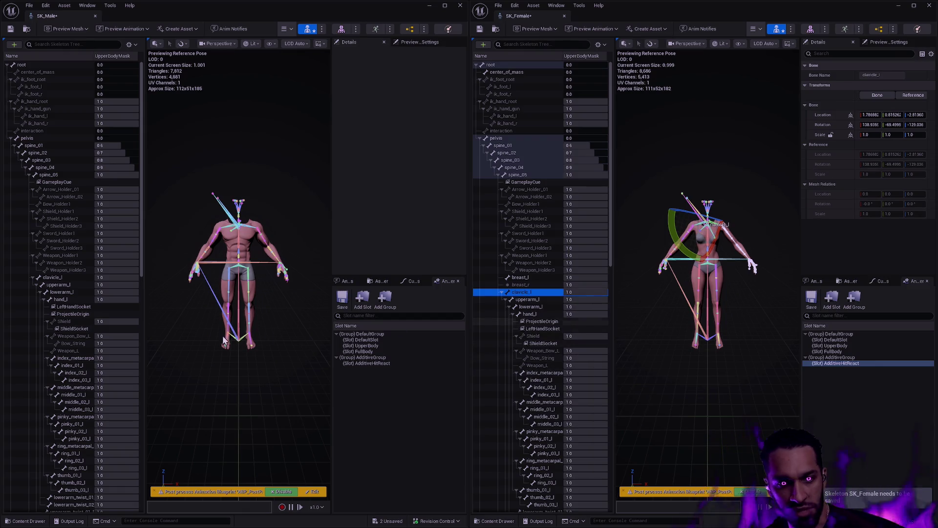
{"action": "scroll", "coordinate": [117, 312], "scroll_direction": "down", "scroll_amount": 5}
{"action": "scroll", "coordinate": [117, 312], "scroll_direction": "down", "scroll_amount": 10}
{"action": "scroll", "coordinate": [561, 404], "scroll_direction": "down", "scroll_amount": 10}
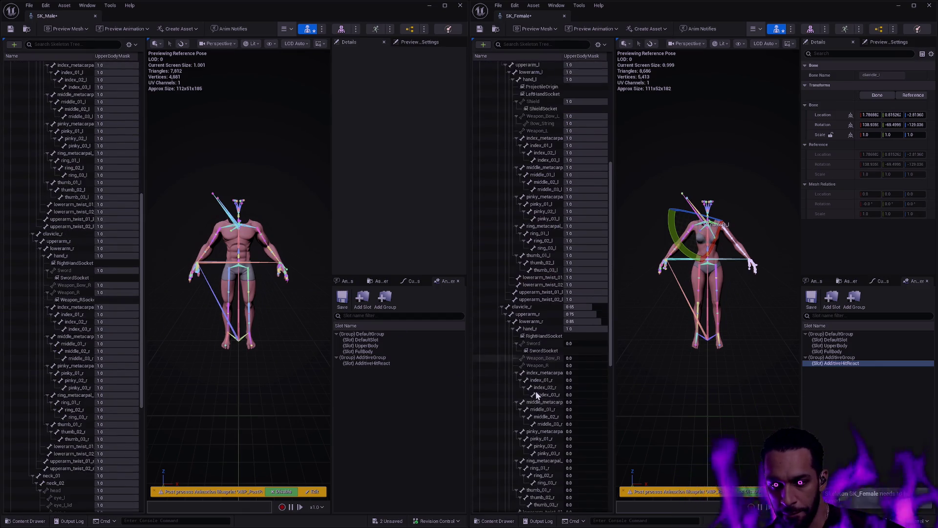
{"action": "scroll", "coordinate": [83, 380], "scroll_direction": "down", "scroll_amount": 4}
Set clavicle_r to 1 and recursively give all its child bones 1.0.
{"action": "left_click", "coordinate": [583, 294]}
{"action": "type", "text": "1"}
{"action": "key", "text": "Return"}
{"action": "right_click", "coordinate": [543, 297]}
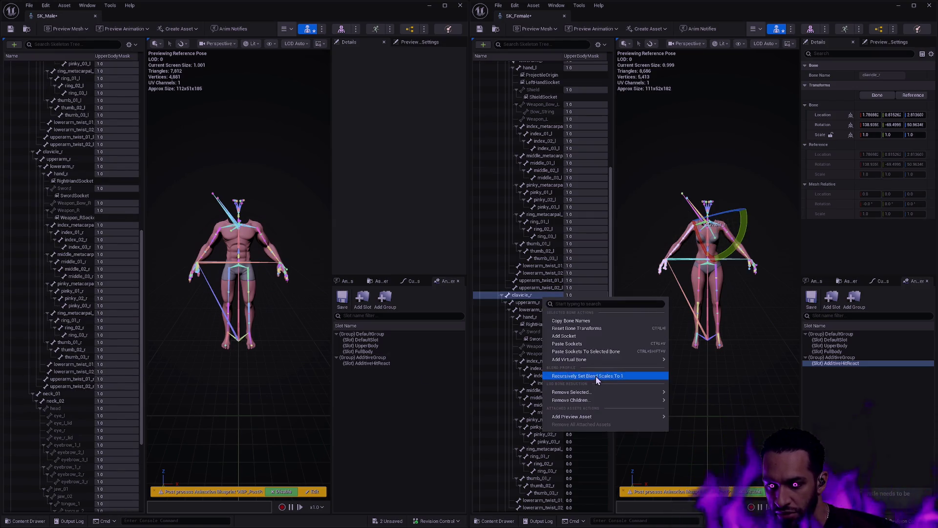
{"action": "left_click", "coordinate": [596, 375]}
{"action": "scroll", "coordinate": [536, 332], "scroll_direction": "down", "scroll_amount": 2}
{"action": "scroll", "coordinate": [534, 328], "scroll_direction": "down", "scroll_amount": 10}
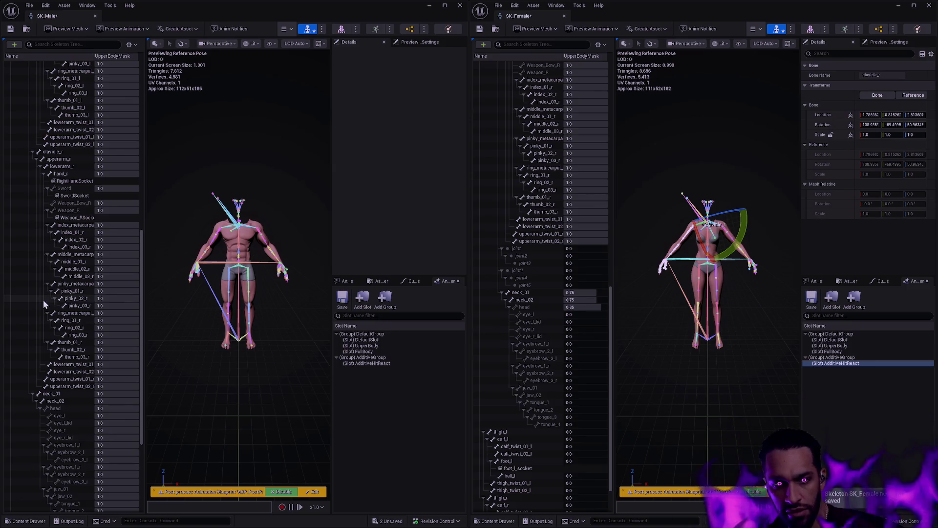
{"action": "scroll", "coordinate": [53, 298], "scroll_direction": "down", "scroll_amount": 5}
{"action": "scroll", "coordinate": [55, 298], "scroll_direction": "down", "scroll_amount": 2}
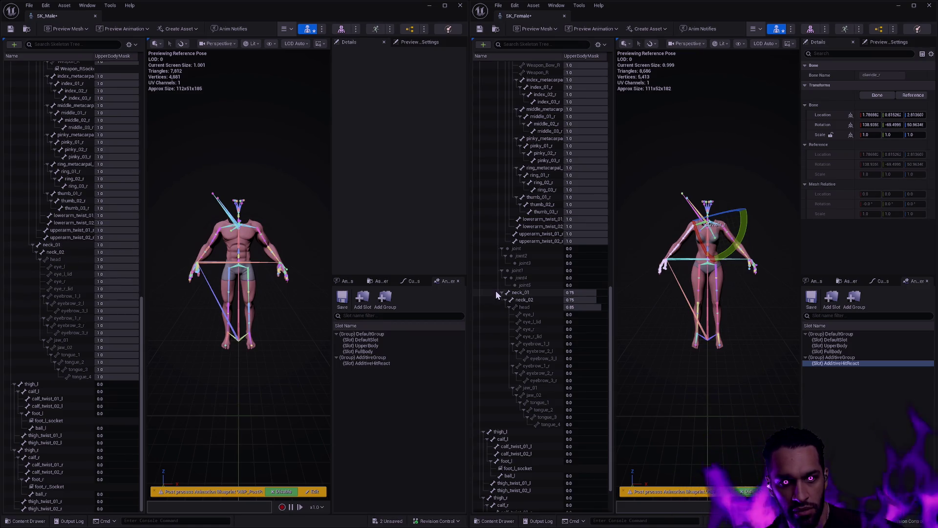
Recursively set neck_01 and its child bones to a 1.0 blend scale.
{"action": "left_click", "coordinate": [528, 292]}
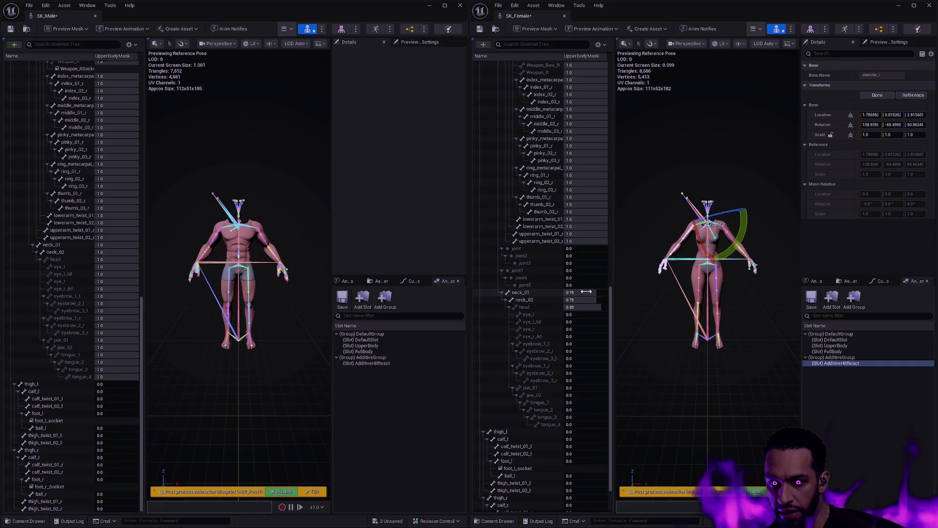
{"action": "right_click", "coordinate": [541, 293]}
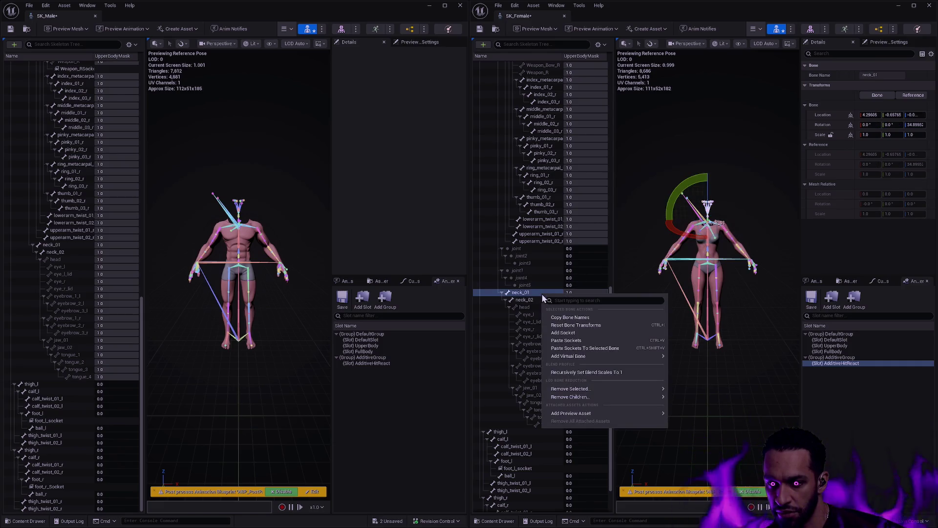
{"action": "left_click", "coordinate": [586, 372]}
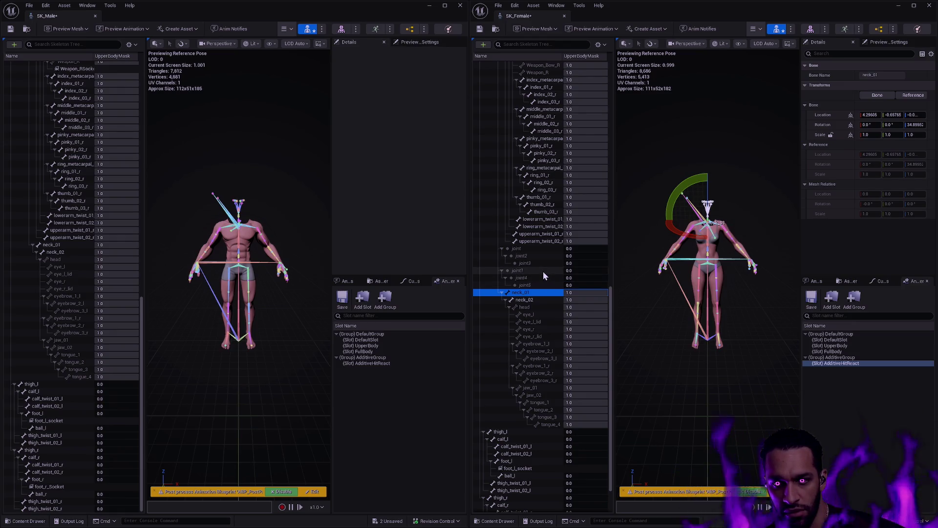
Save both the SK_Female and SK_Male skeletons.
{"action": "scroll", "coordinate": [543, 271], "scroll_direction": "up", "scroll_amount": 7}
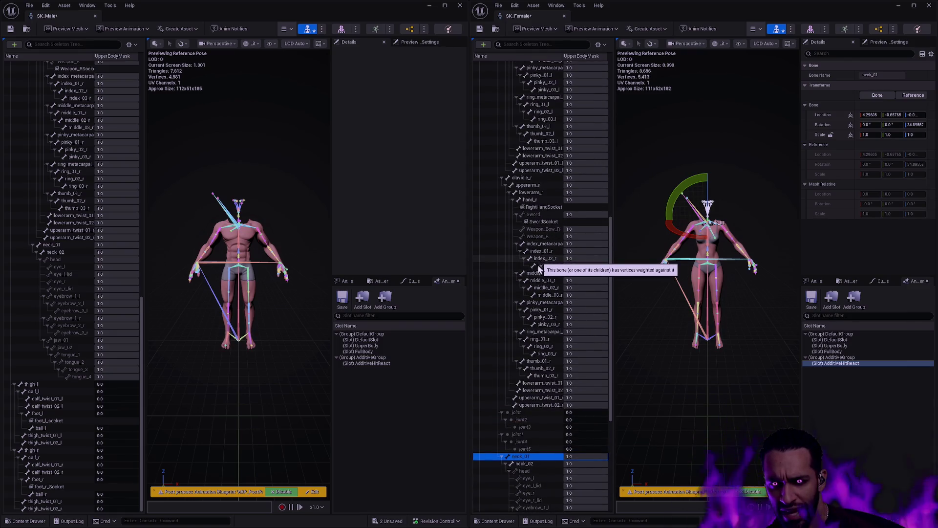
{"action": "scroll", "coordinate": [538, 269], "scroll_direction": "up", "scroll_amount": 7}
{"action": "scroll", "coordinate": [536, 272], "scroll_direction": "up", "scroll_amount": 2}
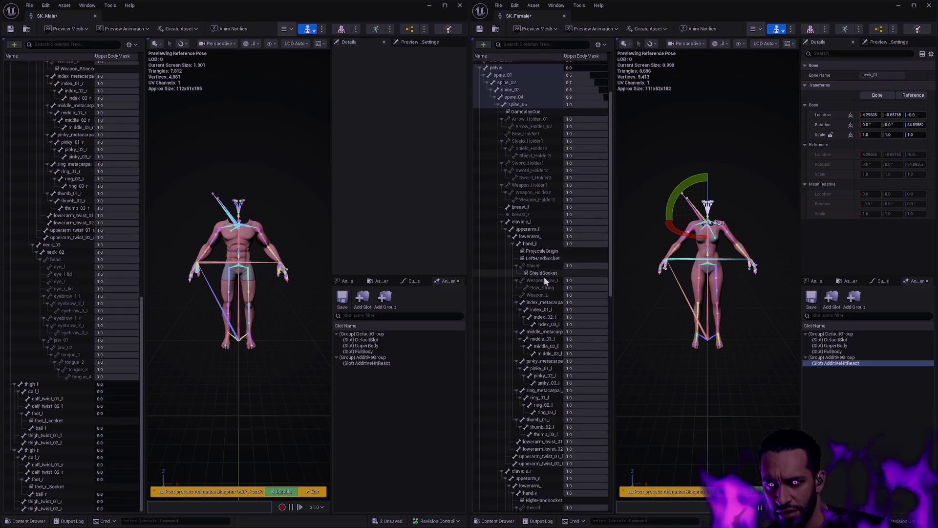
{"action": "scroll", "coordinate": [537, 293], "scroll_direction": "down", "scroll_amount": 17}
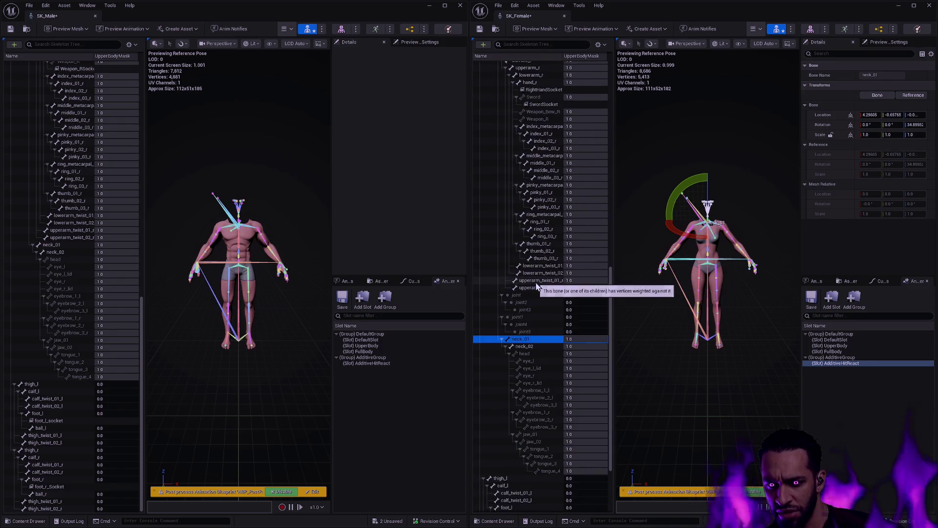
{"action": "scroll", "coordinate": [540, 330], "scroll_direction": "down", "scroll_amount": 1}
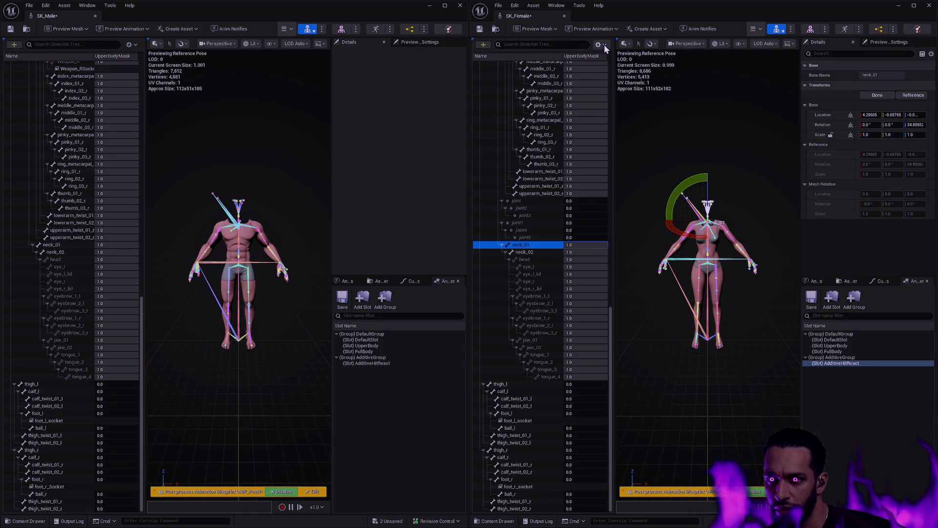
{"action": "left_click", "coordinate": [480, 29]}
{"action": "left_click", "coordinate": [10, 29]}
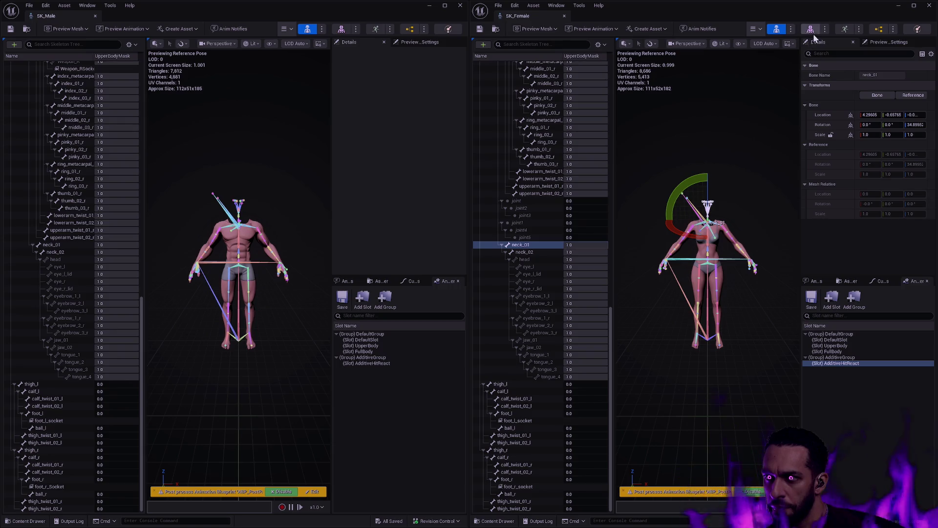
Move the skeleton windows aside and put the SKM_Female mesh editor into Edit Skeleton mode.
{"action": "left_click", "coordinate": [429, 5]}
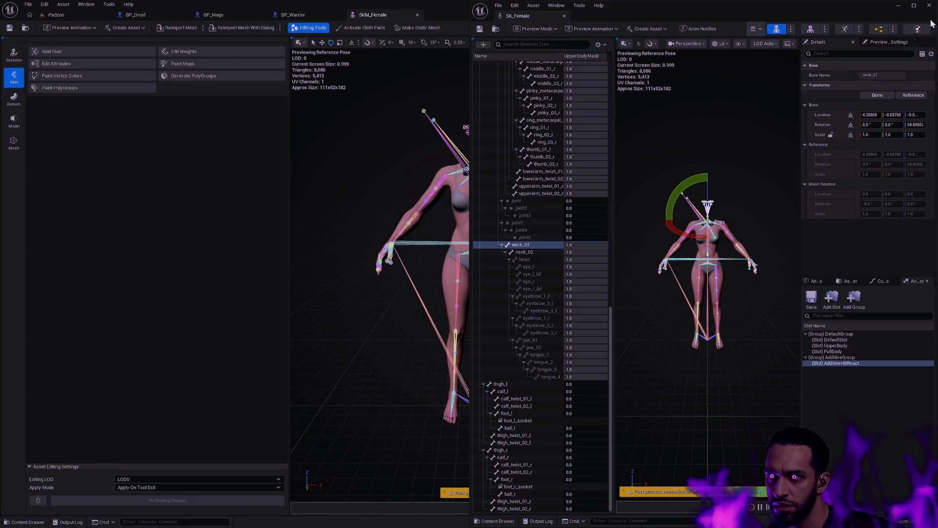
{"action": "left_click_drag", "start_coordinate": [892, 19], "coordinate": [808, 35]}
{"action": "left_click", "coordinate": [233, 127]}
{"action": "left_click", "coordinate": [13, 54]}
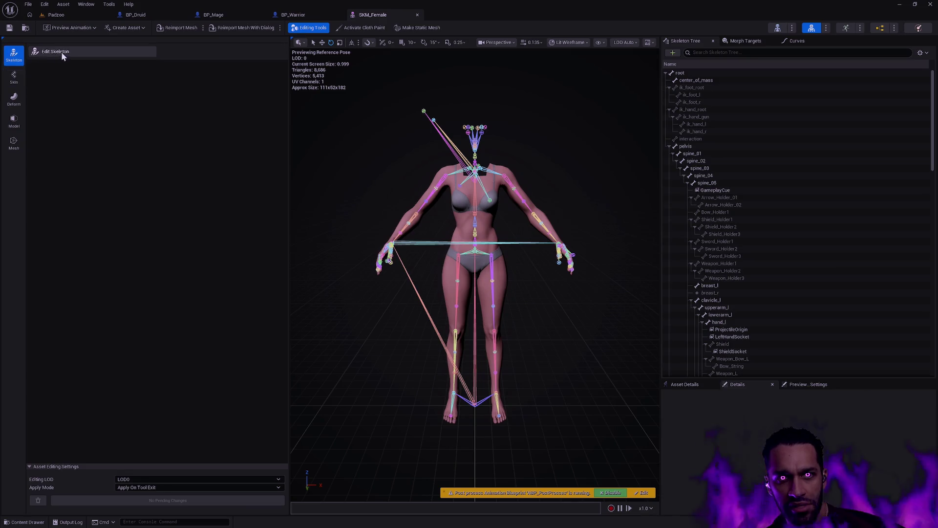
{"action": "left_click", "coordinate": [63, 52]}
Search the Skeleton Tree for 'joint', then browse spine_03, jaw_01 and the holder bones.
{"action": "left_click_drag", "start_coordinate": [931, 162], "coordinate": [937, 347]}
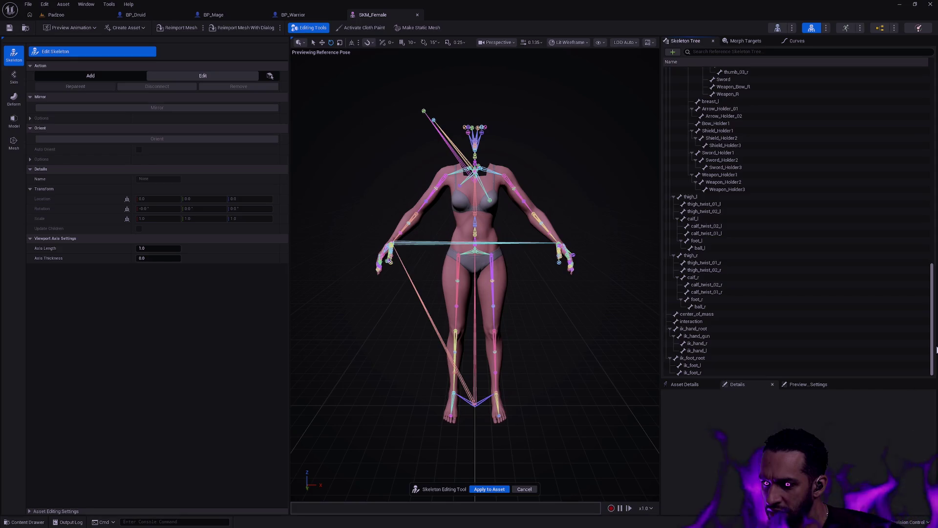
{"action": "left_click", "coordinate": [755, 51]}
{"action": "type", "text": "joi"}
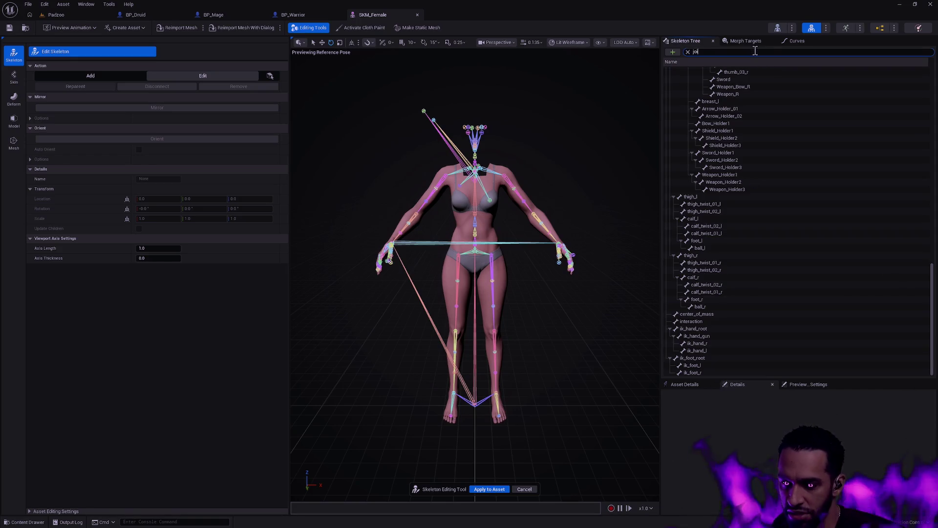
{"action": "type", "text": "nt"}
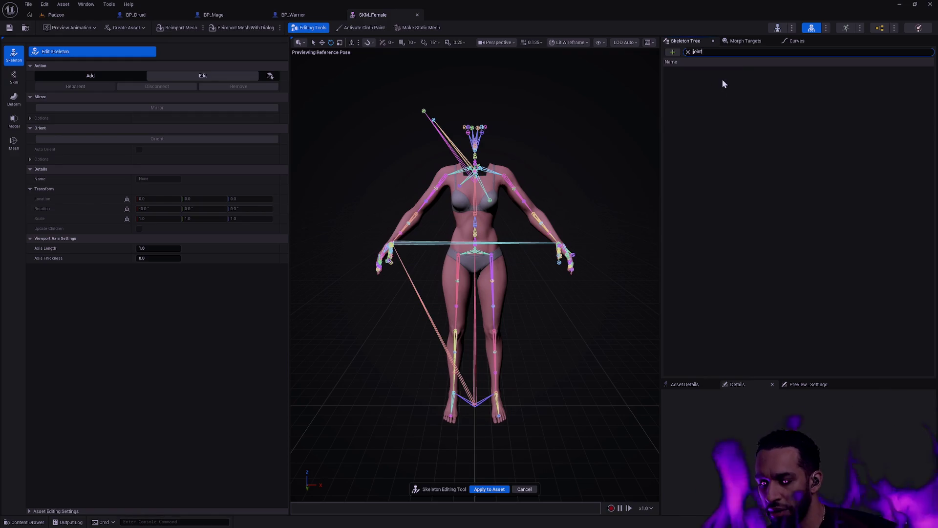
{"action": "left_click", "coordinate": [688, 52]}
{"action": "left_click", "coordinate": [706, 100]}
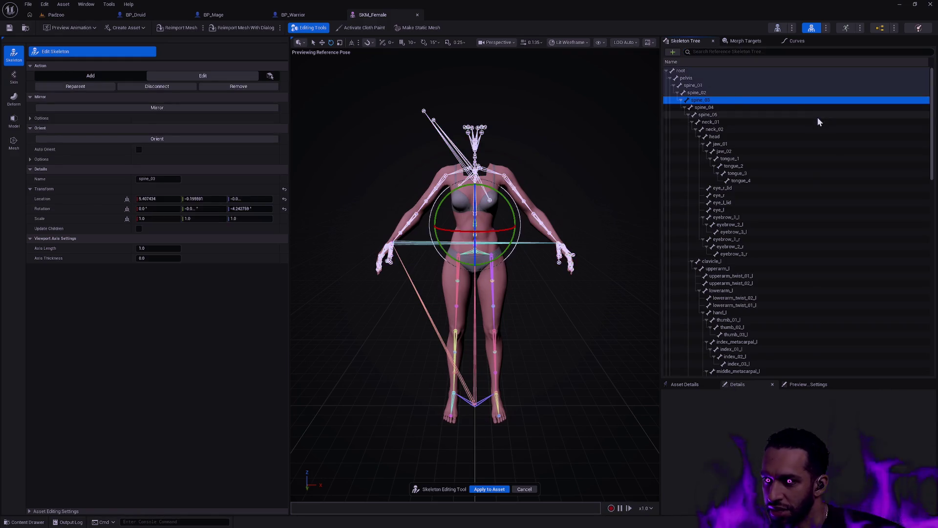
{"action": "left_click", "coordinate": [829, 144]}
{"action": "scroll", "coordinate": [828, 208], "scroll_direction": "down", "scroll_amount": 10}
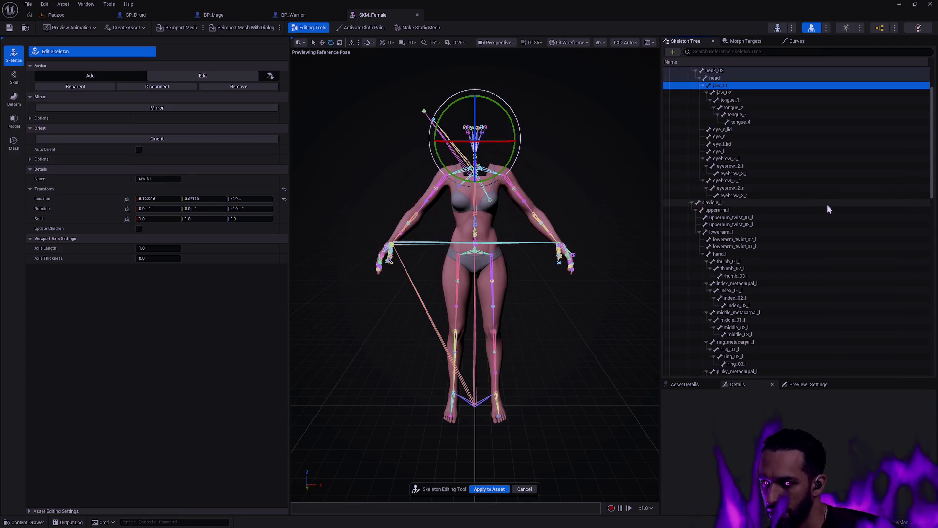
{"action": "scroll", "coordinate": [829, 205], "scroll_direction": "down", "scroll_amount": 6}
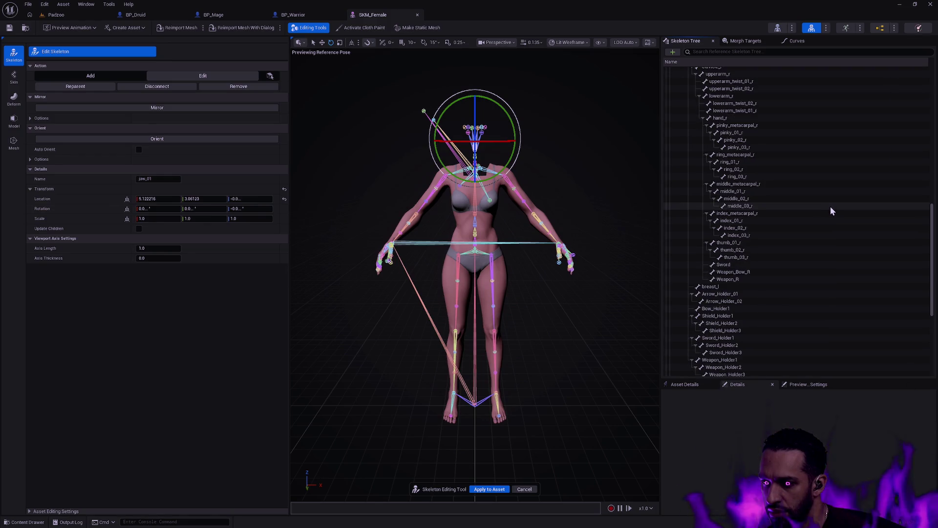
{"action": "scroll", "coordinate": [831, 206], "scroll_direction": "down", "scroll_amount": 6}
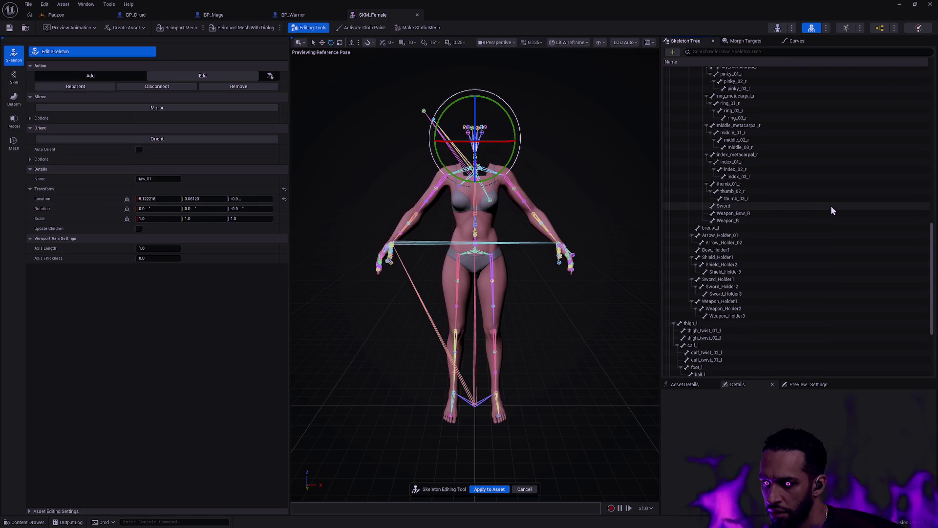
{"action": "scroll", "coordinate": [831, 207], "scroll_direction": "down", "scroll_amount": 4}
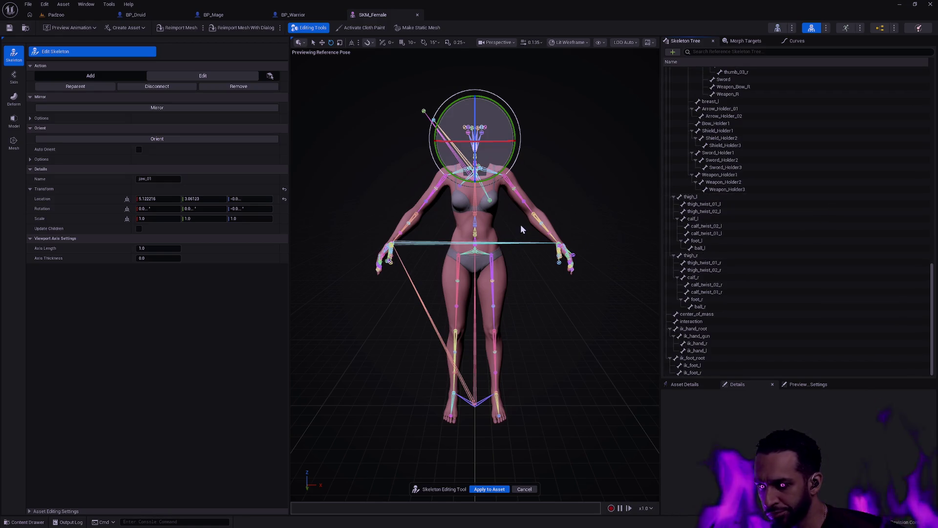
{"action": "key", "text": "ctrl+space"}
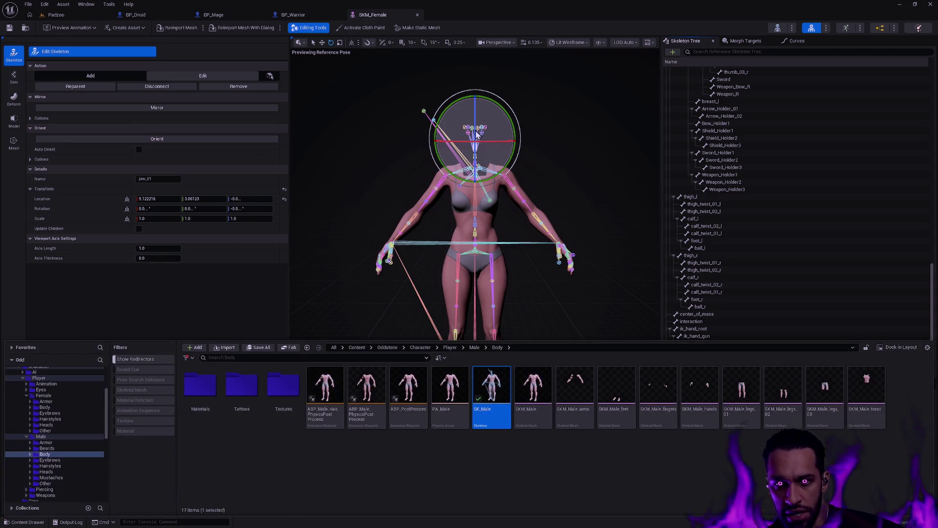
Put the SK_Male and SK_Female skeletons side by side and select the female's extra bones, joint through joint5.
{"action": "key", "text": "alt+Tab"}
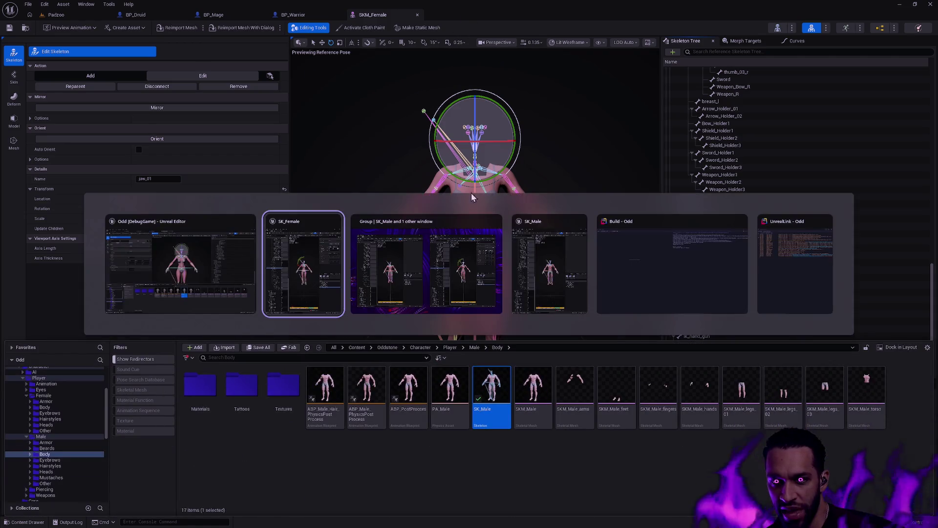
{"action": "key", "text": "alt+Tab"}
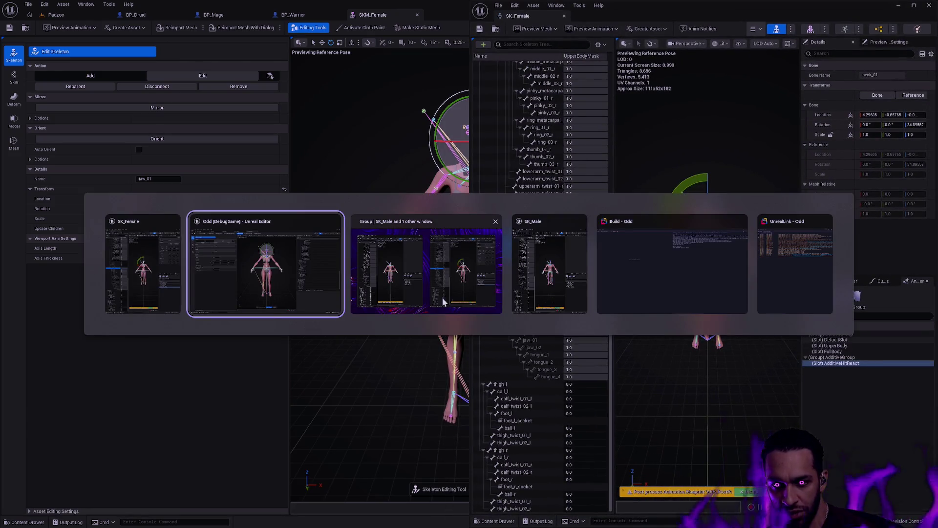
{"action": "left_click", "coordinate": [535, 275]}
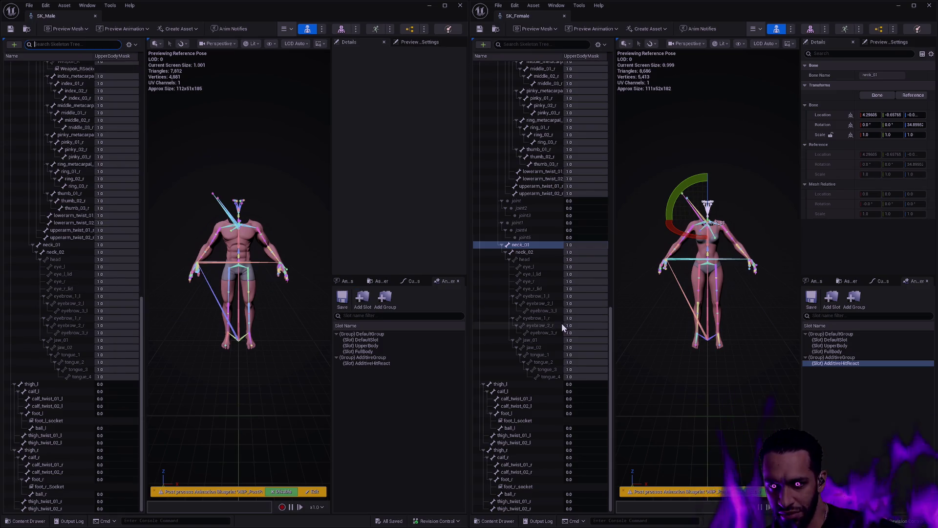
{"action": "left_click", "coordinate": [520, 201]}
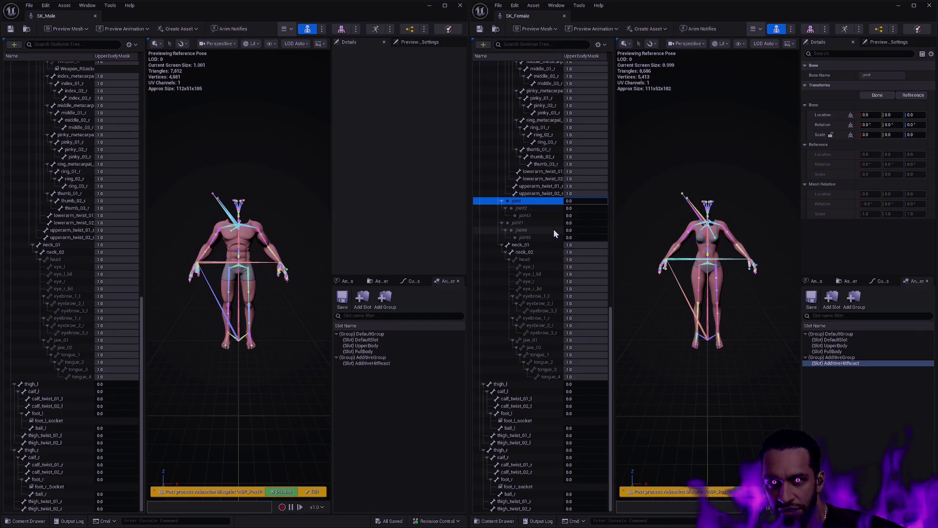
{"action": "left_click", "coordinate": [530, 237]}
{"action": "left_click", "coordinate": [531, 201], "text": "shift"}
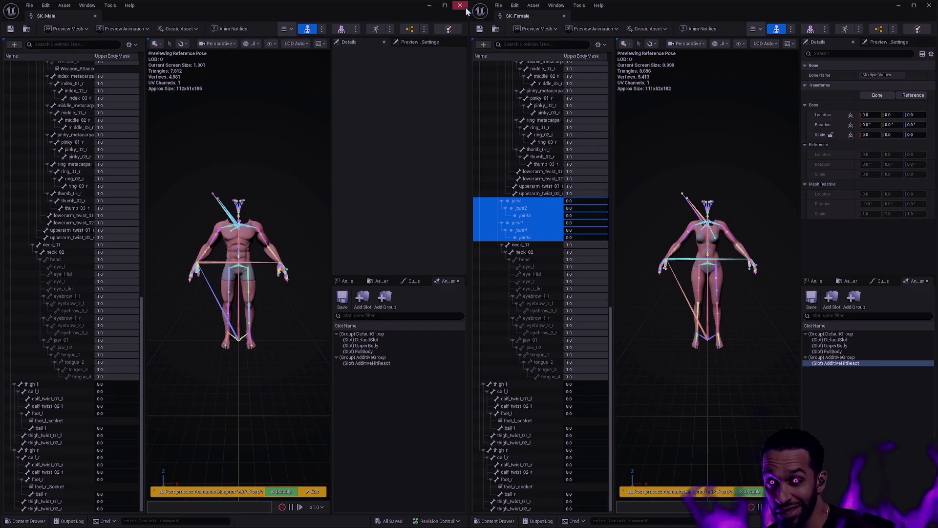
Close the SK_Female, SK_Male and SKM_Female editors.
{"action": "left_click", "coordinate": [564, 16]}
{"action": "left_click", "coordinate": [96, 16]}
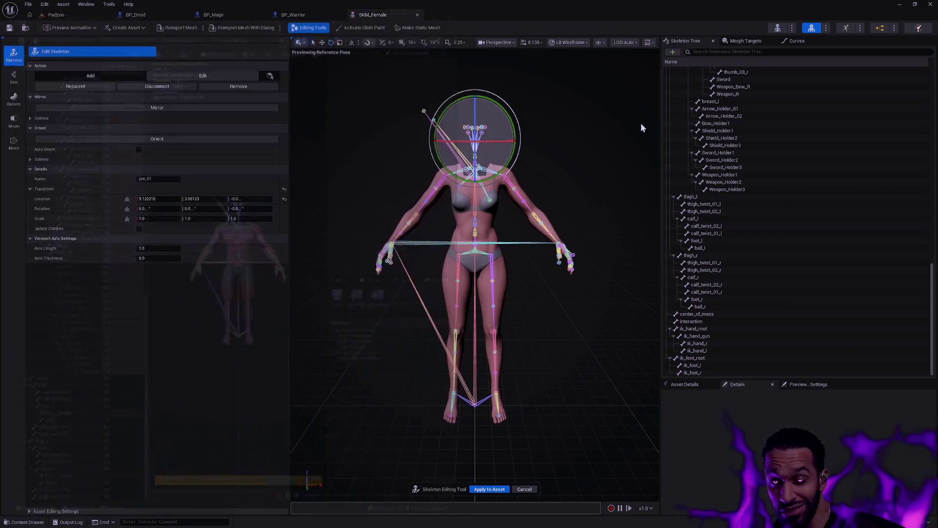
{"action": "left_click", "coordinate": [417, 15]}
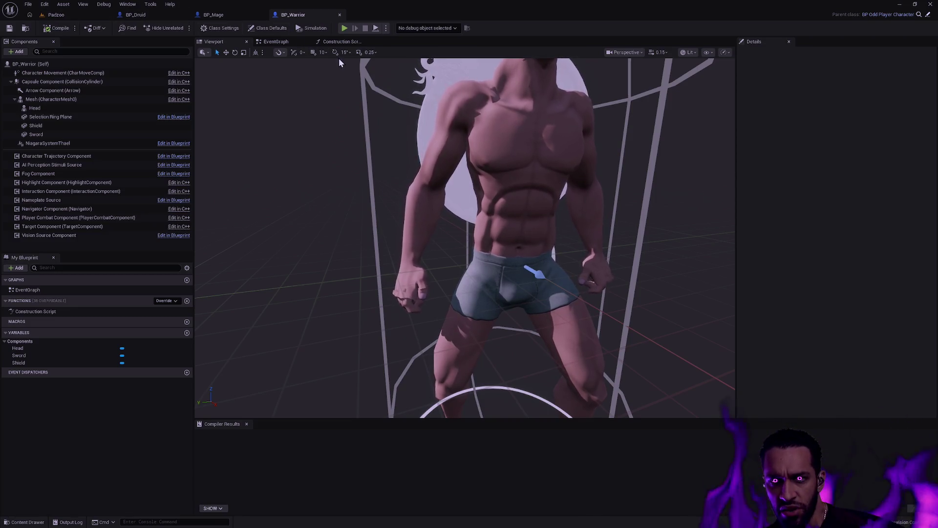
Zoom out on the Warrior character, switch to the Padzoo level, then go over to Rider.
{"action": "scroll", "coordinate": [464, 235], "scroll_direction": "down", "scroll_amount": 5}
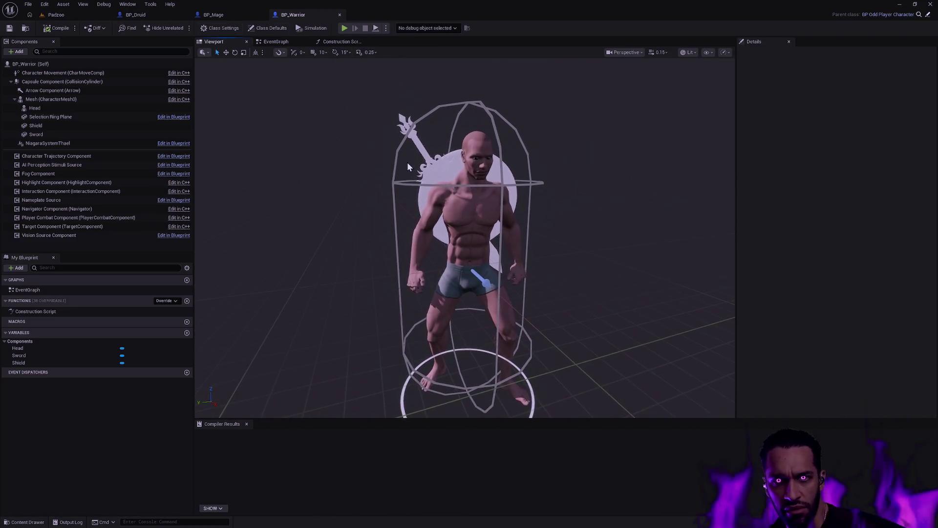
{"action": "left_click", "coordinate": [68, 15]}
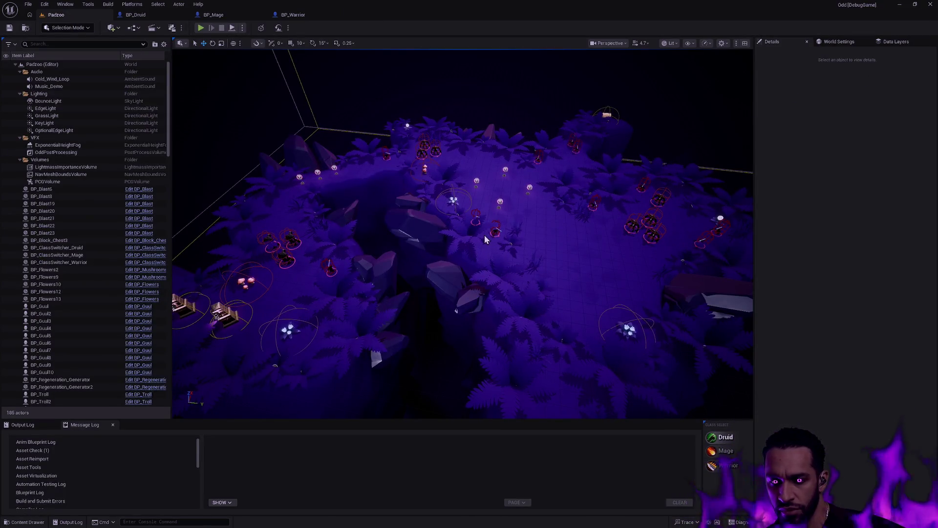
{"action": "key", "text": "alt+Tab"}
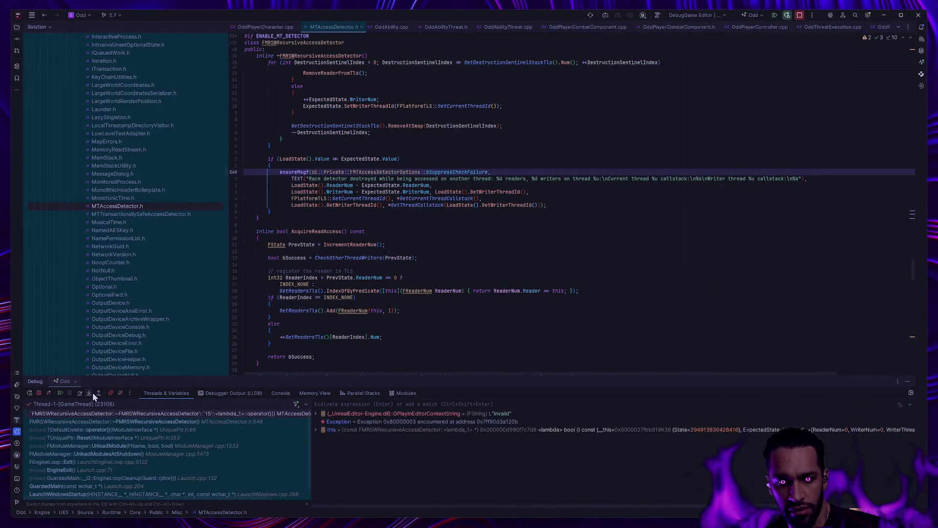
Resume the paused debug session and build the solution with Ctrl+Shift+B.
{"action": "left_click", "coordinate": [59, 394]}
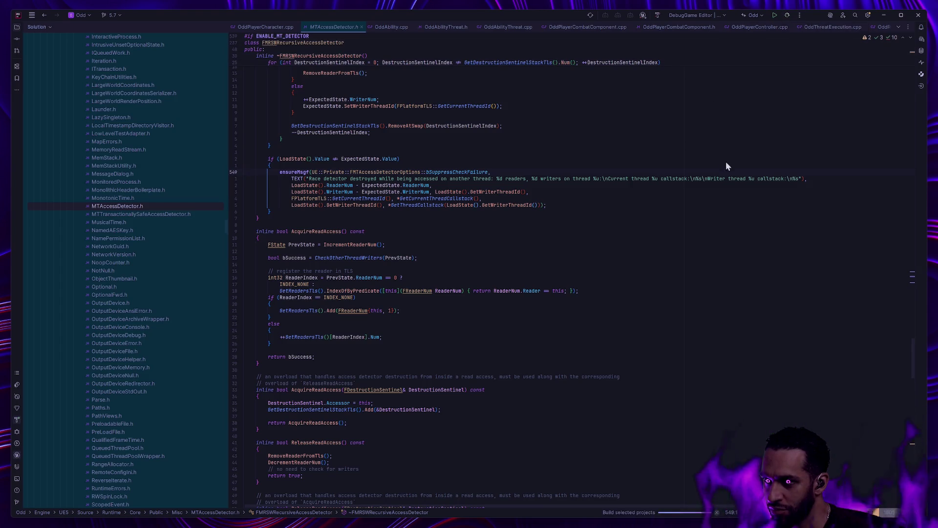
{"action": "key", "text": "ctrl+shift+b"}
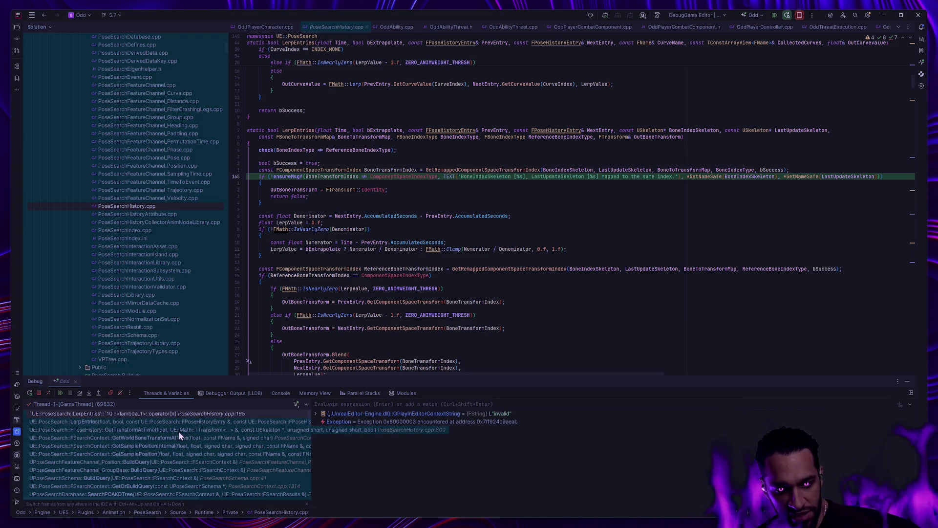
Read the Frames call stack, then resume execution twice past the PoseSearchHistory.cpp ensure.
{"action": "scroll", "coordinate": [176, 429], "scroll_direction": "right", "scroll_amount": 5}
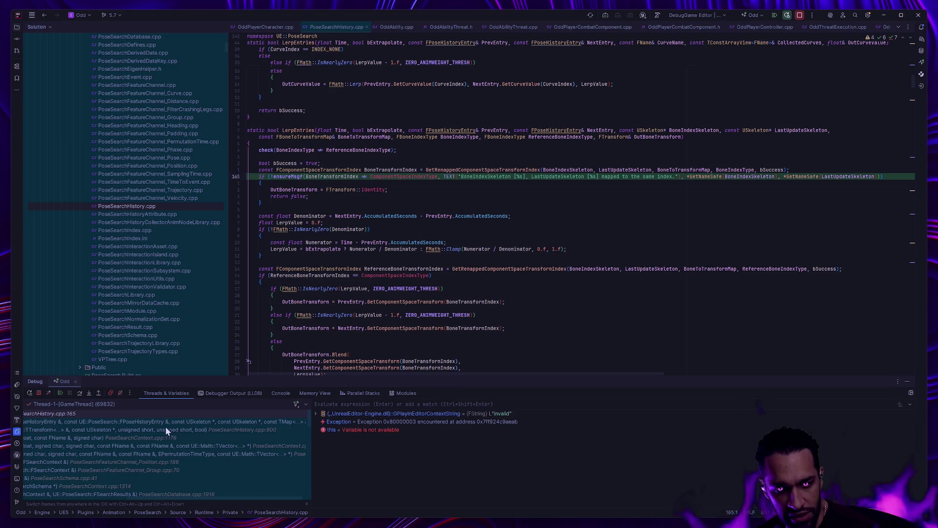
{"action": "scroll", "coordinate": [192, 435], "scroll_direction": "left", "scroll_amount": 5}
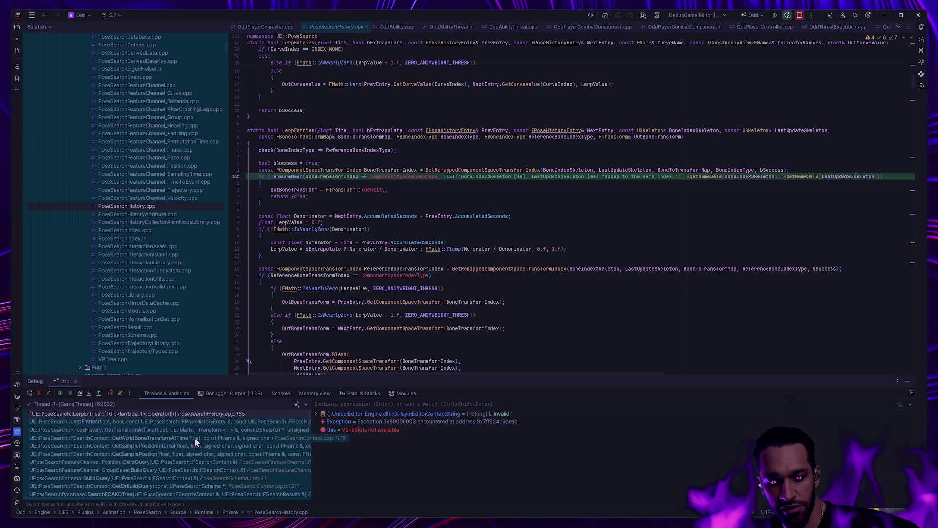
{"action": "left_click", "coordinate": [60, 392]}
{"action": "left_click", "coordinate": [60, 392]}
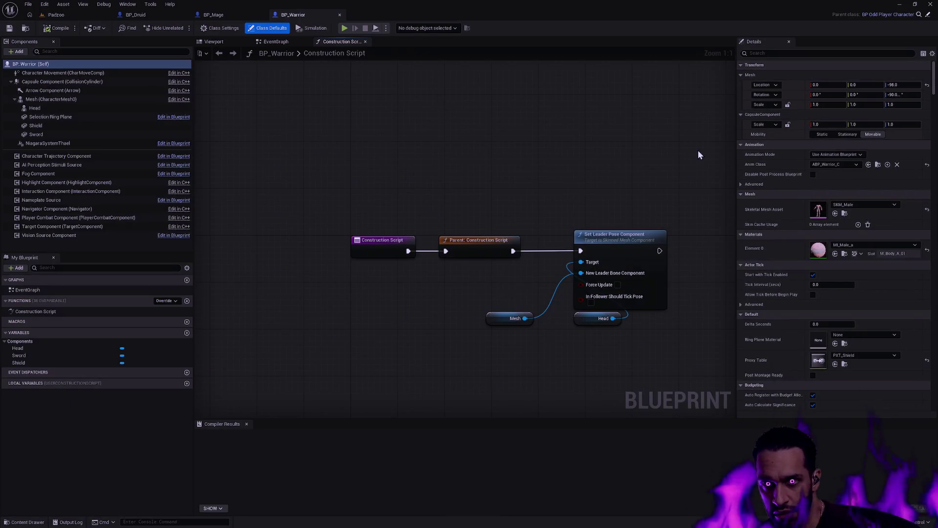
Look through the character blueprints and show the Warrior in its 3D viewport.
{"action": "left_click", "coordinate": [137, 14]}
{"action": "left_click", "coordinate": [218, 43]}
{"action": "left_click", "coordinate": [215, 14]}
{"action": "left_click", "coordinate": [214, 41]}
{"action": "left_click", "coordinate": [293, 15]}
{"action": "left_click", "coordinate": [213, 41]}
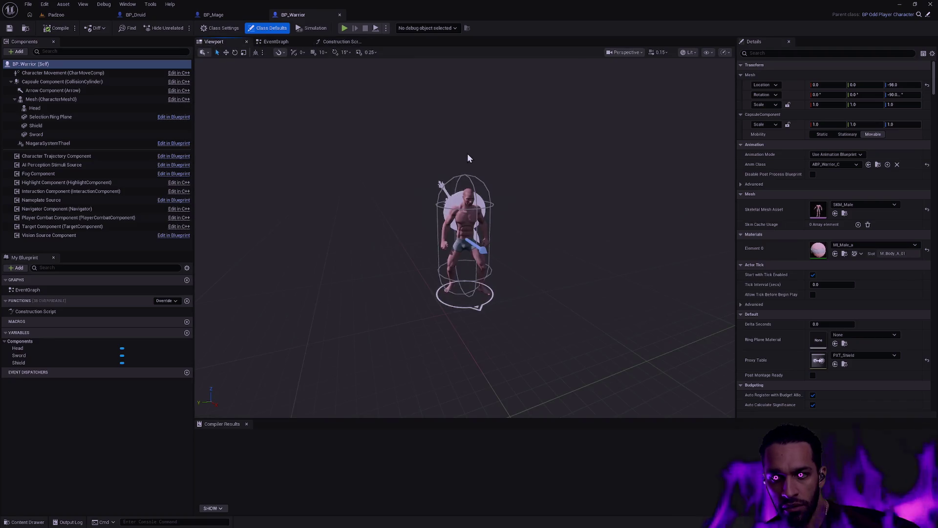
Move the camera closer to the Druid, view the Mage and Warrior, then return to Padzoo.
{"action": "left_click", "coordinate": [215, 14]}
{"action": "left_click", "coordinate": [176, 14]}
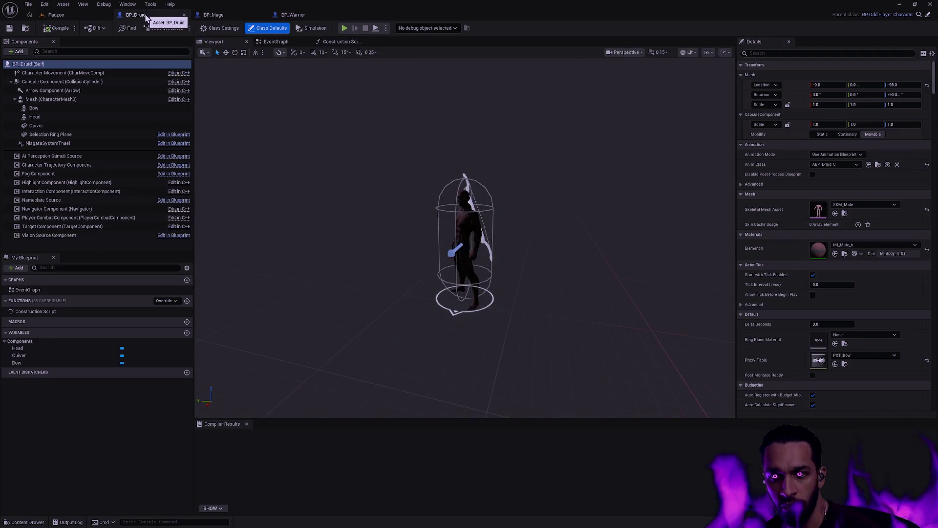
{"action": "left_click", "coordinate": [217, 15]}
{"action": "left_click", "coordinate": [143, 16]}
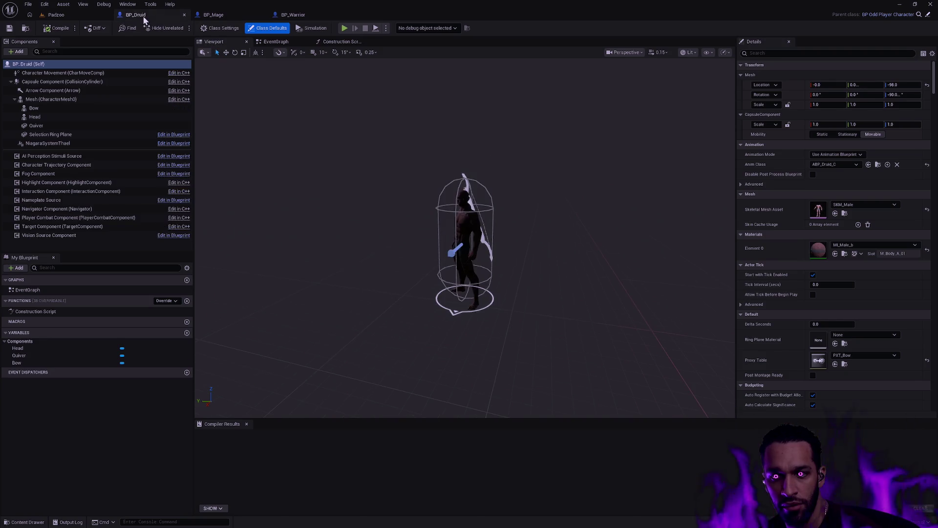
{"action": "left_click_drag", "start_coordinate": [526, 183], "coordinate": [526, 157]}
{"action": "left_click", "coordinate": [213, 15]}
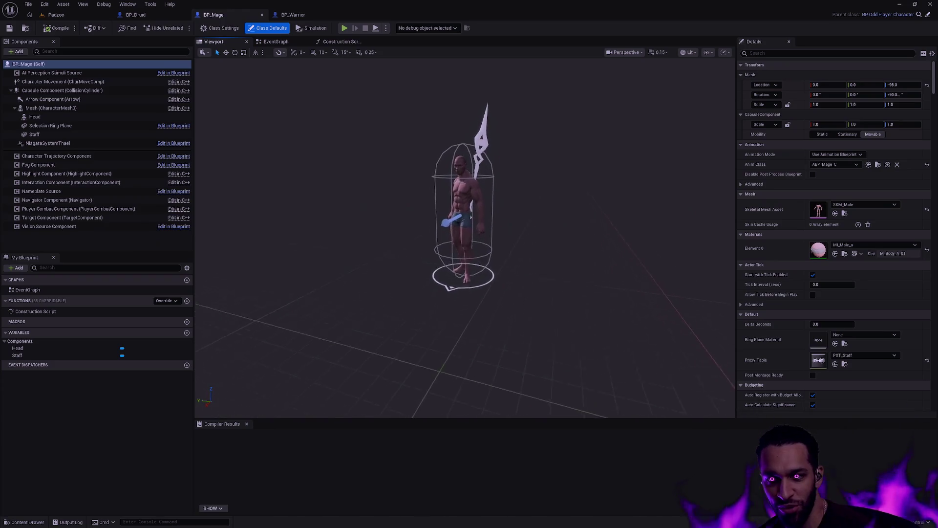
{"action": "left_click", "coordinate": [297, 16]}
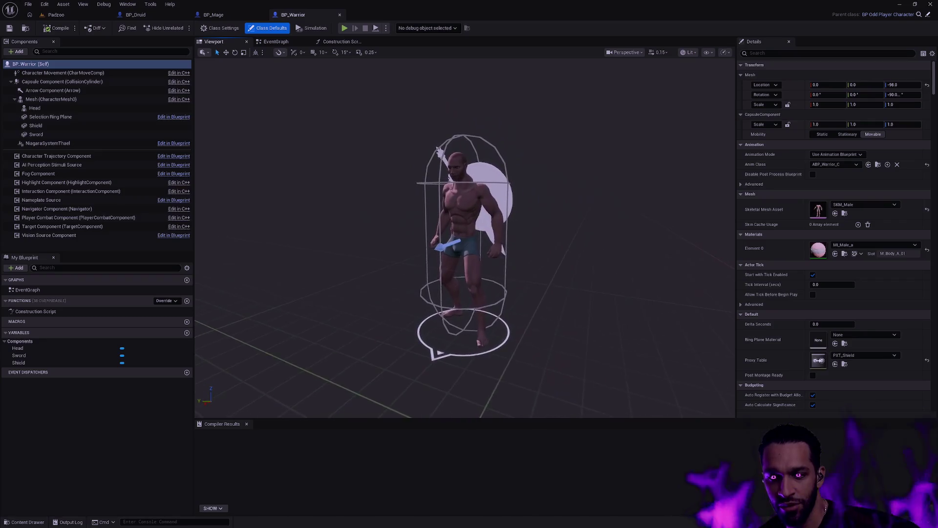
{"action": "left_click", "coordinate": [56, 15]}
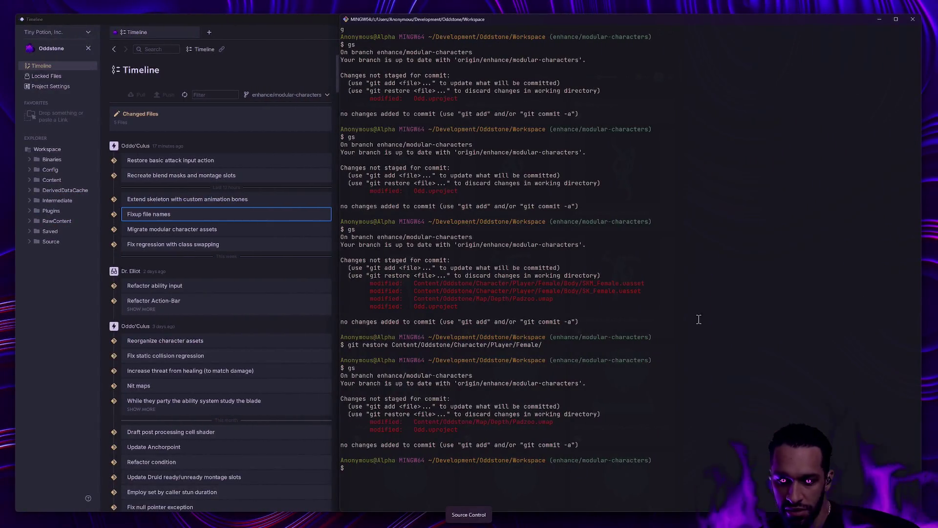
Check git status and stage Content/Oddstone/Character/Player/Male/.
{"action": "type", "text": "gs"}
{"action": "key", "text": "Return"}
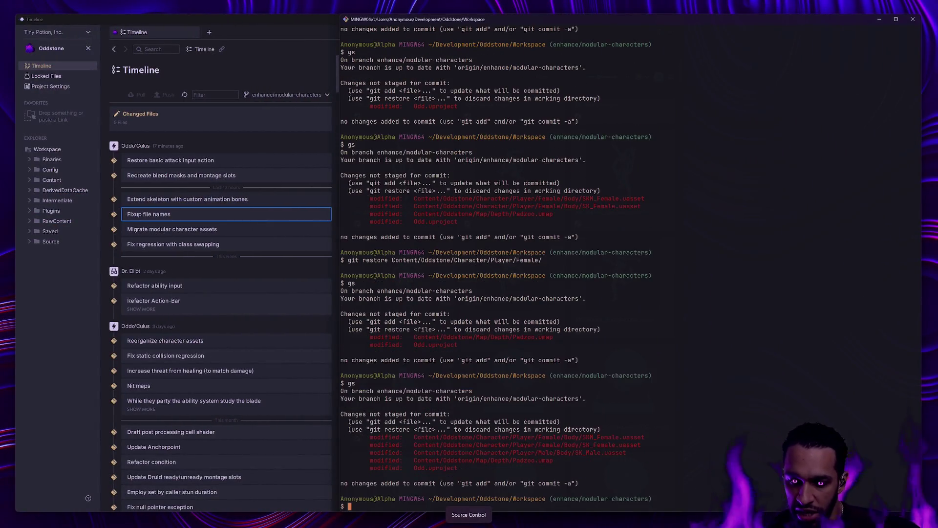
{"action": "type", "text": "ga Content/Odd"}
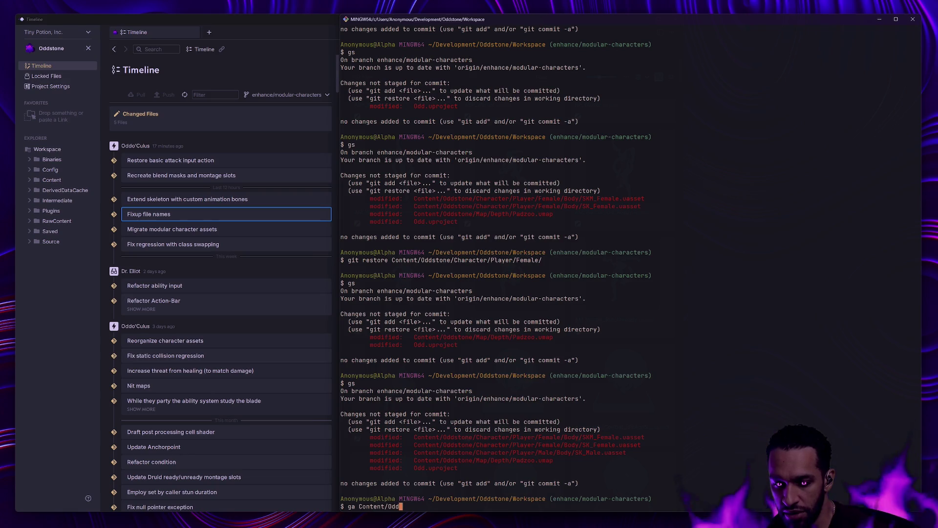
{"action": "key", "text": "Tab"}
{"action": "type", "text": "Cha"}
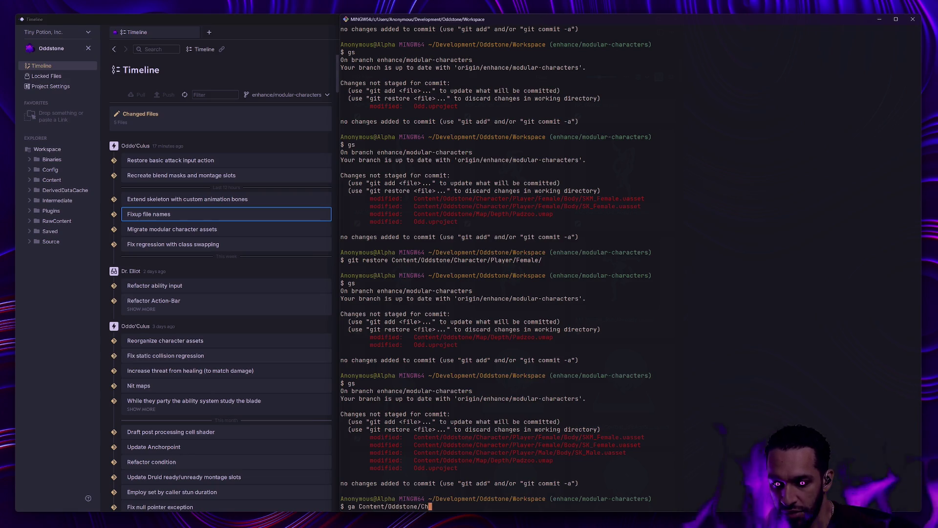
{"action": "type", "text": "r"}
{"action": "key", "text": "Tab"}
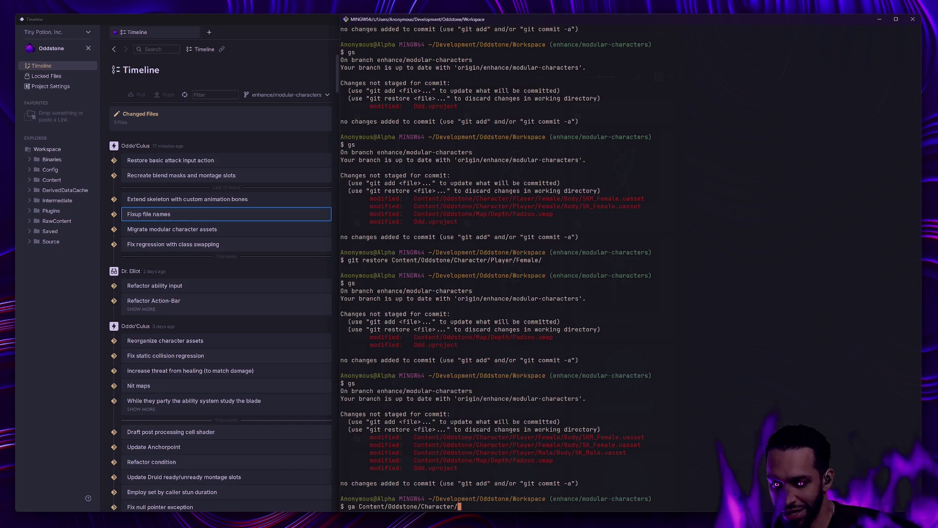
{"action": "type", "text": "Player/male/"}
{"action": "key", "text": "BackSpace"}
{"action": "key", "text": "BackSpace"}
{"action": "key", "text": "BackSpace"}
{"action": "type", "text": "Male/"}
{"action": "key", "text": "Return"}
Commit the staged Male folder changes as 'Remove stale sockets'.
{"action": "type", "text": "gs"}
{"action": "key", "text": "Return"}
{"action": "type", "text": "gc -m 'Remove stale socket'"}
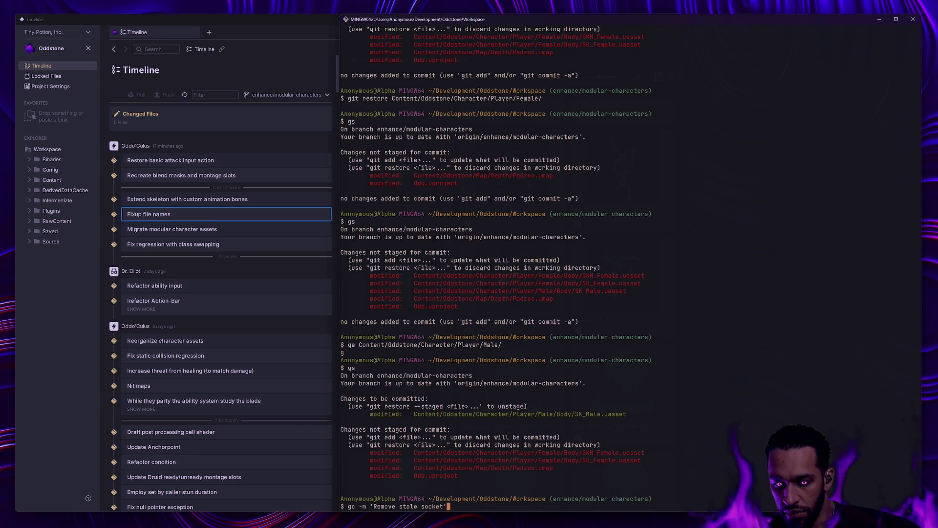
{"action": "key", "text": "BackSpace"}
{"action": "type", "text": "s"}
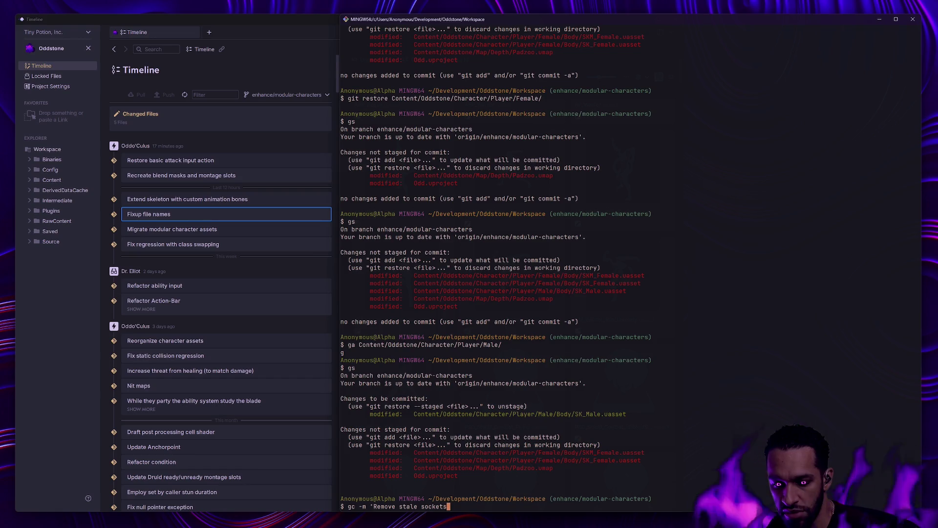
{"action": "type", "text": "'"}
{"action": "key", "text": "Return"}
Stage Content/Oddstone/Character/ and commit it as 'Extend skeleton with custom animation bones'.
{"action": "type", "text": "ga Content/Oddstone/Character/"}
{"action": "key", "text": "Return"}
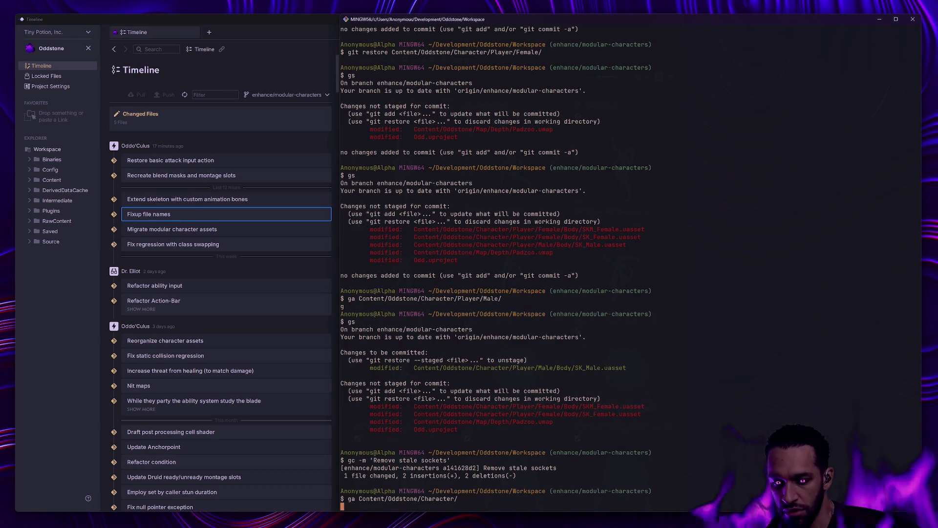
{"action": "type", "text": "gs"}
{"action": "key", "text": "Return"}
{"action": "type", "text": "gc -m 'Add c"}
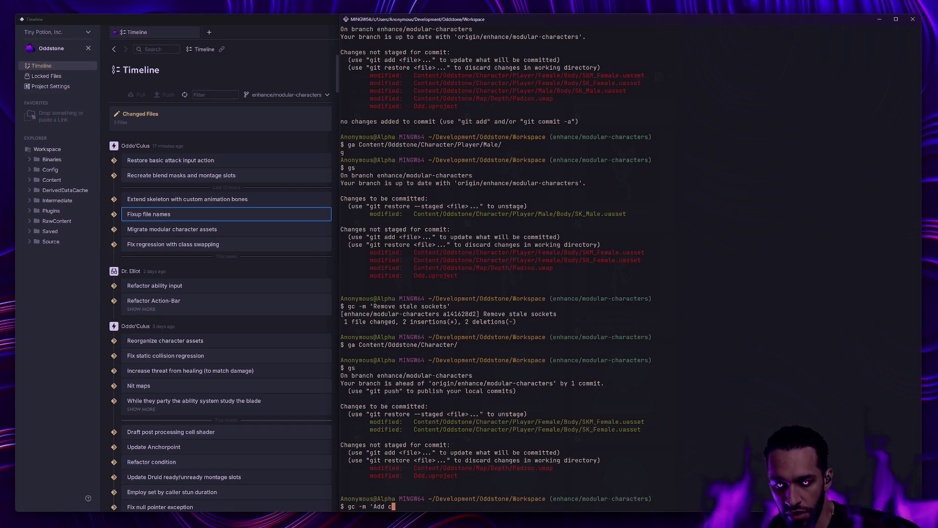
{"action": "key", "text": "BackSpace"}
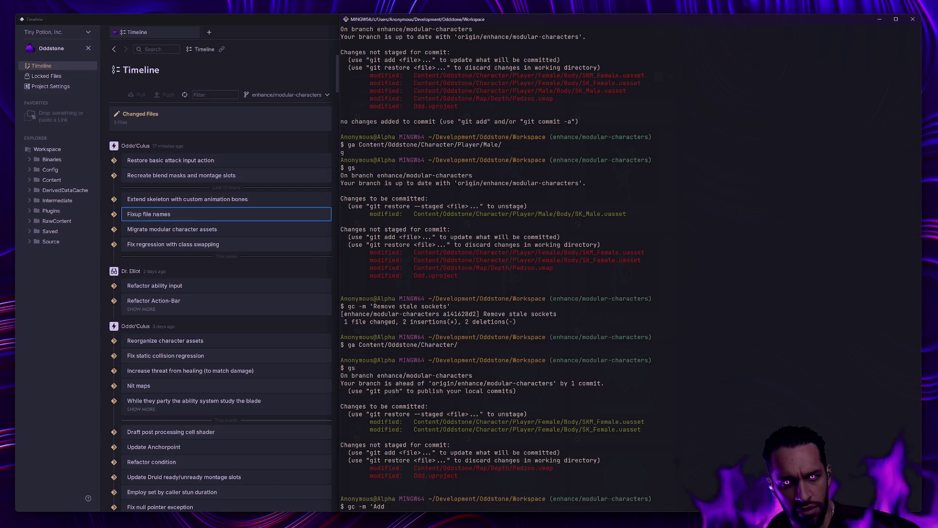
{"action": "key", "text": "BackSpace"}
{"action": "key", "text": "BackSpace"}
{"action": "key", "text": "BackSpace"}
{"action": "type", "text": "Ex"}
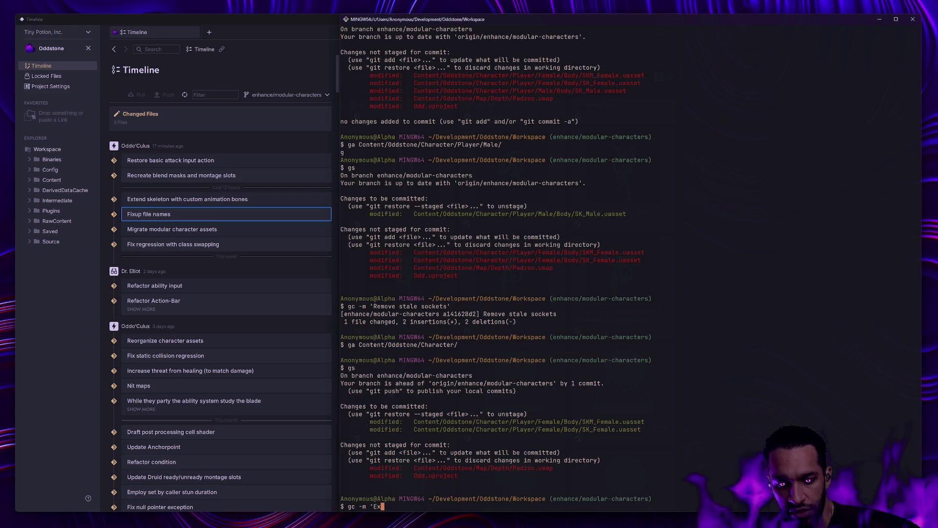
{"action": "type", "text": "tend skeleton wit"}
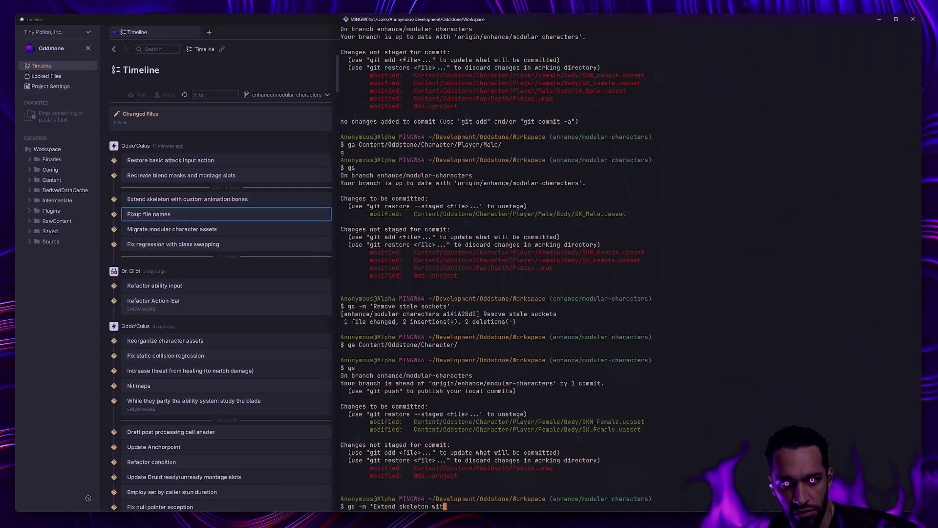
{"action": "type", "text": "h custom animation bones'"}
{"action": "key", "text": "Return"}
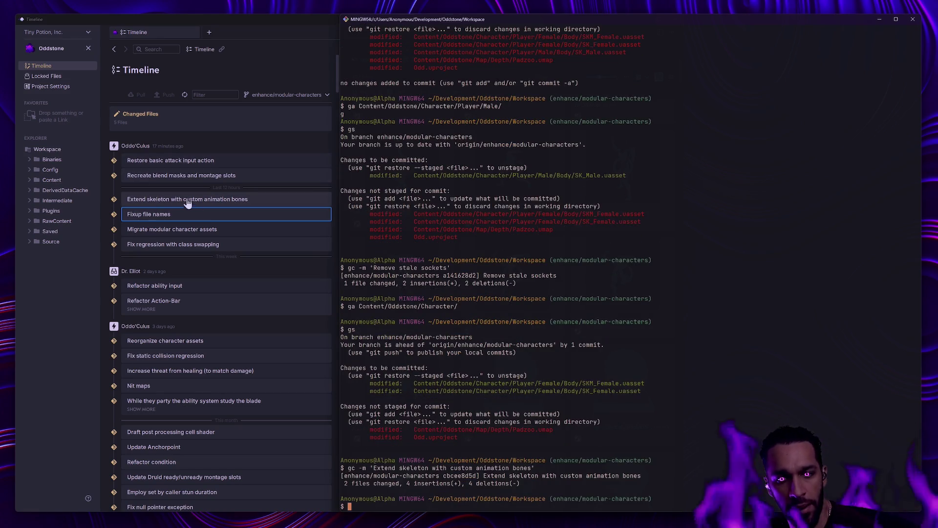
Stage Content/ with ga and commit the Padzoo map as 'Revise enemy placement'.
{"action": "type", "text": "gs"}
{"action": "key", "text": "Return"}
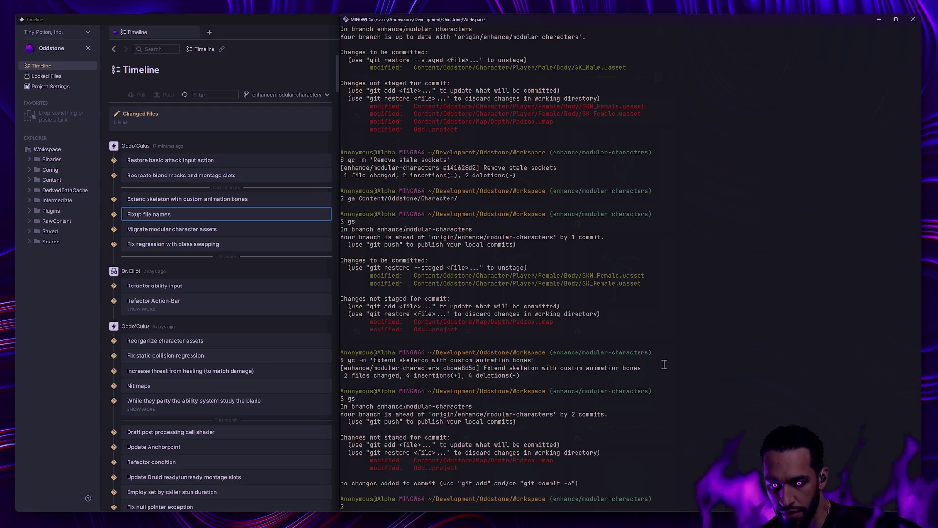
{"action": "type", "text": "ga Content/"}
{"action": "key", "text": "Return"}
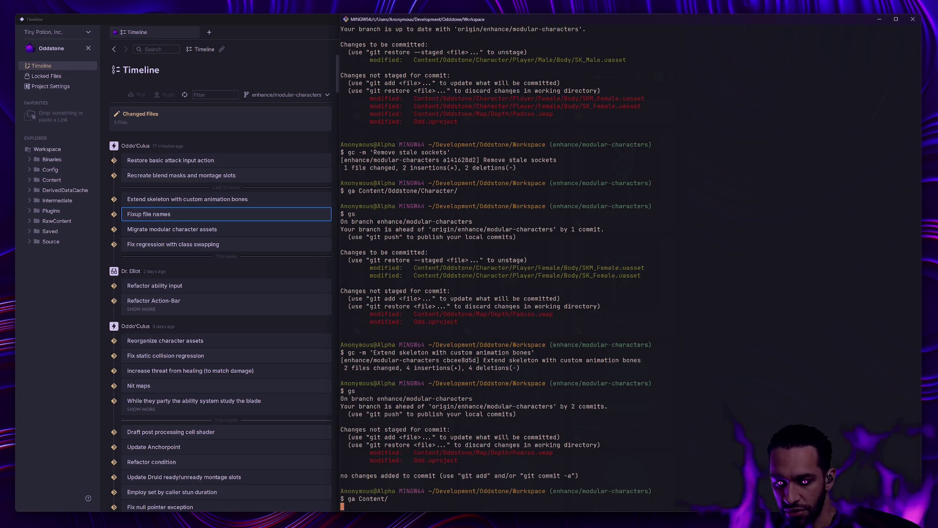
{"action": "type", "text": "gs"}
{"action": "key", "text": "Return"}
{"action": "type", "text": "gs"}
{"action": "key", "text": "Return"}
{"action": "type", "text": "gc -m 'Revise enemy placem"}
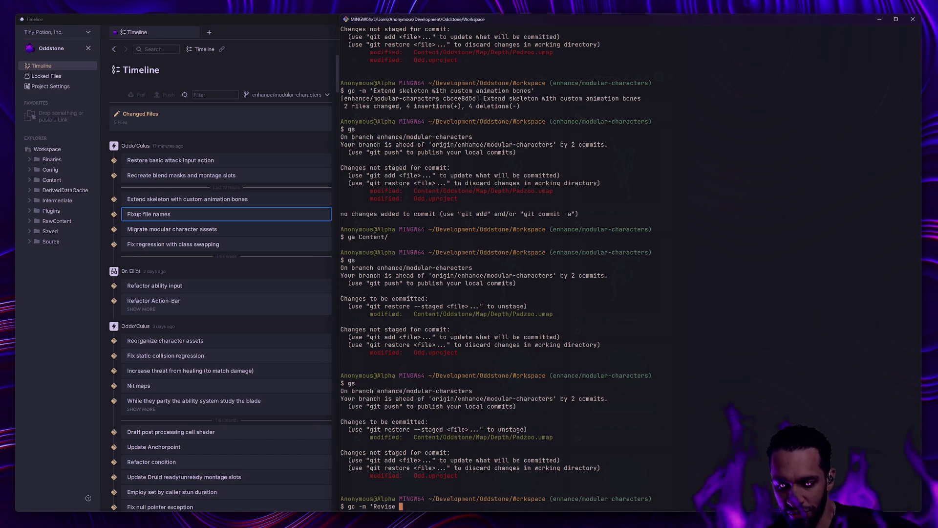
{"action": "type", "text": "ent'"}
{"action": "key", "text": "Return"}
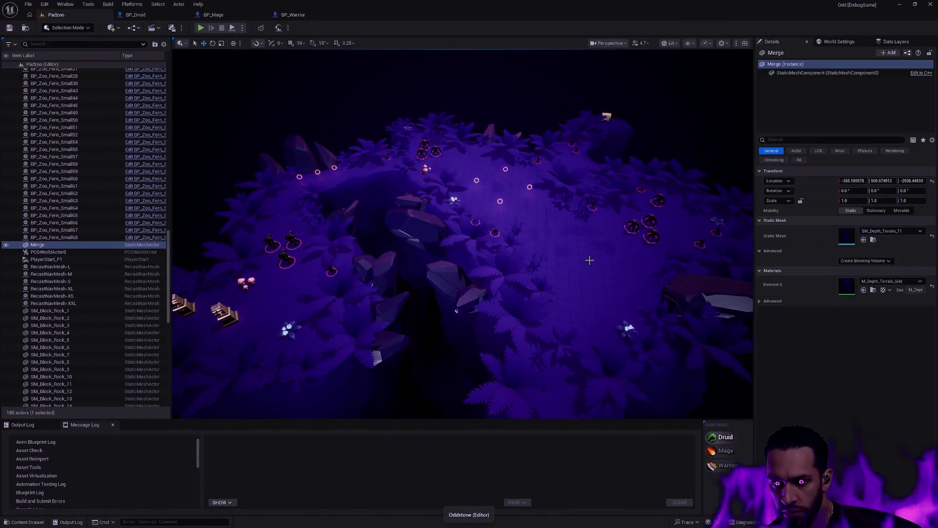
Start Play-in-Editor with Alt+P, go fullscreen with F11, and walk north toward the enemies.
{"action": "scroll", "coordinate": [590, 260], "scroll_direction": "up", "scroll_amount": 3}
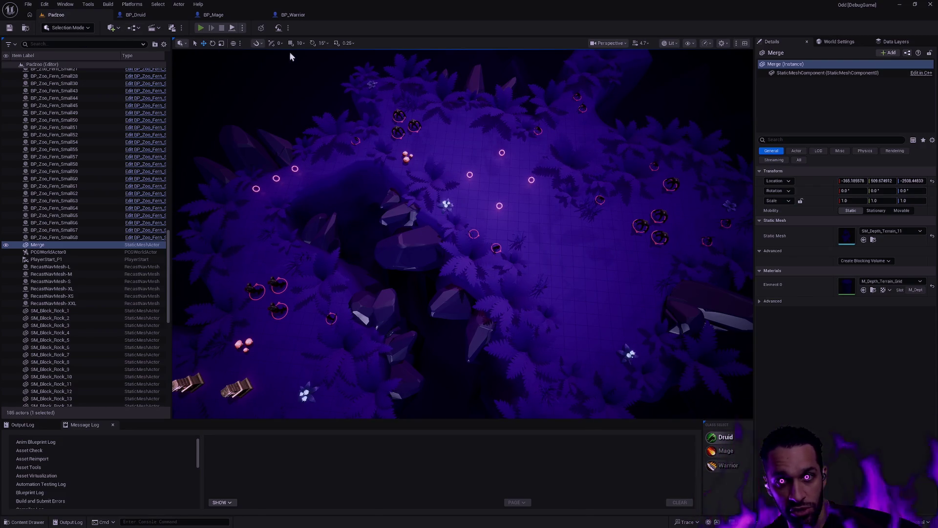
{"action": "key", "text": "alt+p"}
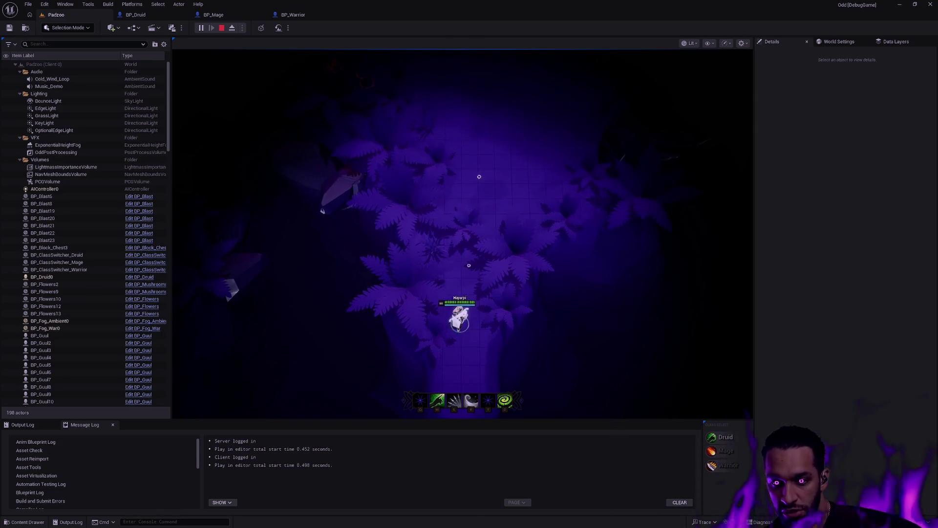
{"action": "key", "text": "F11"}
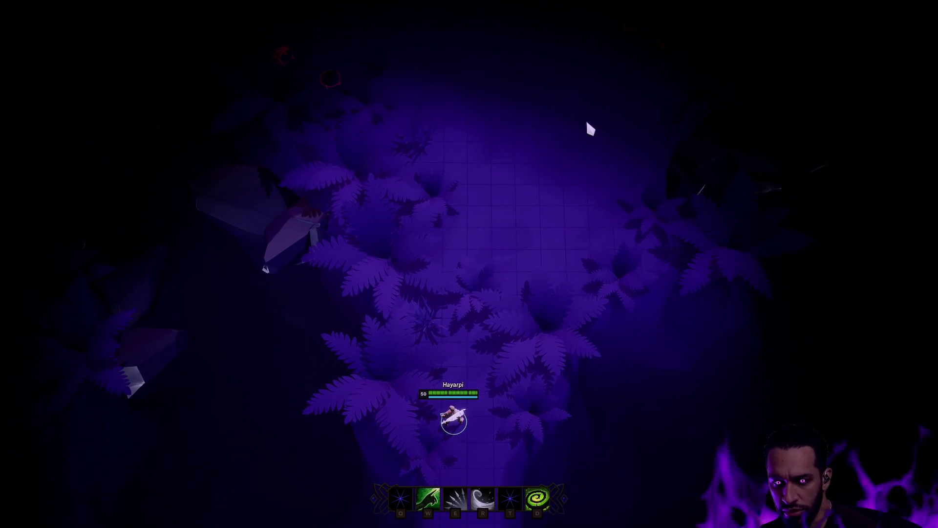
{"action": "left_click", "coordinate": [523, 262]}
{"action": "left_click", "coordinate": [490, 234]}
{"action": "left_click", "coordinate": [400, 214]}
{"action": "left_click", "coordinate": [508, 252]}
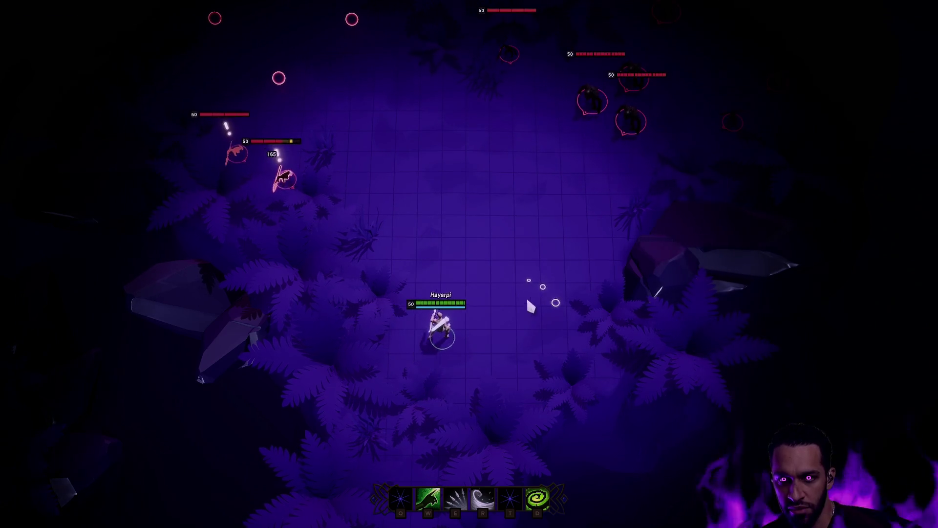
{"action": "left_click", "coordinate": [527, 299]}
{"action": "left_click", "coordinate": [603, 226]}
Fight the enemy pack using E and R abilities while moving around it.
{"action": "key", "text": "e"}
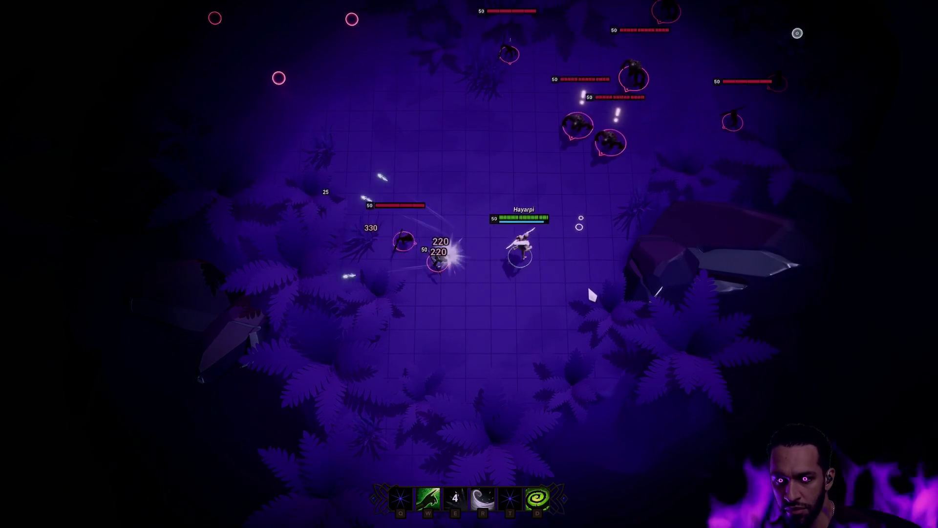
{"action": "left_click", "coordinate": [588, 283]}
{"action": "left_click", "coordinate": [513, 337]}
{"action": "left_click", "coordinate": [335, 321]}
{"action": "key", "text": "r"}
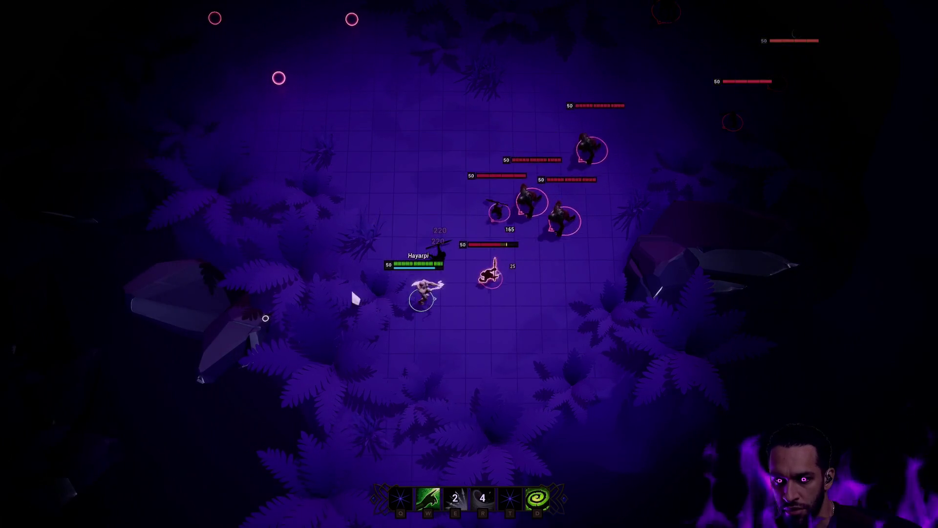
{"action": "key", "text": "e"}
{"action": "left_click", "coordinate": [529, 67]}
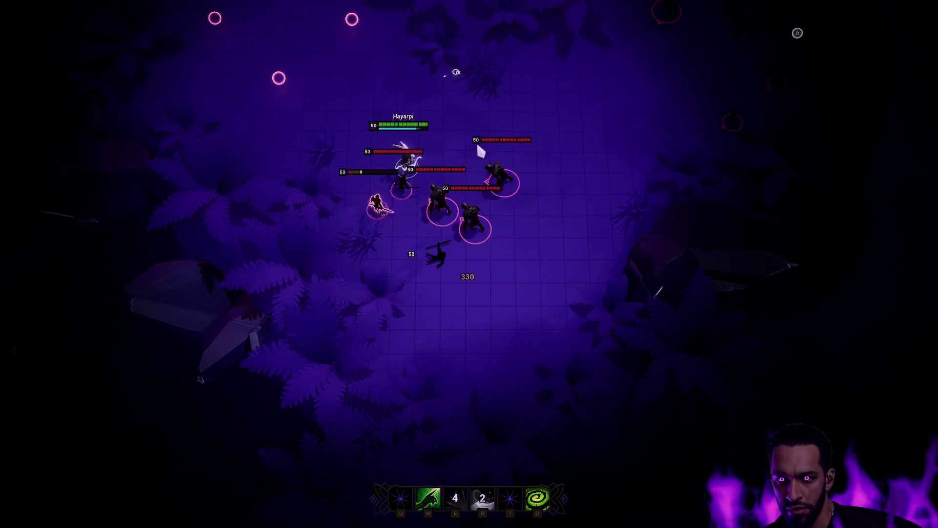
{"action": "left_click", "coordinate": [570, 82]}
{"action": "left_click", "coordinate": [635, 239]}
{"action": "left_click", "coordinate": [564, 353]}
{"action": "left_click", "coordinate": [282, 275]}
{"action": "key", "text": "r"}
{"action": "left_click", "coordinate": [287, 182]}
{"action": "key", "text": "e"}
{"action": "left_click", "coordinate": [459, 83]}
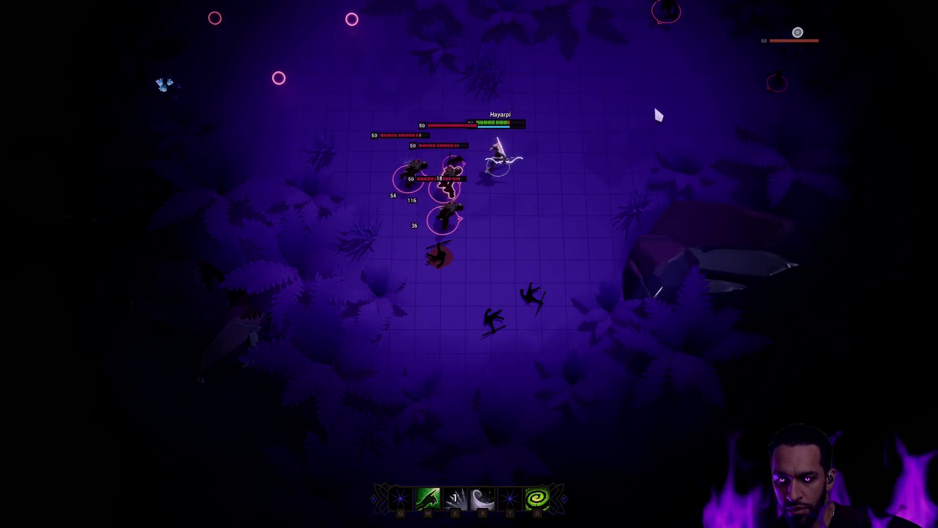
{"action": "left_click", "coordinate": [696, 132]}
{"action": "key", "text": "r"}
{"action": "key", "text": "e"}
{"action": "left_click", "coordinate": [519, 361]}
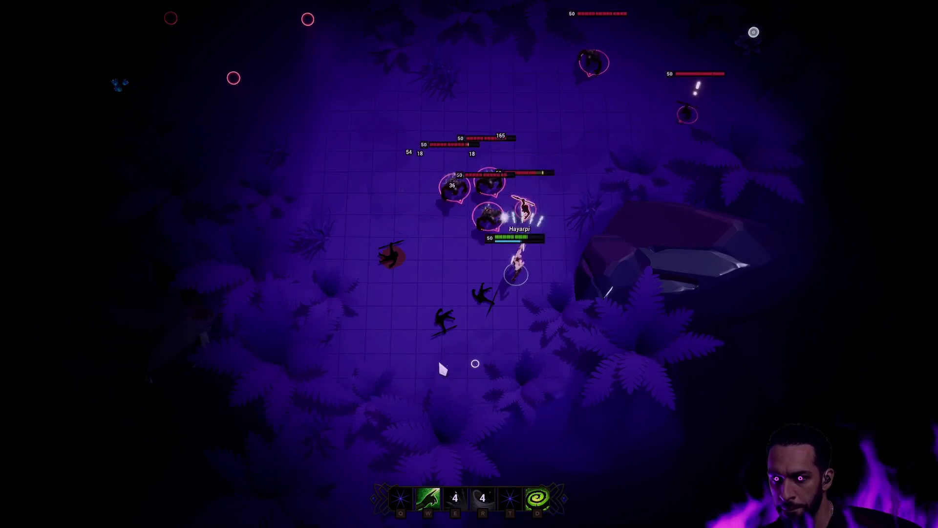
{"action": "left_click", "coordinate": [171, 312]}
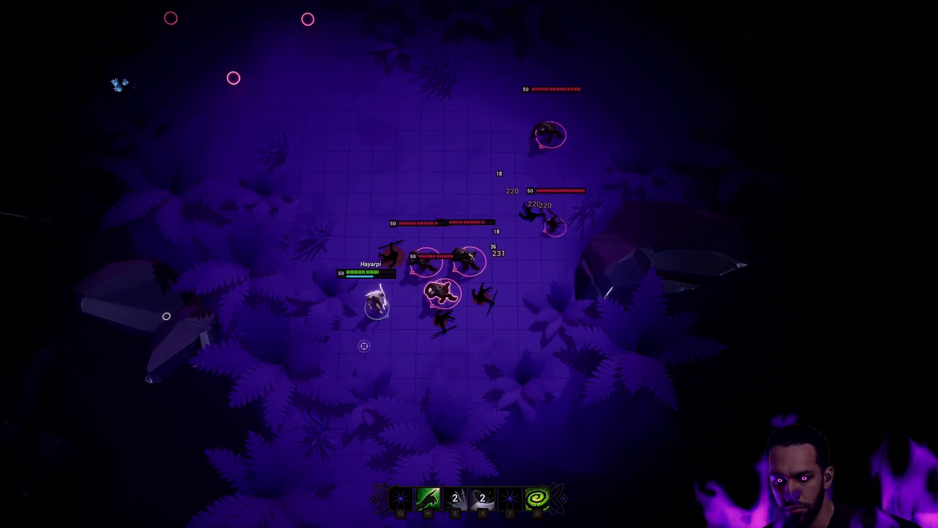
{"action": "left_click", "coordinate": [327, 40]}
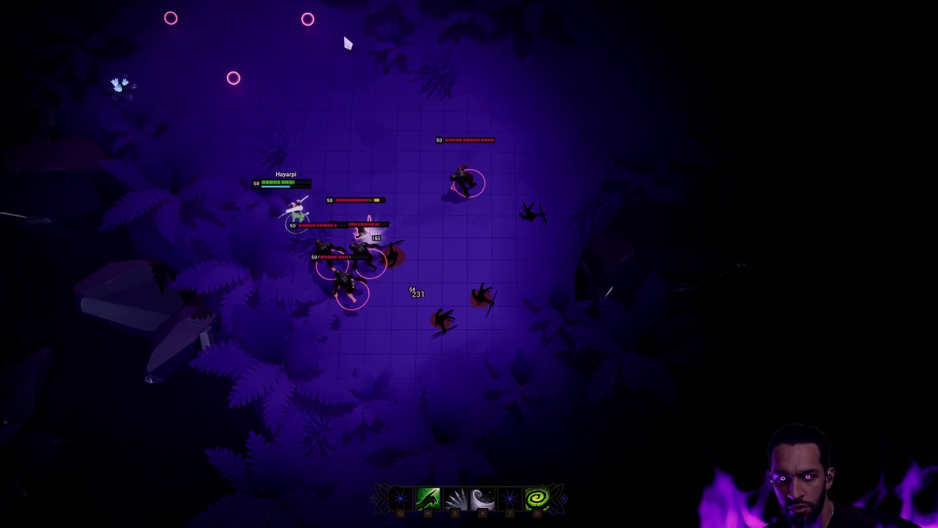
{"action": "left_click", "coordinate": [345, 27]}
{"action": "left_click", "coordinate": [407, 61]}
{"action": "key", "text": "e"}
{"action": "left_click", "coordinate": [503, 119]}
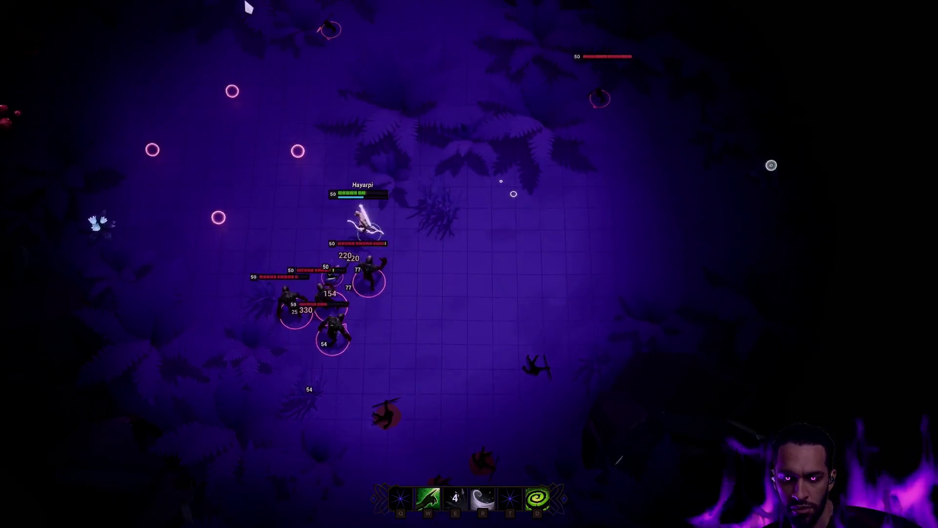
Retreat up-left through the jungle, then re-engage the enemies with E and R.
{"action": "left_click", "coordinate": [80, 220]}
{"action": "left_click", "coordinate": [10, 205]}
{"action": "key", "text": "r"}
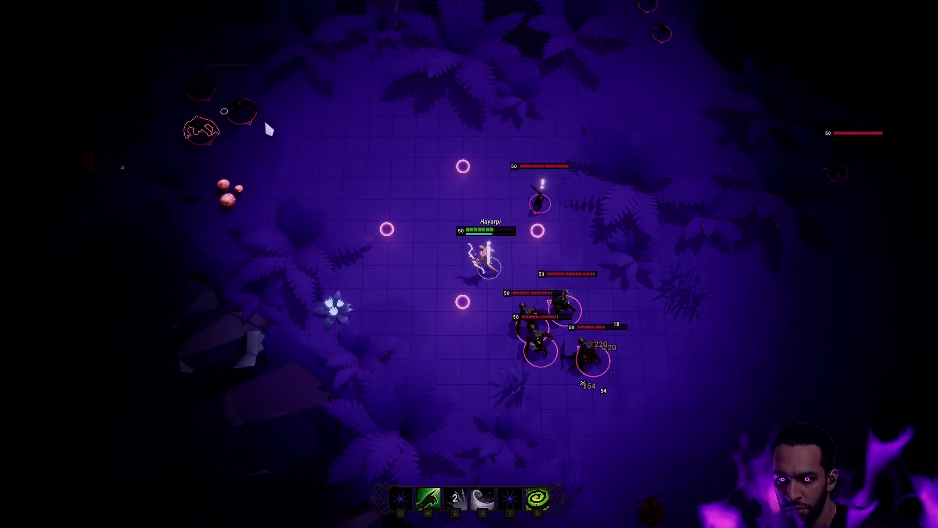
{"action": "left_click", "coordinate": [266, 125]}
{"action": "left_click", "coordinate": [342, 407]}
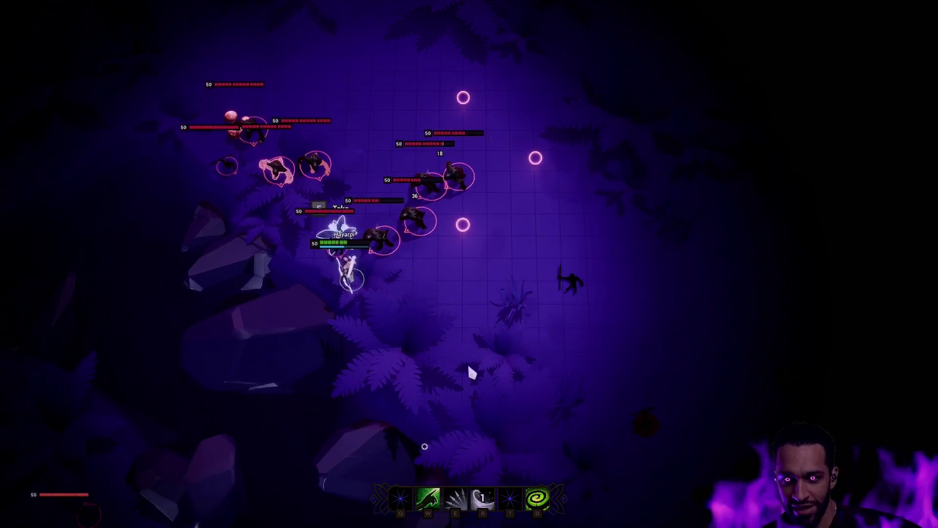
{"action": "left_click", "coordinate": [497, 364]}
{"action": "left_click", "coordinate": [566, 410]}
{"action": "left_click", "coordinate": [728, 359]}
{"action": "key", "text": "e"}
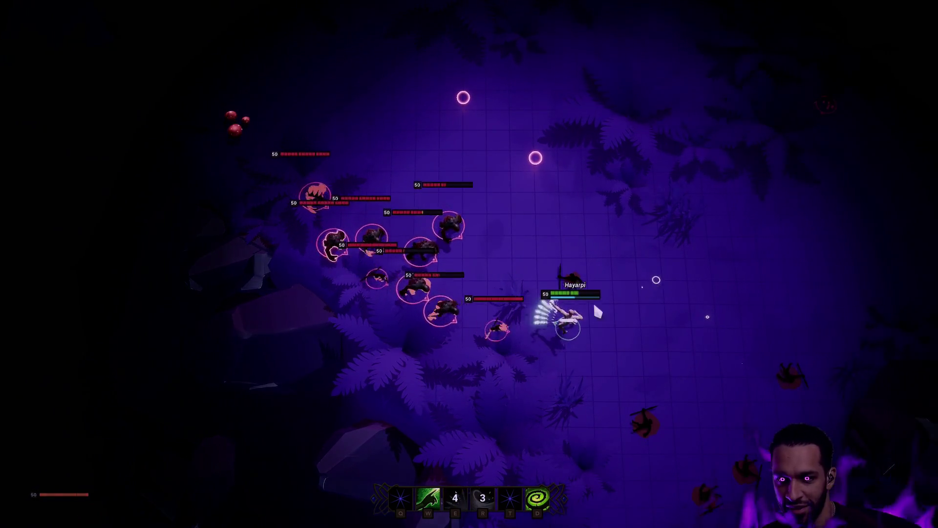
{"action": "key", "text": "r"}
{"action": "left_click", "coordinate": [638, 273]}
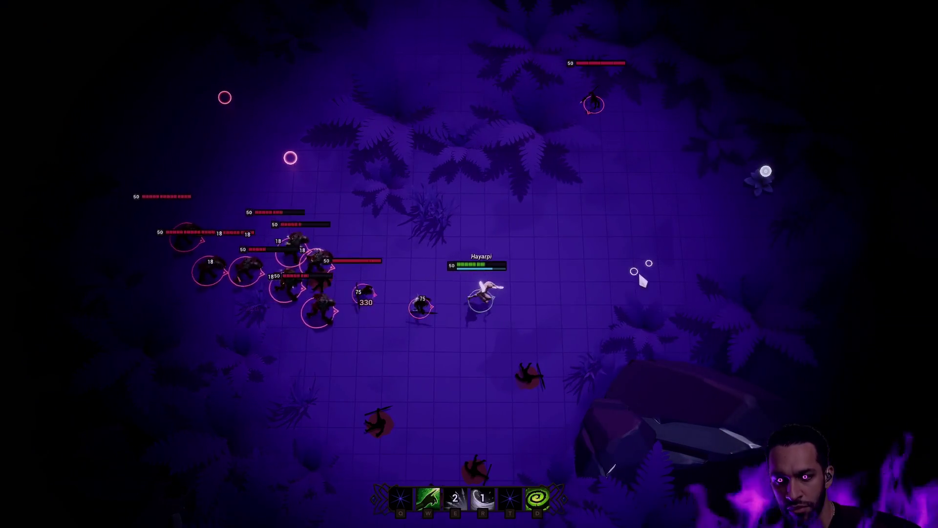
{"action": "left_click", "coordinate": [430, 116]}
{"action": "key", "text": "e"}
{"action": "key", "text": "r"}
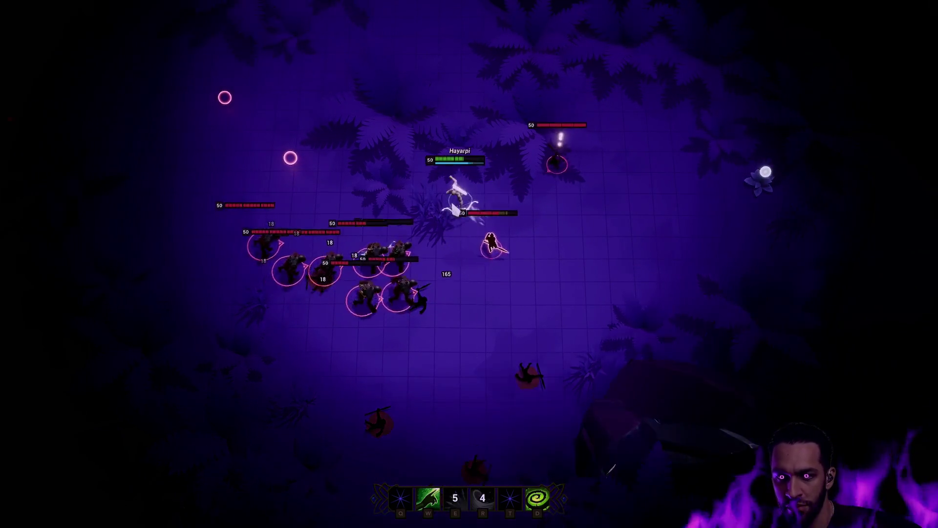
{"action": "left_click", "coordinate": [397, 113]}
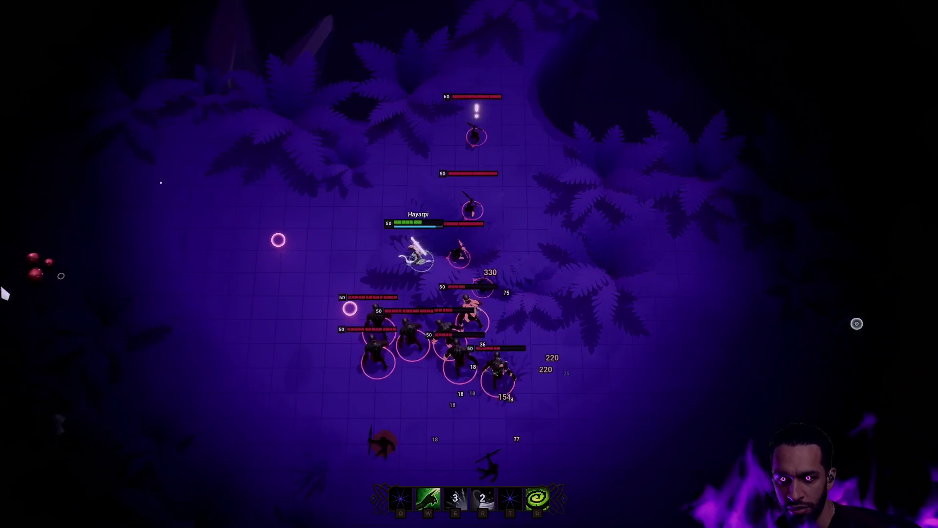
{"action": "left_click", "coordinate": [187, 139]}
{"action": "left_click", "coordinate": [257, 105]}
{"action": "left_click", "coordinate": [279, 80]}
{"action": "left_click", "coordinate": [119, 140]}
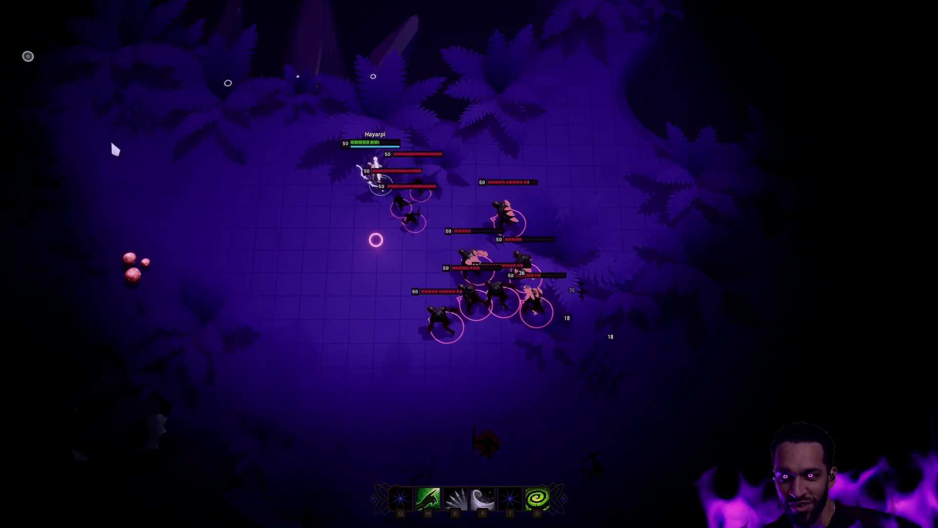
{"action": "key", "text": "r"}
{"action": "key", "text": "e"}
Fight while moving right away from the pack, then stop the play session with Escape.
{"action": "left_click", "coordinate": [494, 386]}
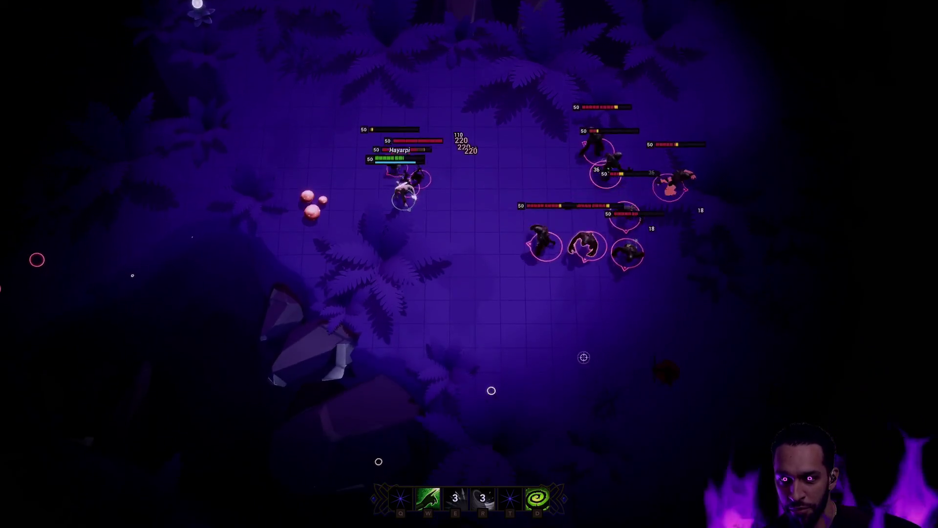
{"action": "left_click", "coordinate": [621, 381]}
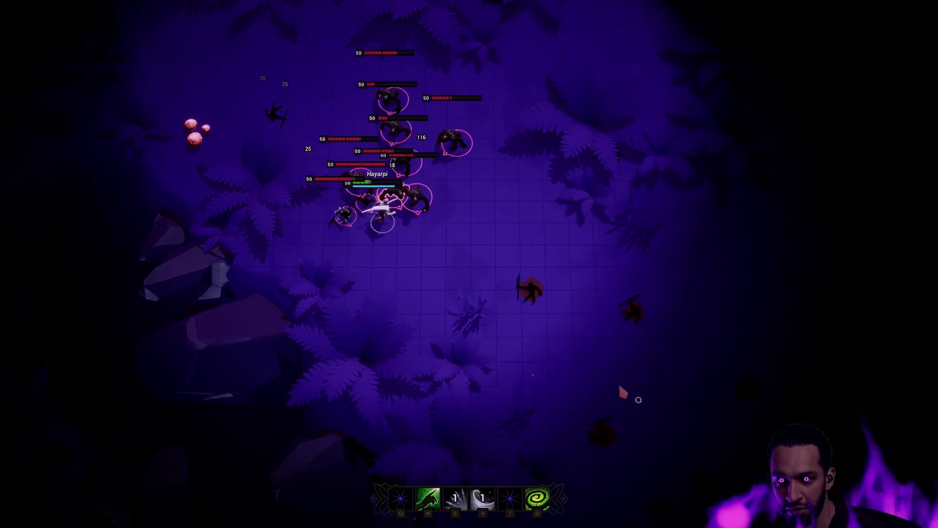
{"action": "left_click", "coordinate": [633, 403]}
{"action": "left_click", "coordinate": [747, 379]}
{"action": "left_click", "coordinate": [681, 293]}
{"action": "key", "text": "e"}
{"action": "key", "text": "r"}
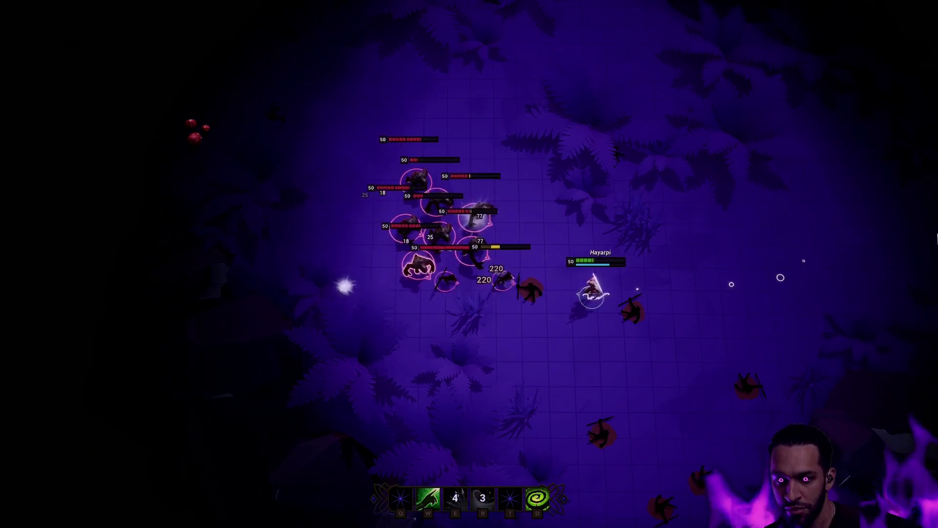
{"action": "left_click", "coordinate": [731, 278]}
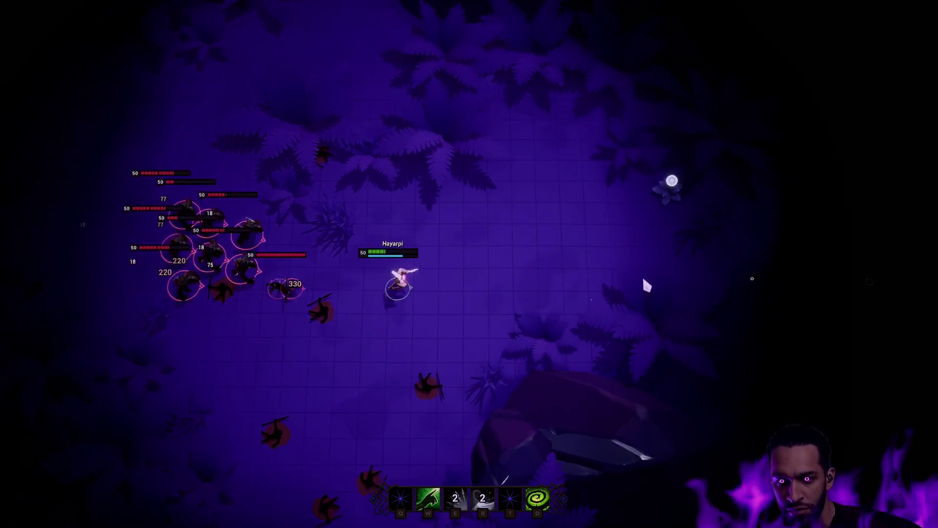
{"action": "left_click", "coordinate": [647, 291]}
{"action": "left_click", "coordinate": [627, 296]}
{"action": "left_click", "coordinate": [588, 192]}
{"action": "left_click", "coordinate": [589, 165]}
{"action": "key", "text": "Escape"}
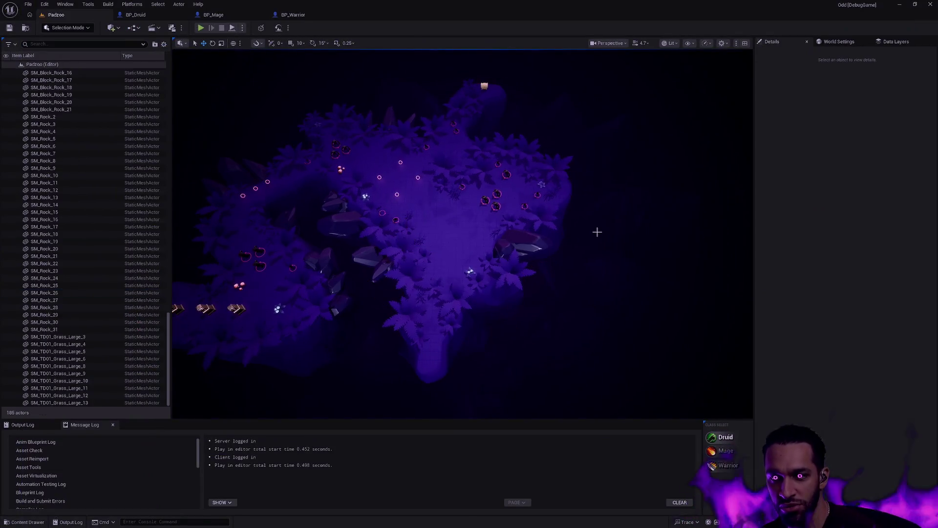
Narrow the log category list and bring up the Content Drawer at the male body folder.
{"action": "scroll", "coordinate": [554, 237], "scroll_direction": "up", "scroll_amount": 5}
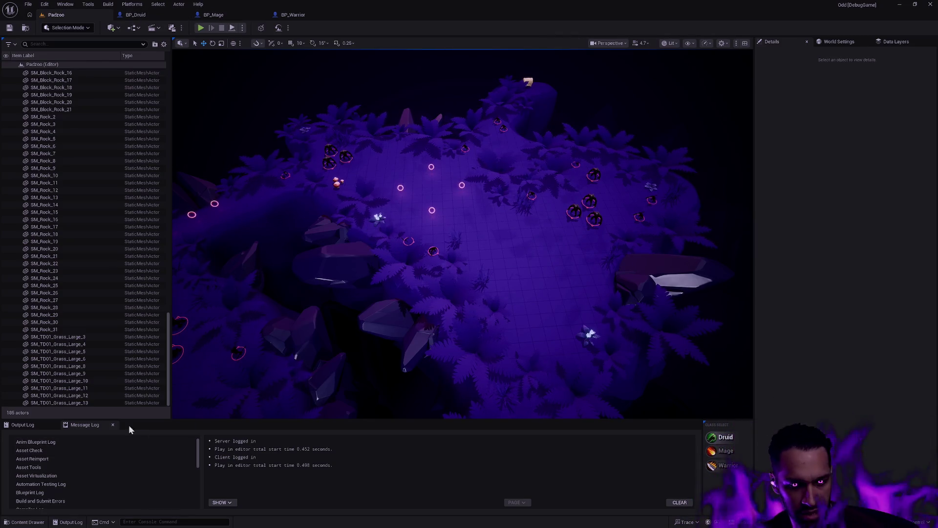
{"action": "left_click_drag", "start_coordinate": [199, 460], "coordinate": [166, 459]}
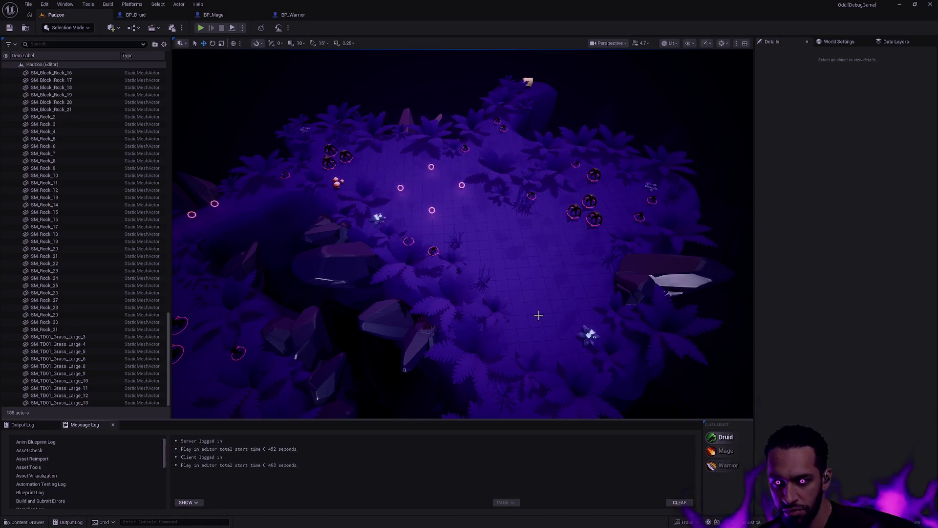
{"action": "key", "text": "ctrl+space"}
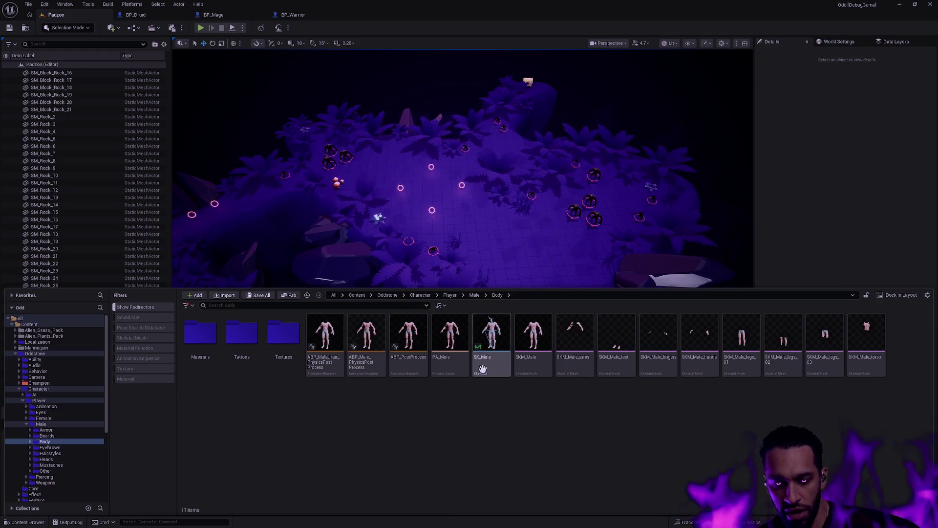
From the BP_Druid tab, start Retarget Animations on ABP_Druid with SKM_Male as source.
{"action": "left_click", "coordinate": [149, 18]}
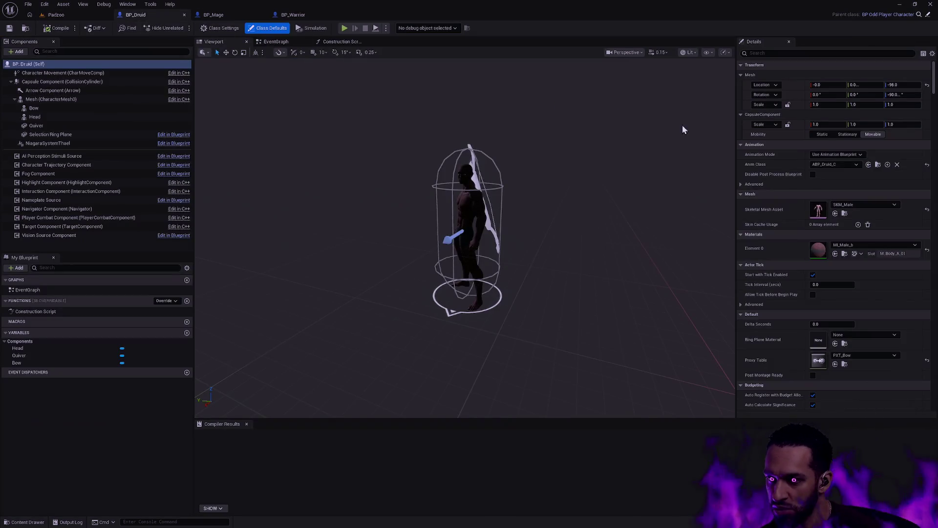
{"action": "key", "text": "ctrl+space"}
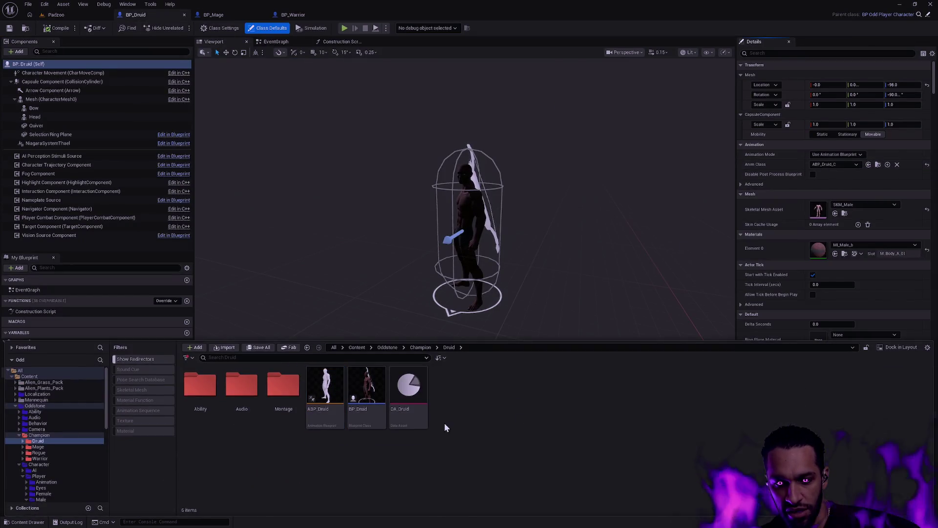
{"action": "right_click", "coordinate": [332, 413]}
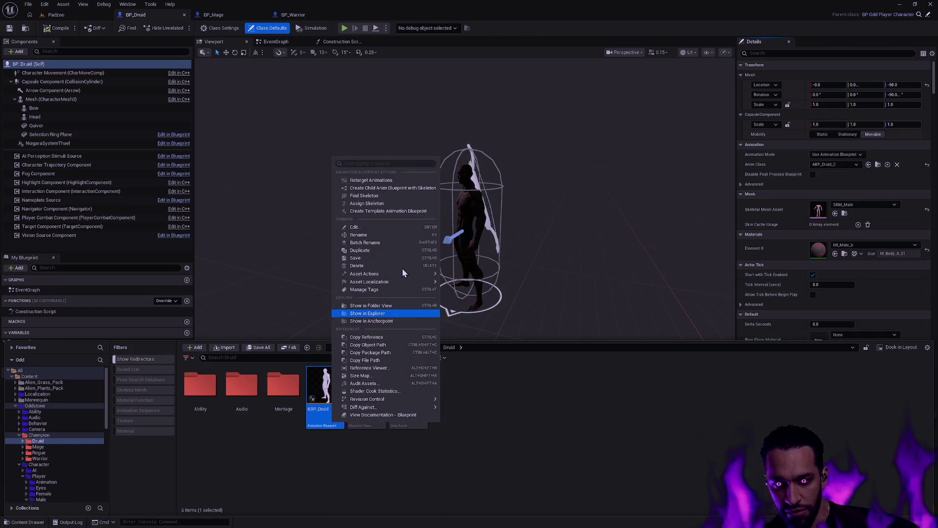
{"action": "left_click", "coordinate": [394, 182]}
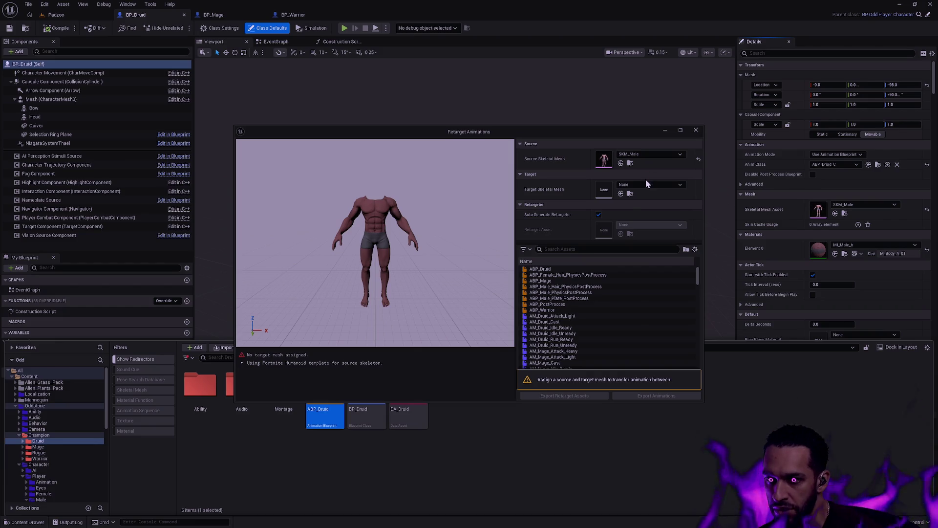
Set the Target Skeletal Mesh to SKM_Female.
{"action": "left_click", "coordinate": [646, 183]}
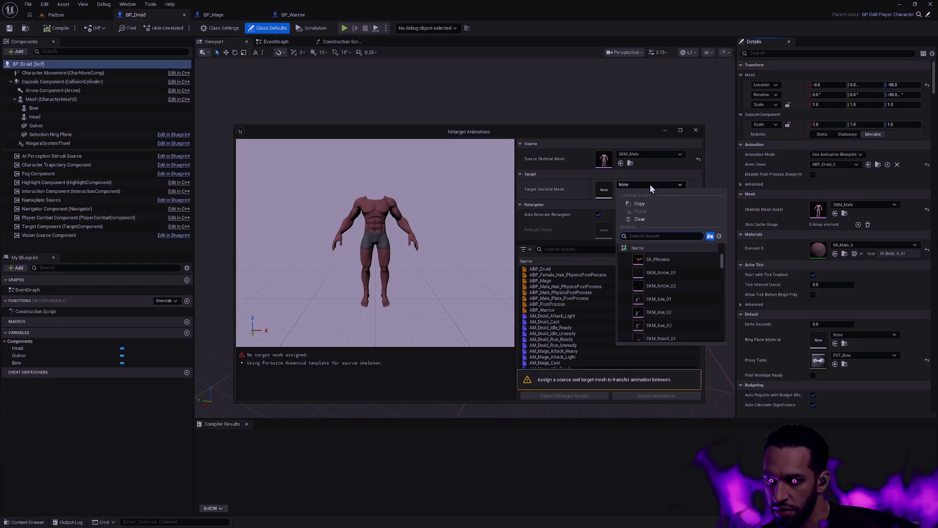
{"action": "type", "text": "SK_Fema"}
{"action": "type", "text": "SKM_Fe"}
{"action": "type", "text": "m"}
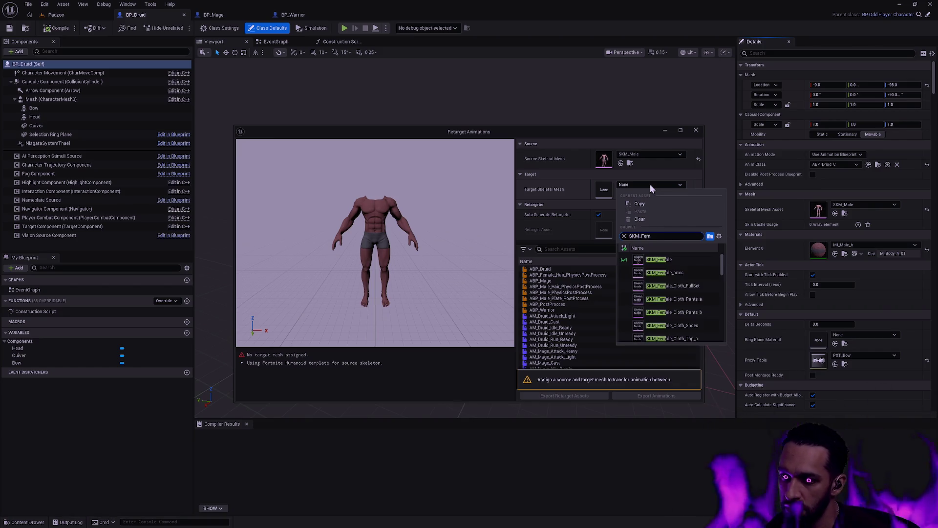
{"action": "left_click", "coordinate": [676, 259]}
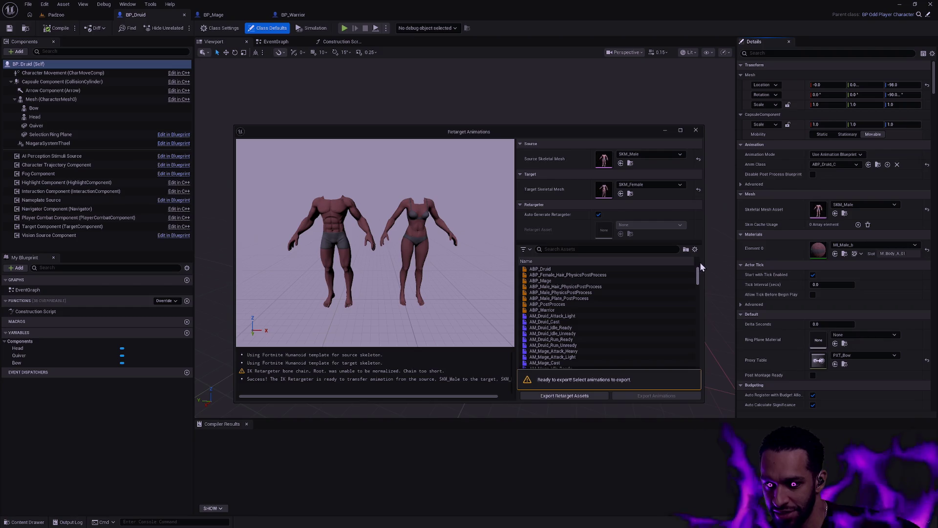
Select the animations to retarget: AM_Druid_Run_Ready, AM_Mage_Cast and ABP_Druid.
{"action": "scroll", "coordinate": [701, 271], "scroll_direction": "down", "scroll_amount": 10}
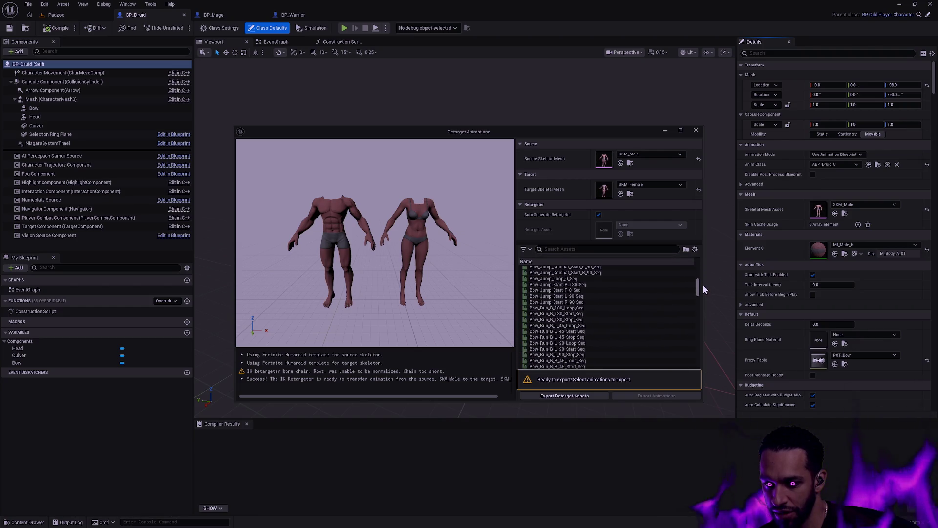
{"action": "scroll", "coordinate": [703, 290], "scroll_direction": "down", "scroll_amount": 5}
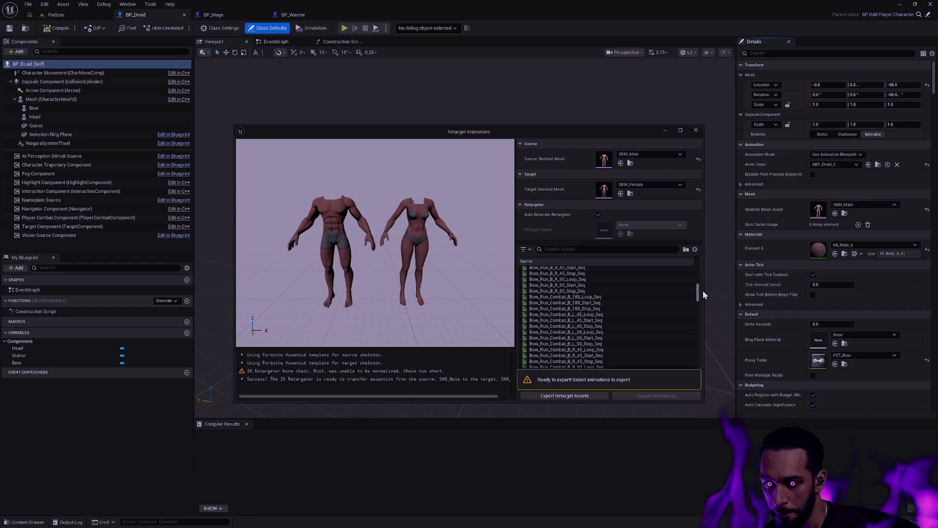
{"action": "scroll", "coordinate": [702, 290], "scroll_direction": "up", "scroll_amount": 15}
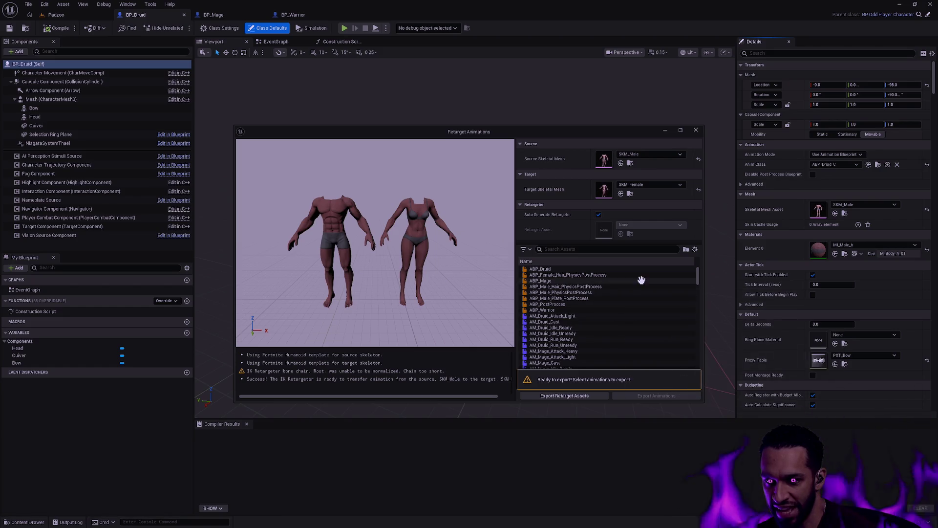
{"action": "left_click", "coordinate": [578, 338]}
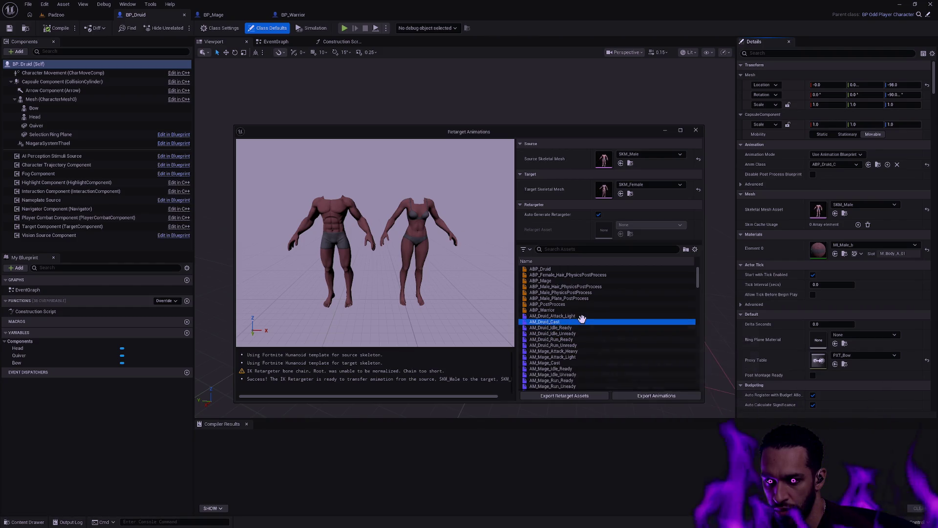
{"action": "left_click", "coordinate": [586, 363]}
{"action": "left_click", "coordinate": [587, 380]}
{"action": "left_click", "coordinate": [548, 269]}
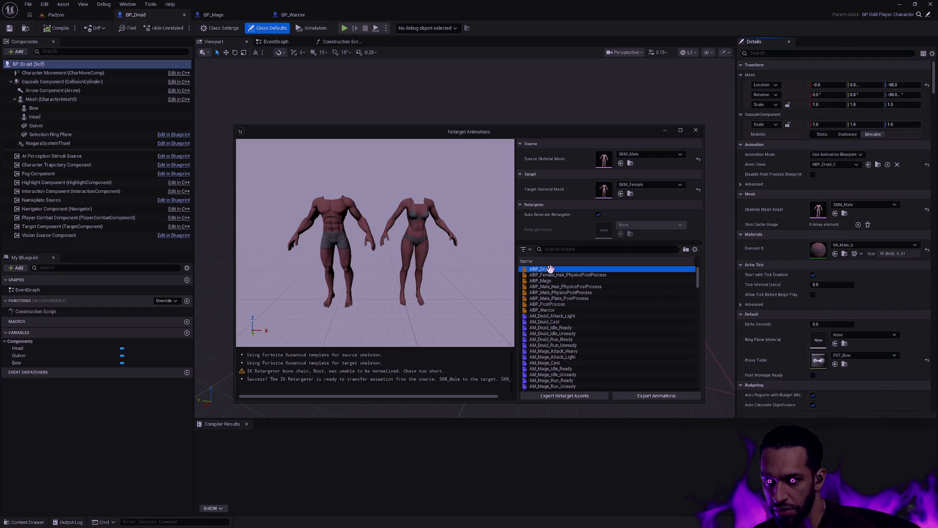
{"action": "scroll", "coordinate": [619, 319], "scroll_direction": "down", "scroll_amount": 5}
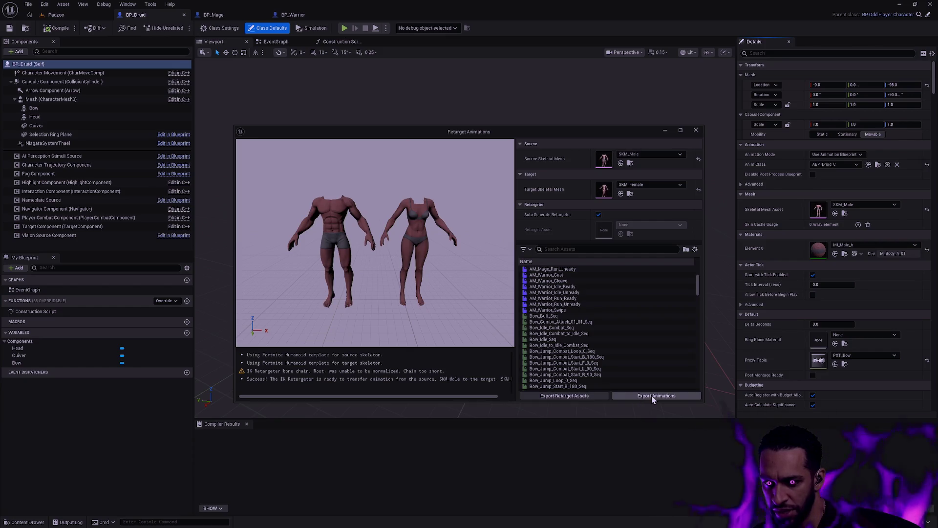
Export the generated retarget assets into the Character/Player folder.
{"action": "left_click", "coordinate": [564, 396]}
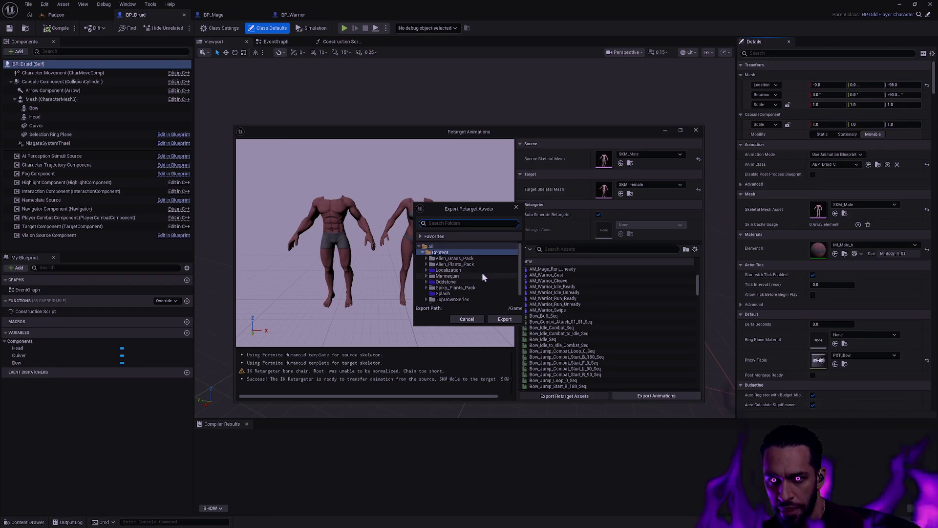
{"action": "scroll", "coordinate": [455, 281], "scroll_direction": "down", "scroll_amount": 3}
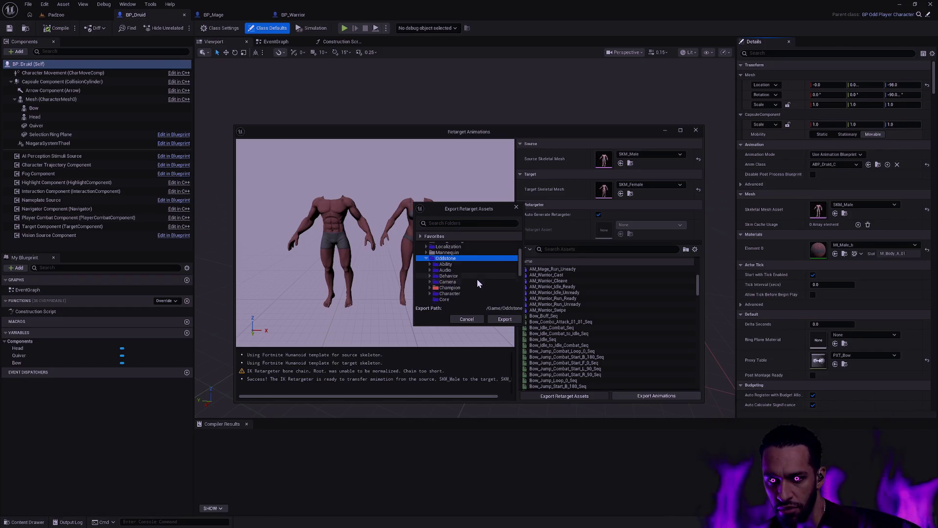
{"action": "left_click", "coordinate": [459, 270]}
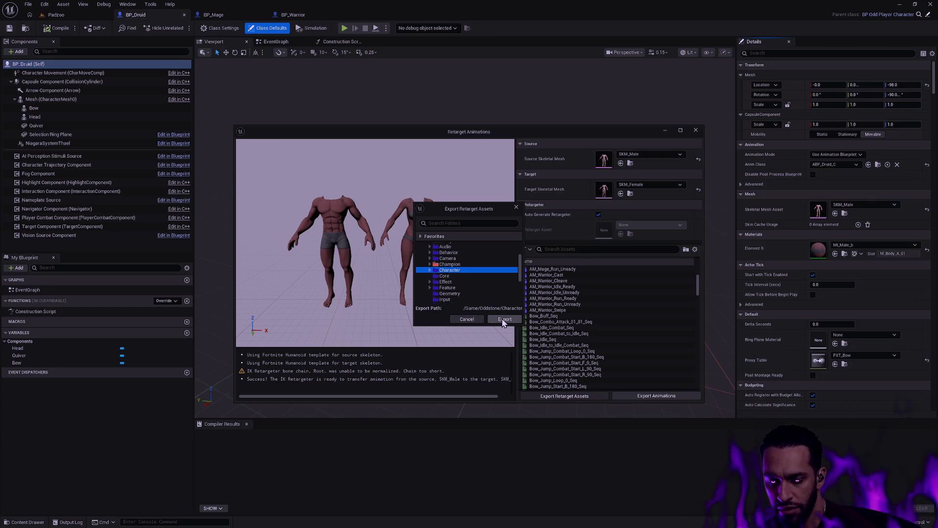
{"action": "left_click", "coordinate": [448, 282]}
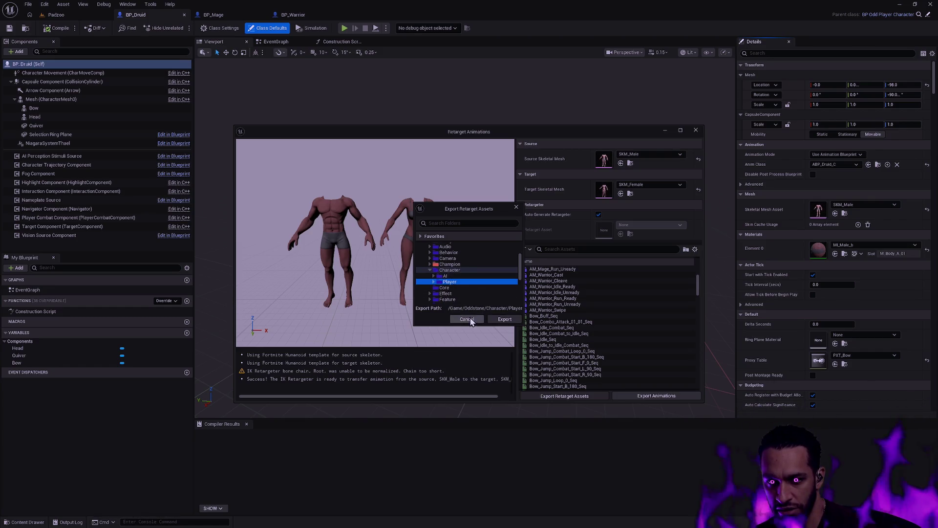
{"action": "left_click", "coordinate": [512, 321]}
{"action": "scroll", "coordinate": [562, 325], "scroll_direction": "down", "scroll_amount": 2}
{"action": "scroll", "coordinate": [562, 323], "scroll_direction": "up", "scroll_amount": 2}
{"action": "scroll", "coordinate": [569, 298], "scroll_direction": "down", "scroll_amount": 2}
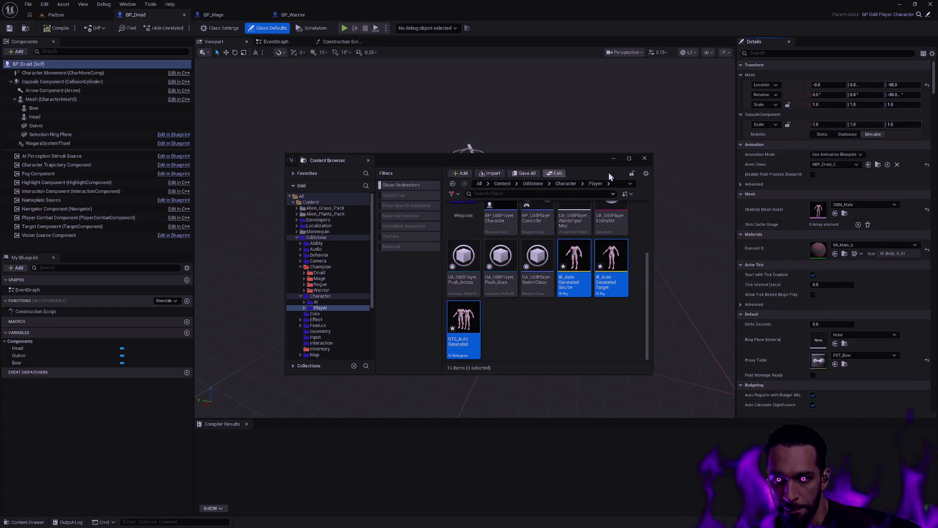
{"action": "key", "text": "ctrl+space"}
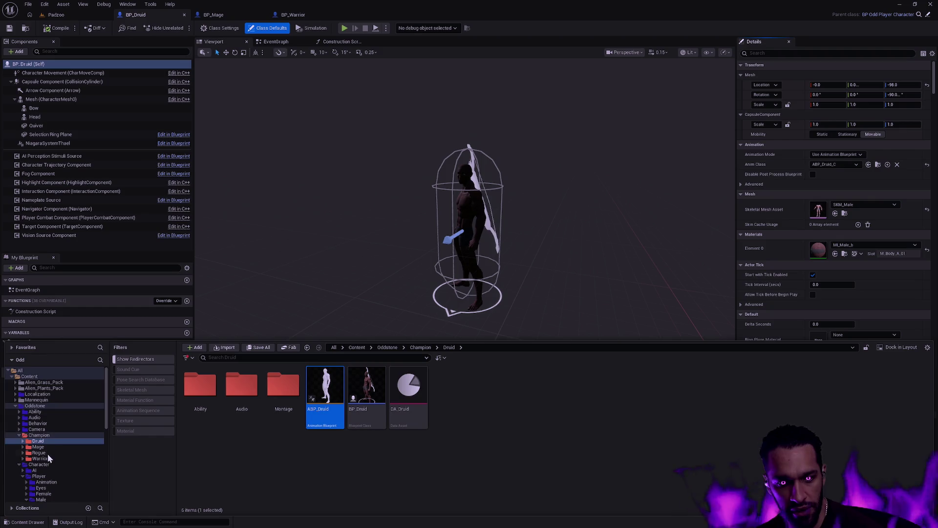
Browse the Player folder down into Male/Body, then go back up to Player.
{"action": "left_click", "coordinate": [49, 476]}
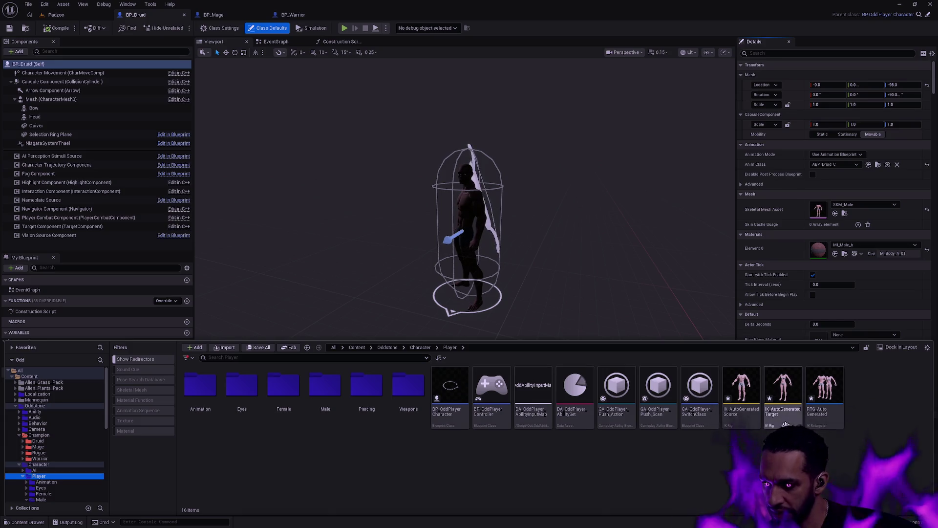
{"action": "mouse_move", "coordinate": [785, 423]}
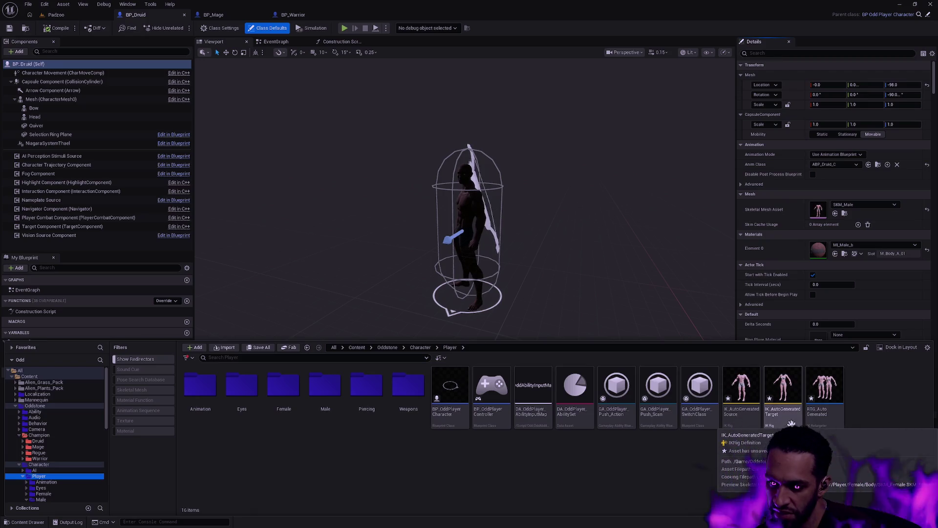
{"action": "mouse_move", "coordinate": [844, 417]}
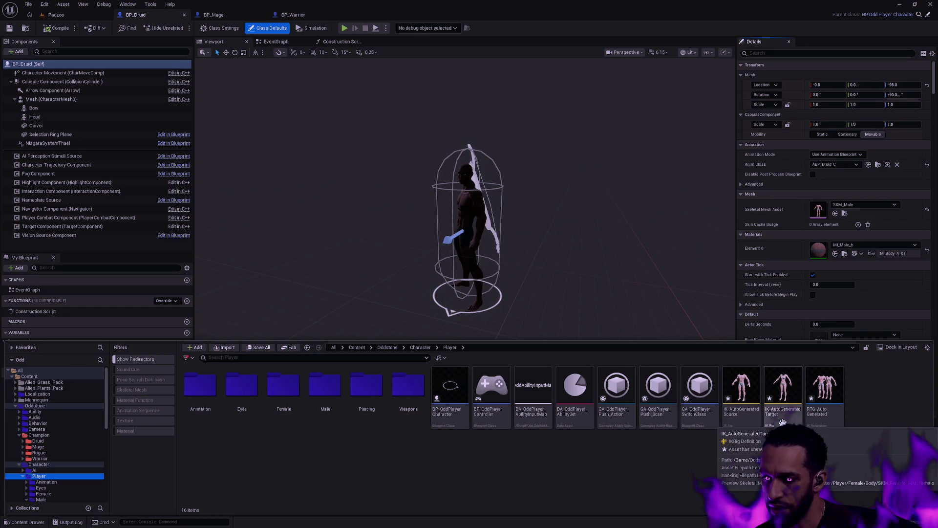
{"action": "double_click", "coordinate": [325, 388]}
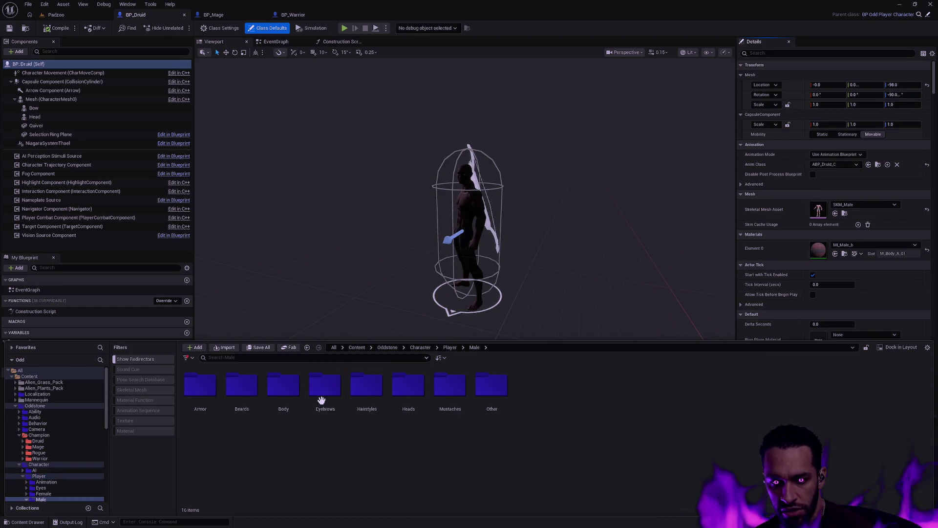
{"action": "left_click", "coordinate": [290, 395]}
{"action": "double_click", "coordinate": [290, 395]}
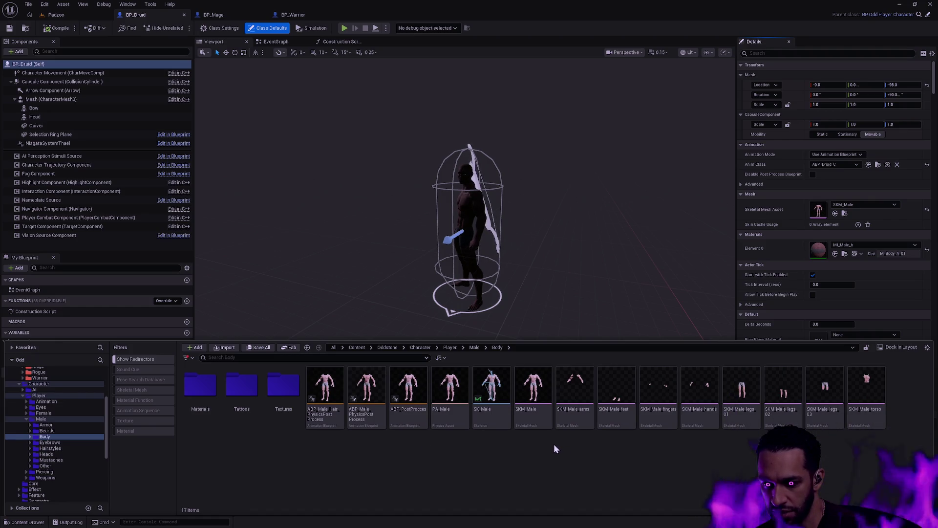
{"action": "key", "text": "alt+Left"}
{"action": "key", "text": "alt+Left"}
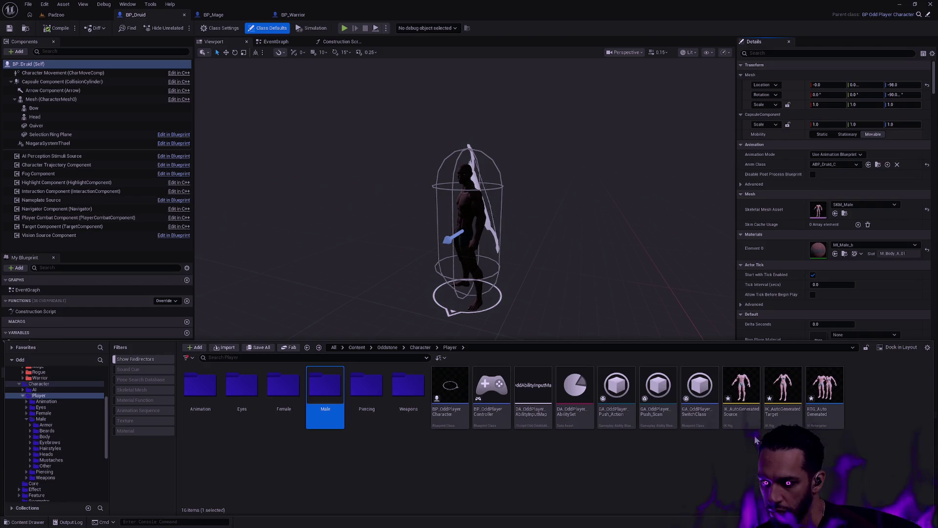
Open the RTG_AutoGenerated retargeter and resume the paused game process in the debugger.
{"action": "left_click", "coordinate": [755, 441]}
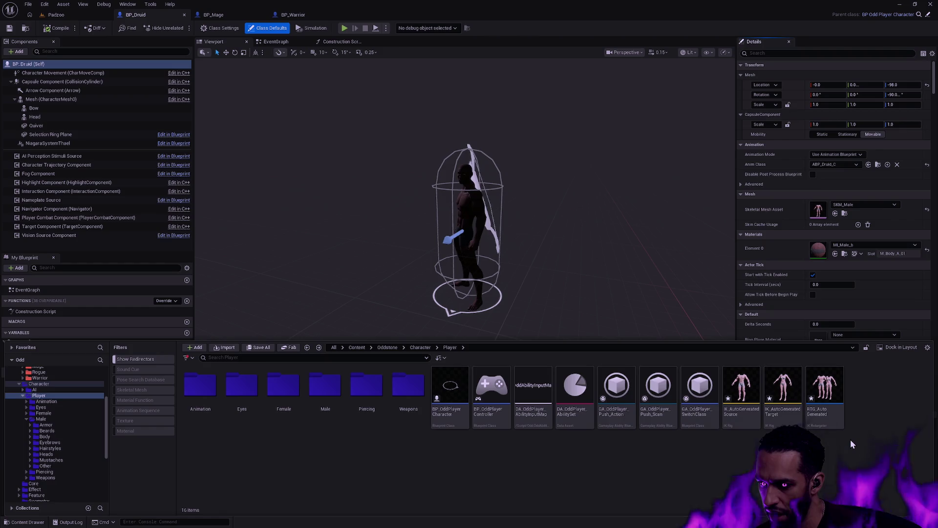
{"action": "double_click", "coordinate": [828, 421]}
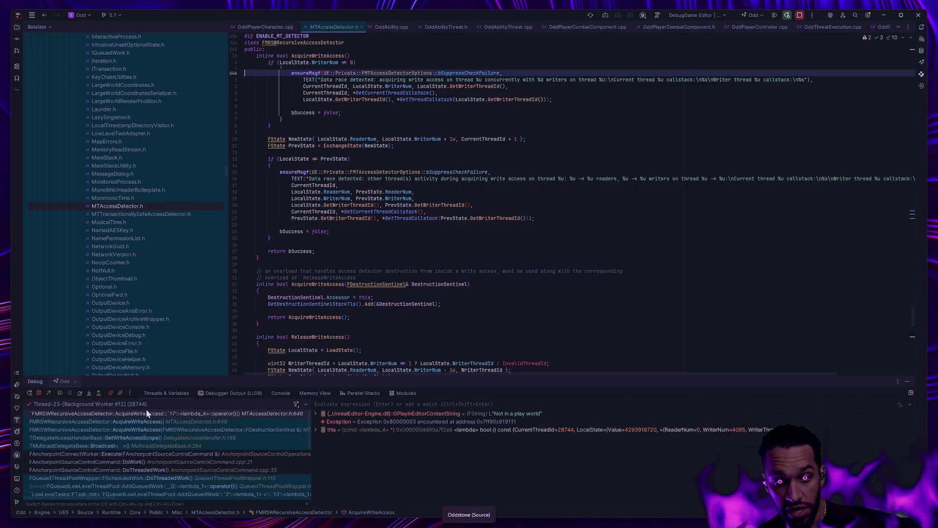
{"action": "left_click", "coordinate": [60, 392]}
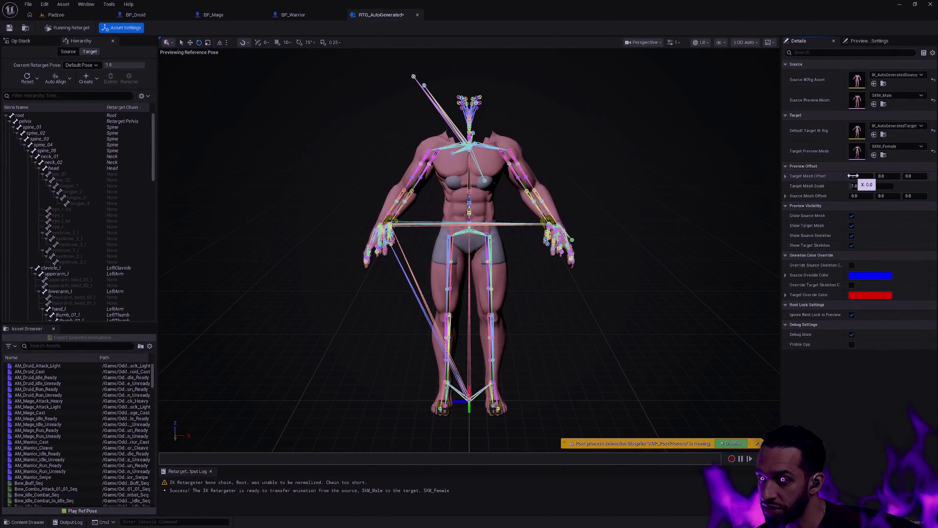
Set the preview offsets to Source Mesh X -55 and Target Mesh X 55.
{"action": "mouse_move", "coordinate": [852, 176]}
{"action": "left_mouse_down"}
{"action": "mouse_move", "coordinate": [826, 176]}
{"action": "mouse_move", "coordinate": [870, 176]}
{"action": "left_mouse_up"}
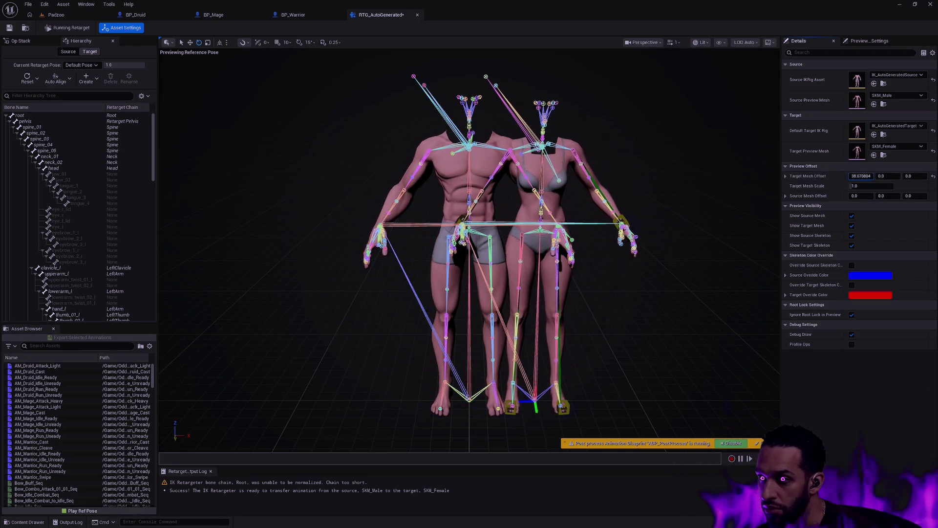
{"action": "type", "text": "100"}
{"action": "key", "text": "BackSpace"}
{"action": "key", "text": "BackSpace"}
{"action": "key", "text": "BackSpace"}
{"action": "type", "text": "75"}
{"action": "key", "text": "Return"}
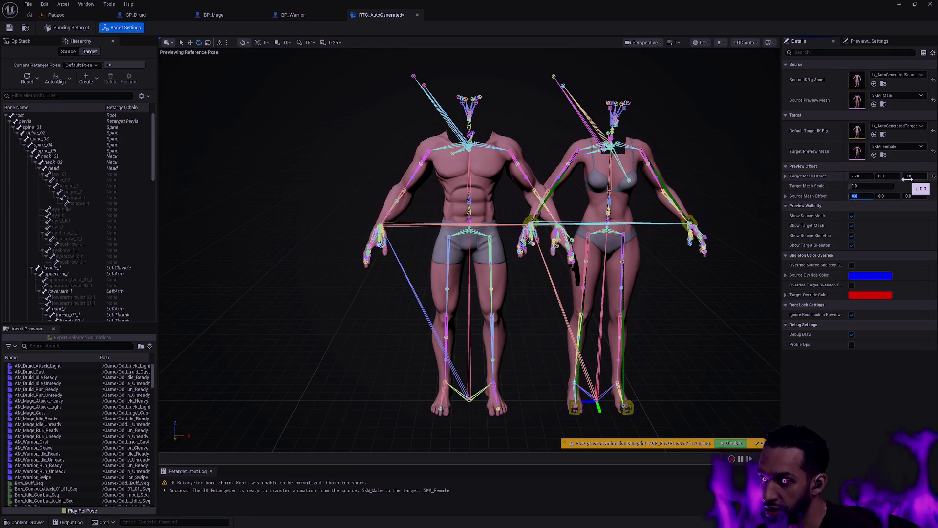
{"action": "type", "text": "75"}
{"action": "key", "text": "Return"}
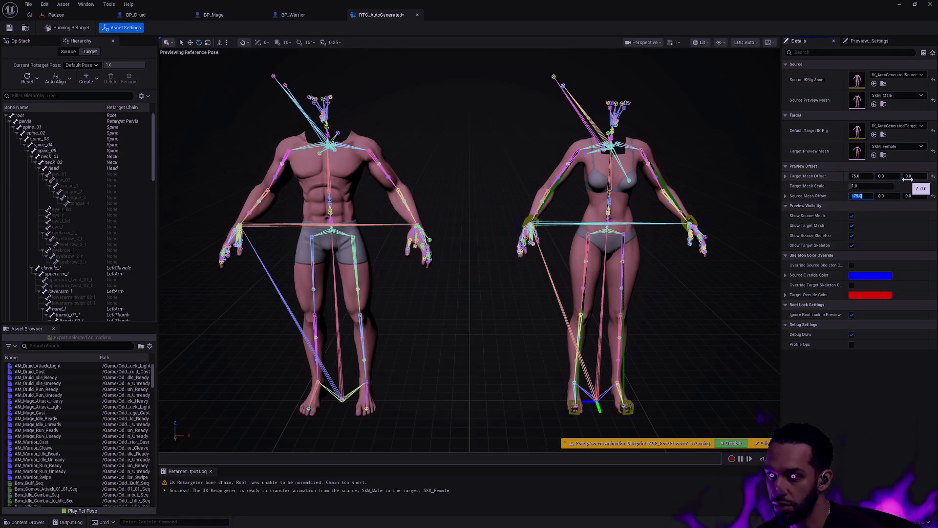
{"action": "type", "text": "-50"}
{"action": "key", "text": "Return"}
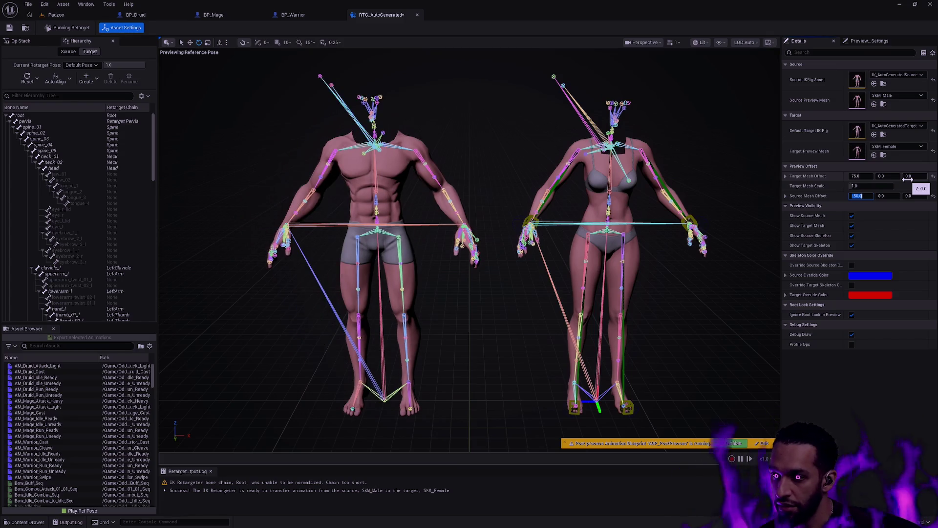
{"action": "type", "text": "60"}
{"action": "key", "text": "Return"}
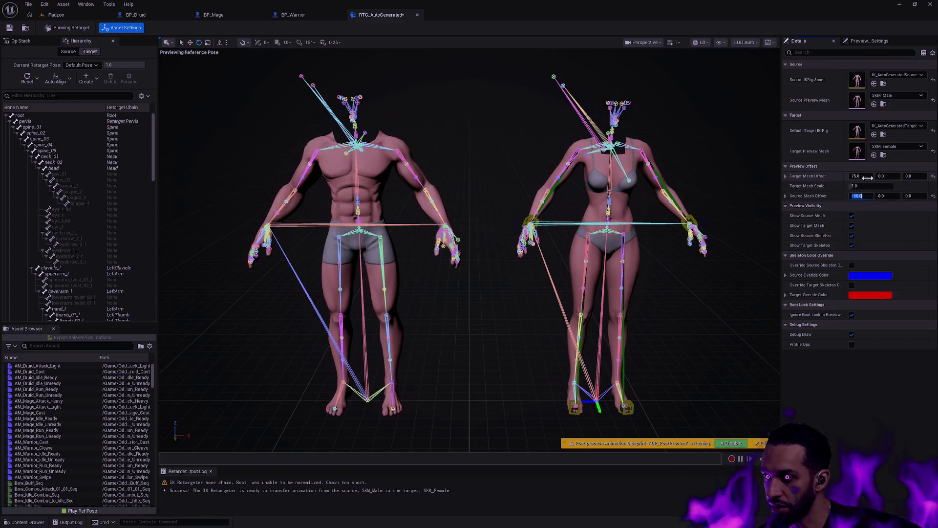
{"action": "type", "text": "60"}
{"action": "key", "text": "Return"}
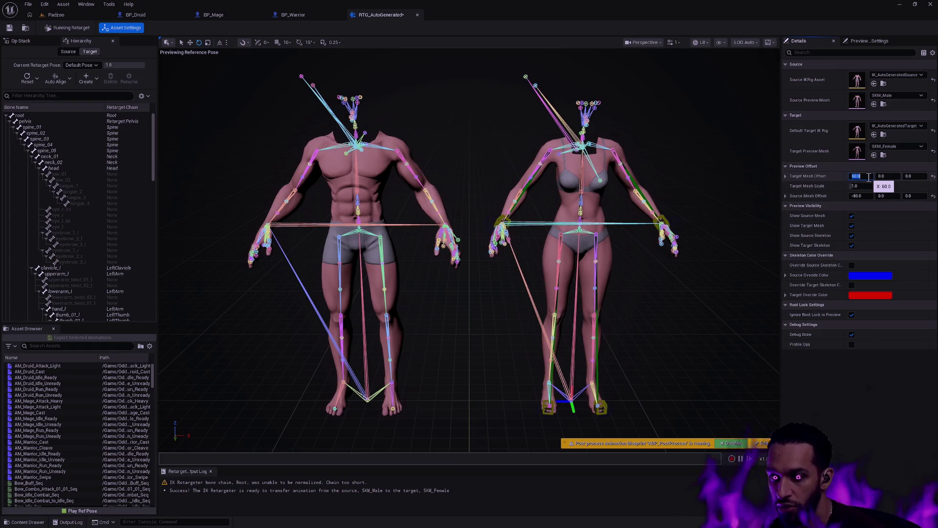
{"action": "type", "text": "50"}
{"action": "key", "text": "Return"}
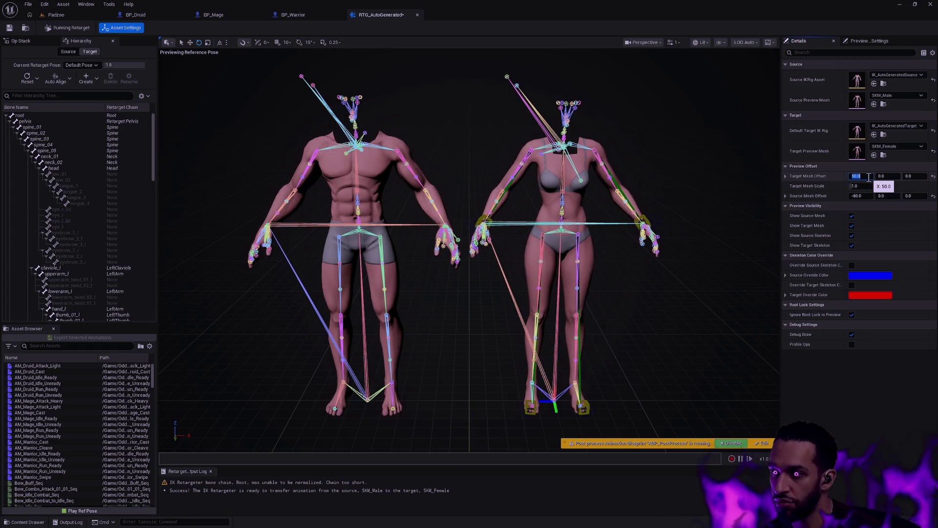
{"action": "left_click", "coordinate": [866, 194]}
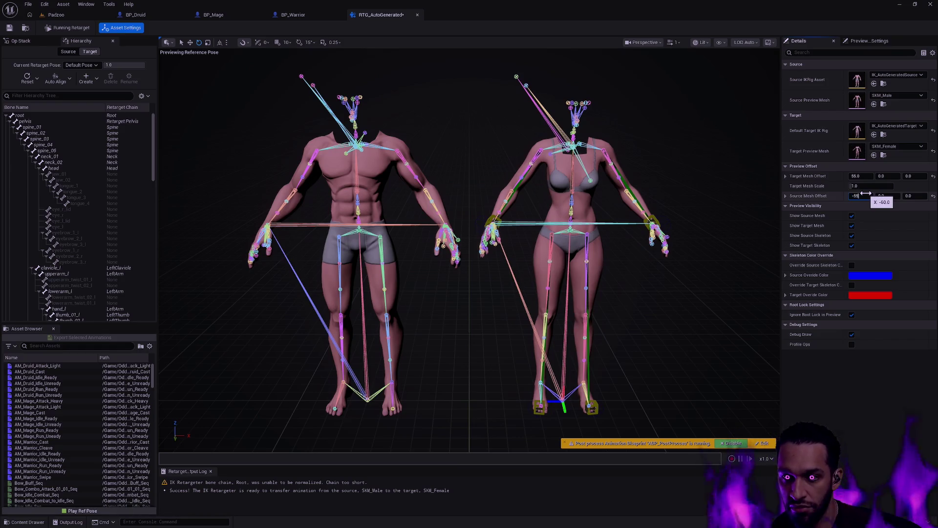
{"action": "type", "text": "5"}
{"action": "key", "text": "Return"}
Set the viewport camera speed to 1.
{"action": "scroll", "coordinate": [696, 280], "scroll_direction": "down", "scroll_amount": 5}
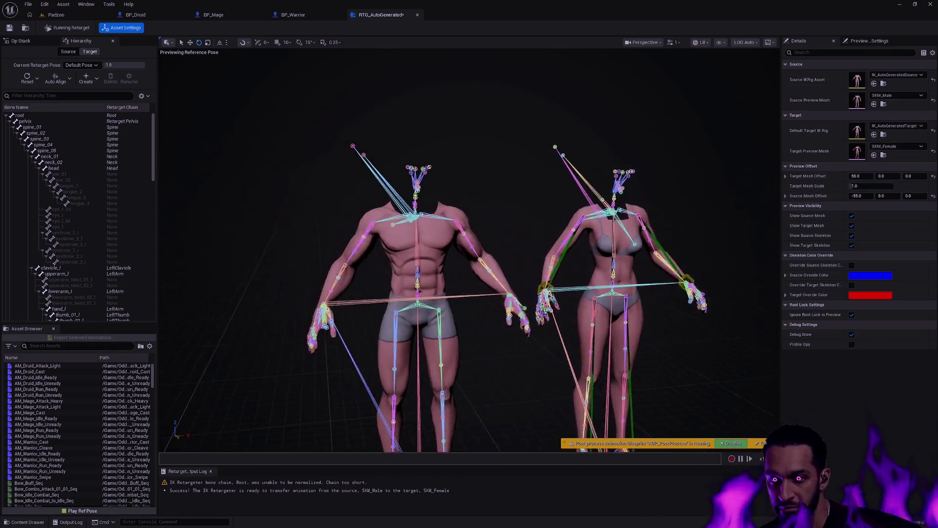
{"action": "scroll", "coordinate": [470, 240], "scroll_direction": "up", "scroll_amount": 5}
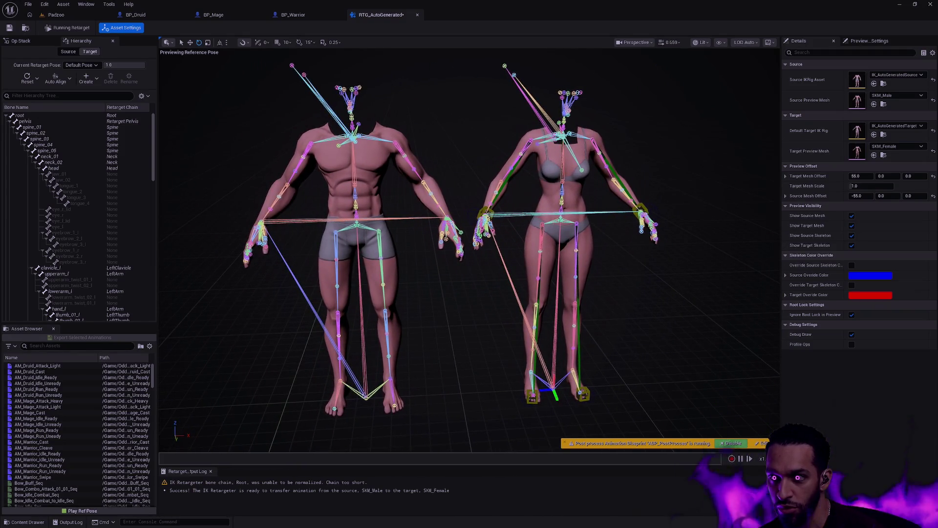
{"action": "left_click", "coordinate": [669, 42]}
{"action": "left_click_drag", "start_coordinate": [630, 64], "coordinate": [612, 63]}
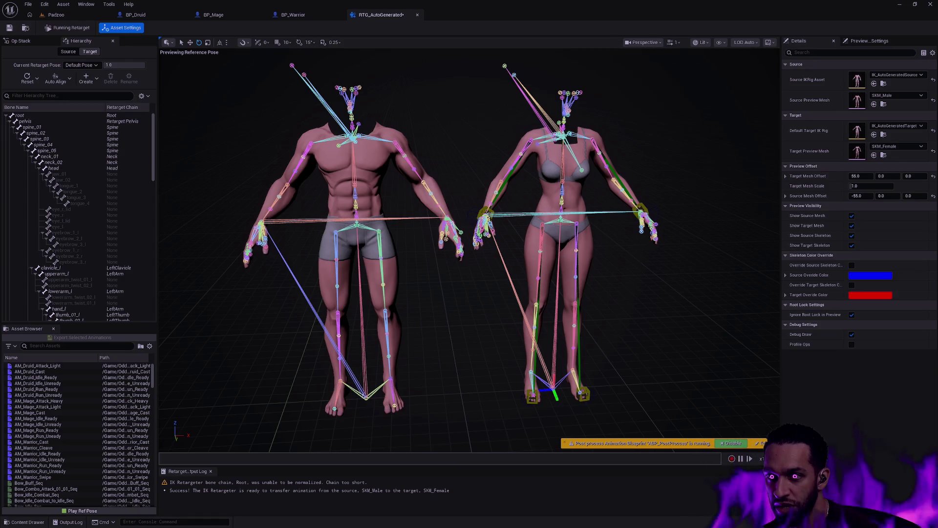
{"action": "scroll", "coordinate": [469, 244], "scroll_direction": "down", "scroll_amount": 3}
{"action": "scroll", "coordinate": [469, 245], "scroll_direction": "up", "scroll_amount": 5}
{"action": "scroll", "coordinate": [469, 245], "scroll_direction": "up", "scroll_amount": 3}
{"action": "scroll", "coordinate": [469, 244], "scroll_direction": "down", "scroll_amount": 8}
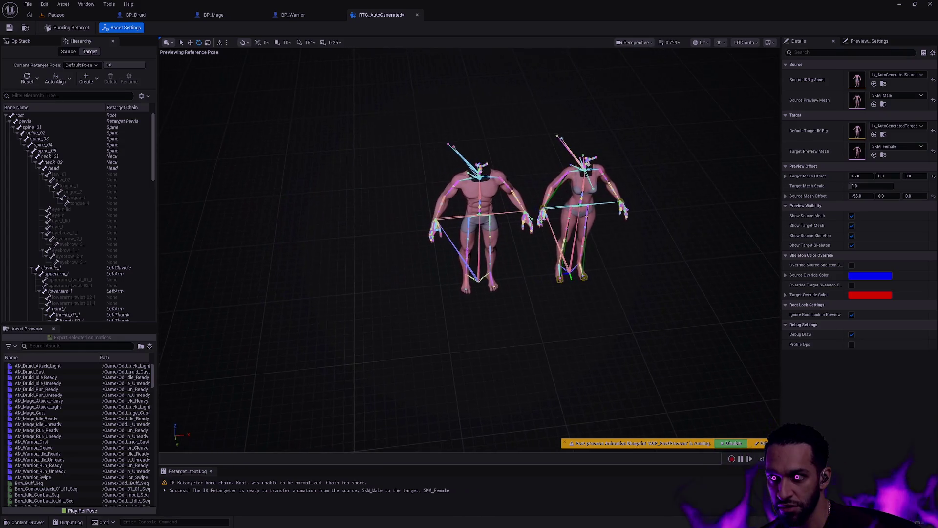
{"action": "left_click", "coordinate": [678, 42]}
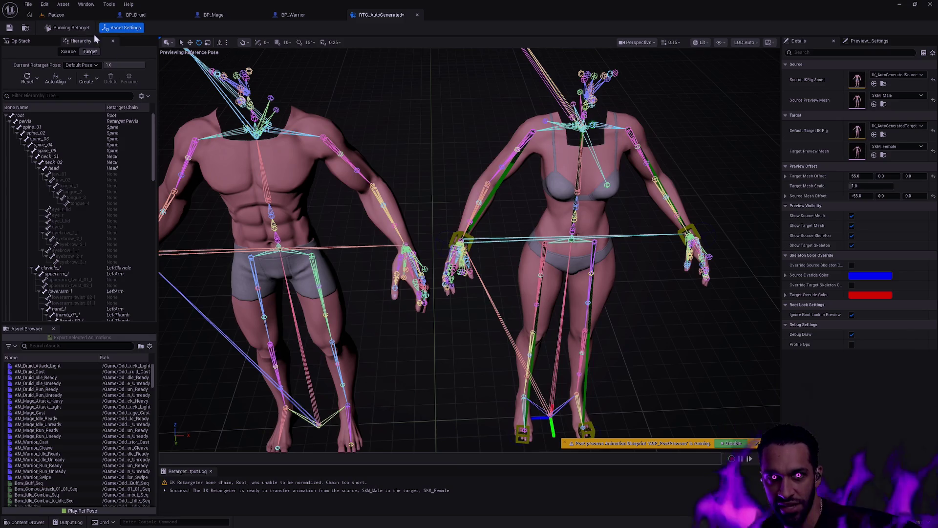
Check the Player assets in the Content Drawer, then play Bow_Idle_Seq from the Asset Browser.
{"action": "key", "text": "ctrl+space"}
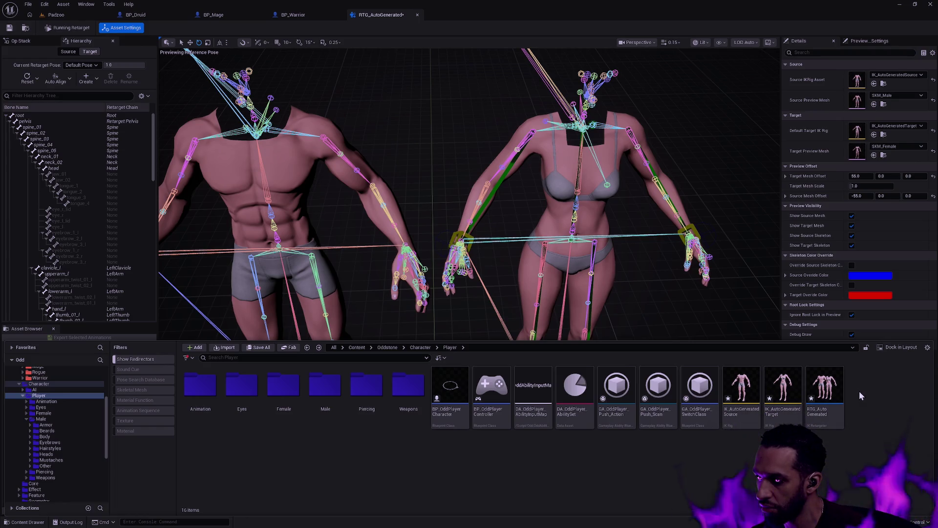
{"action": "left_click", "coordinate": [490, 211]}
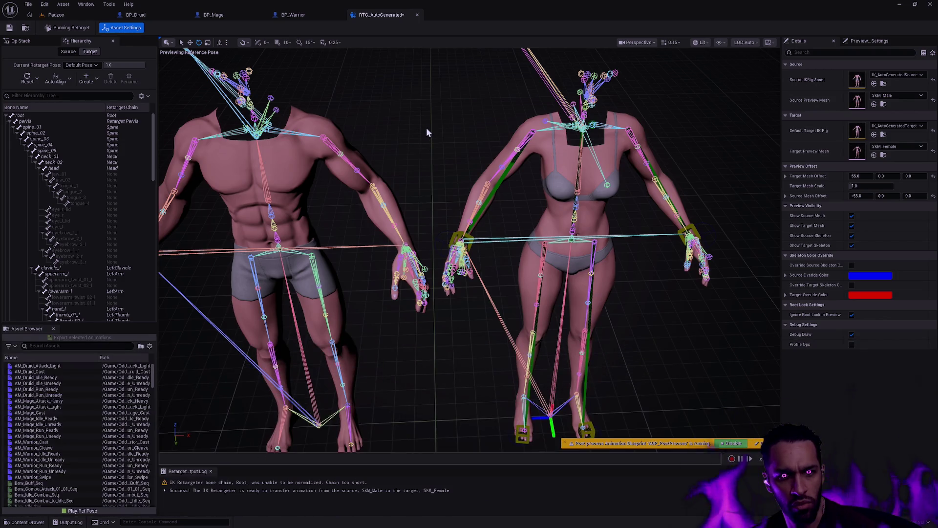
{"action": "scroll", "coordinate": [92, 415], "scroll_direction": "down", "scroll_amount": 3}
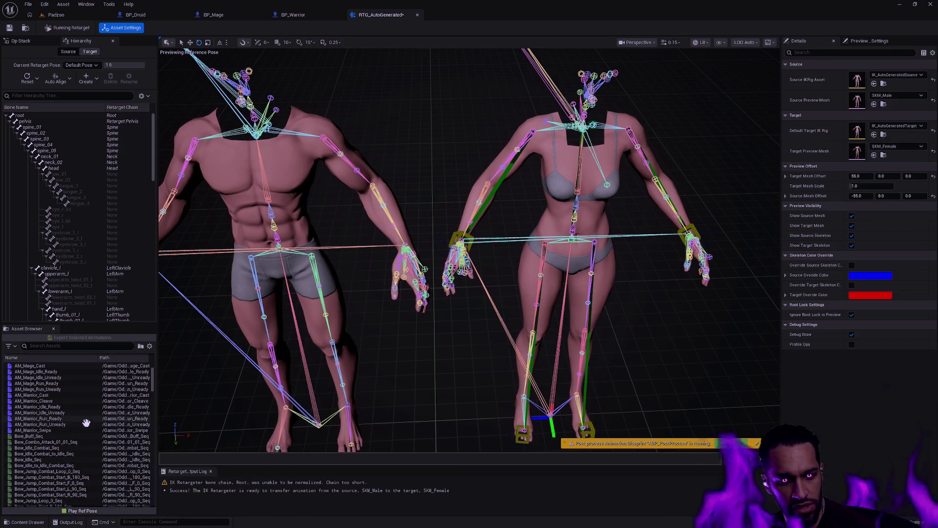
{"action": "scroll", "coordinate": [88, 419], "scroll_direction": "down", "scroll_amount": 4}
{"action": "scroll", "coordinate": [85, 420], "scroll_direction": "up", "scroll_amount": 1}
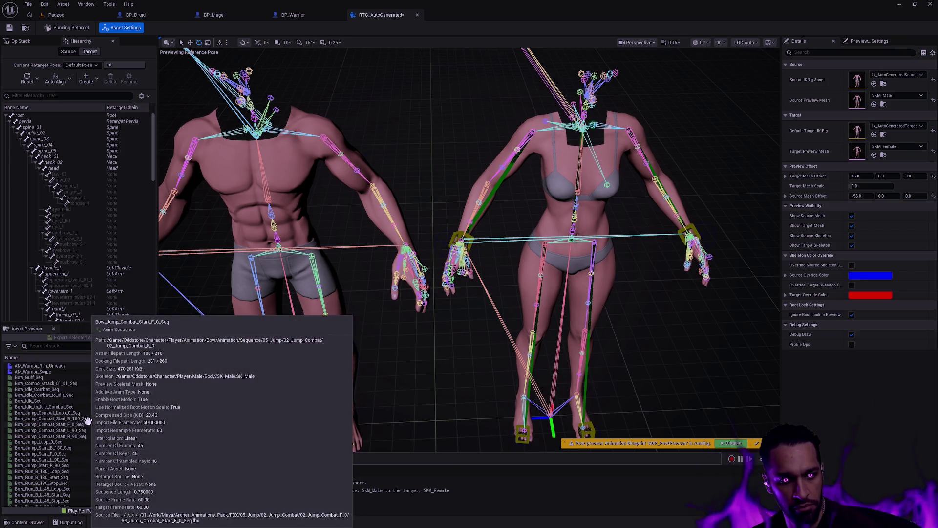
{"action": "left_click", "coordinate": [43, 401]}
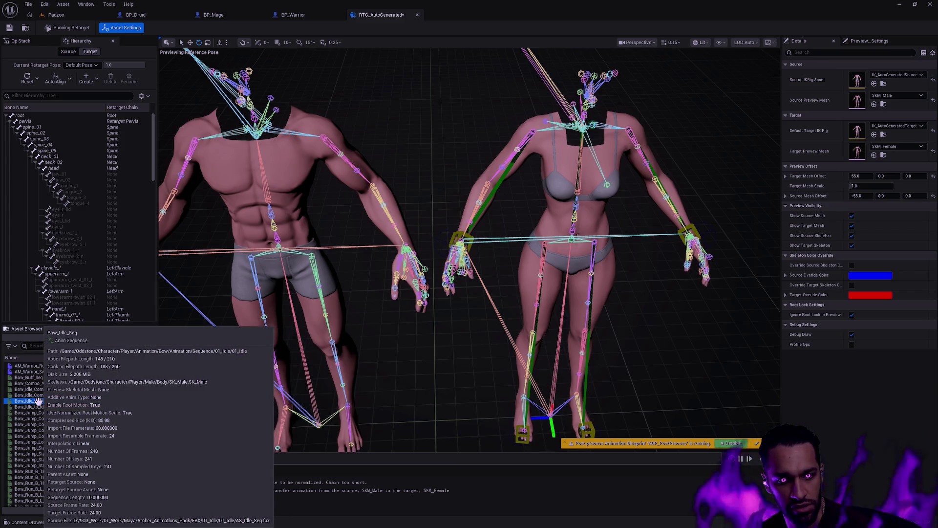
{"action": "double_click", "coordinate": [38, 401]}
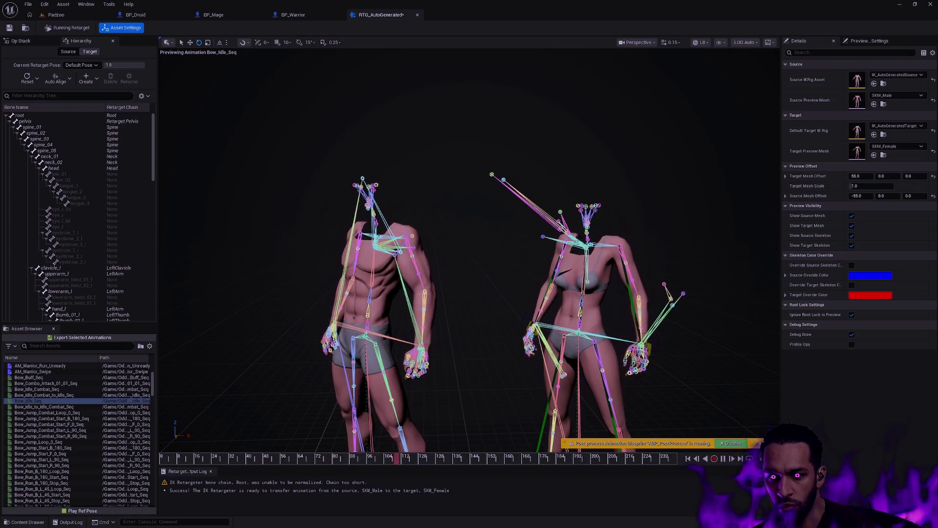
Select the Bow_String bone to show its transforms, then orbit closer to the skeletons.
{"action": "scroll", "coordinate": [469, 293], "scroll_direction": "down", "scroll_amount": 3}
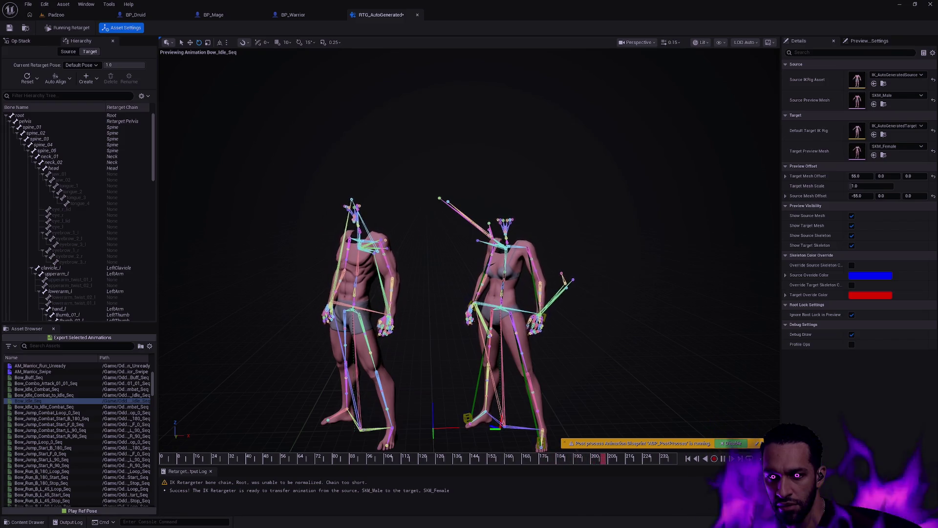
{"action": "left_click", "coordinate": [565, 277]}
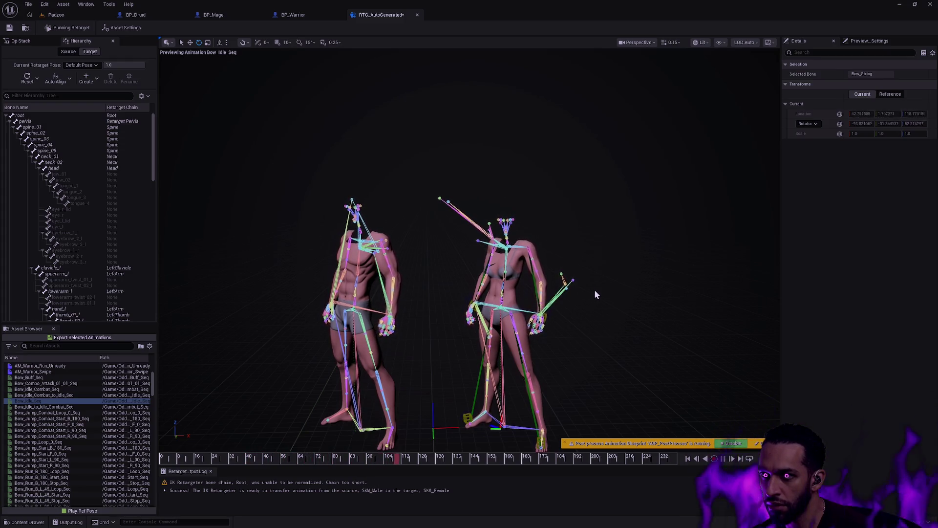
{"action": "mouse_move", "coordinate": [594, 292]}
{"action": "left_mouse_down"}
{"action": "mouse_move", "coordinate": [530, 263]}
{"action": "mouse_move", "coordinate": [486, 259]}
{"action": "mouse_move", "coordinate": [470, 270]}
{"action": "left_mouse_up"}
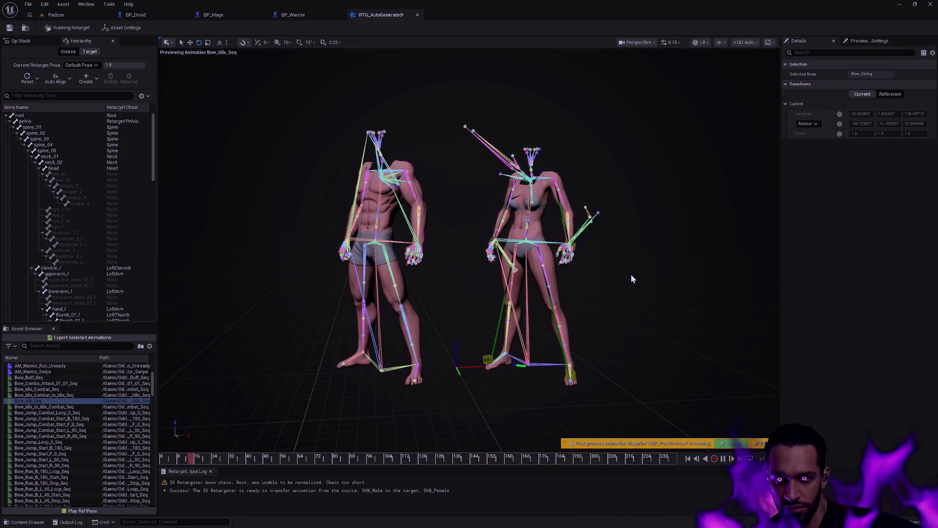
{"action": "mouse_move", "coordinate": [611, 284]}
{"action": "left_mouse_down"}
{"action": "mouse_move", "coordinate": [629, 249]}
{"action": "mouse_move", "coordinate": [608, 210]}
{"action": "mouse_move", "coordinate": [601, 223]}
{"action": "mouse_move", "coordinate": [552, 181]}
{"action": "mouse_move", "coordinate": [474, 173]}
{"action": "left_mouse_up"}
Zoom and orbit to frame the male and female rigs side by side, more frontally.
{"action": "scroll", "coordinate": [469, 244], "scroll_direction": "down", "scroll_amount": 3}
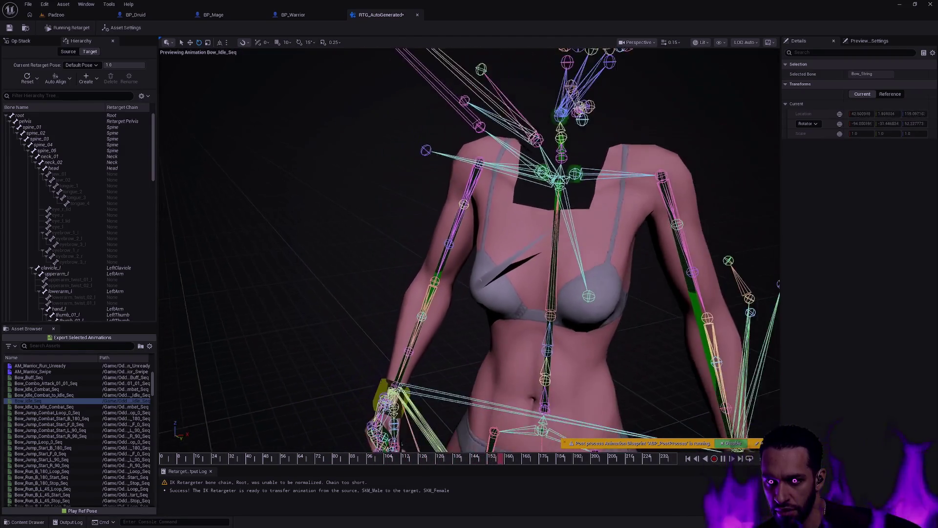
{"action": "scroll", "coordinate": [469, 244], "scroll_direction": "down", "scroll_amount": 3}
{"action": "mouse_move", "coordinate": [469, 244]}
{"action": "left_mouse_down"}
{"action": "mouse_move", "coordinate": [437, 234]}
{"action": "mouse_move", "coordinate": [459, 243]}
{"action": "mouse_move", "coordinate": [437, 241]}
{"action": "left_mouse_up"}
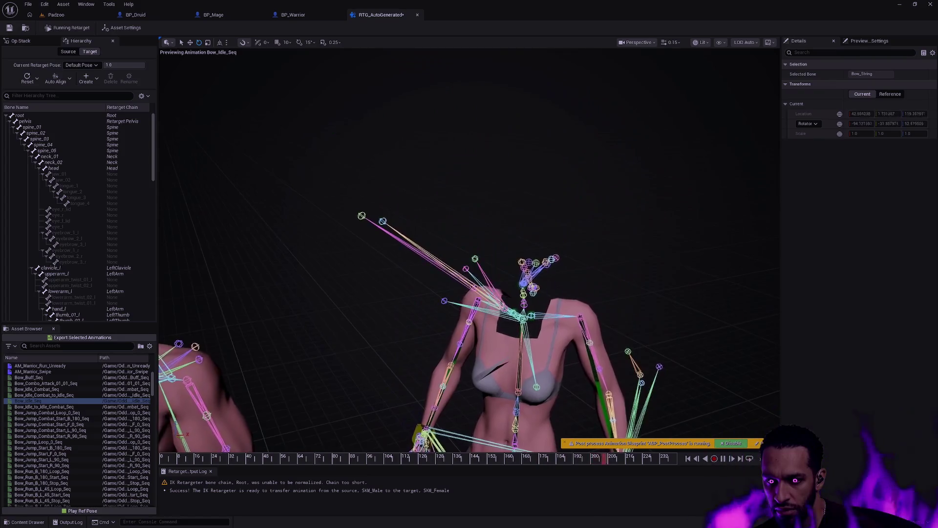
{"action": "scroll", "coordinate": [469, 244], "scroll_direction": "down", "scroll_amount": 3}
{"action": "left_click_drag", "start_coordinate": [611, 308], "coordinate": [611, 288]}
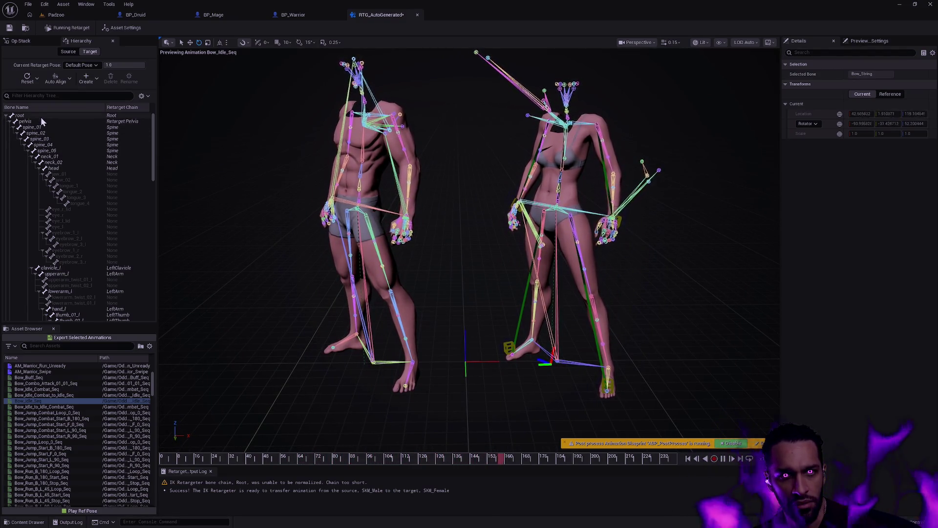
{"action": "scroll", "coordinate": [401, 117], "scroll_direction": "up", "scroll_amount": 5}
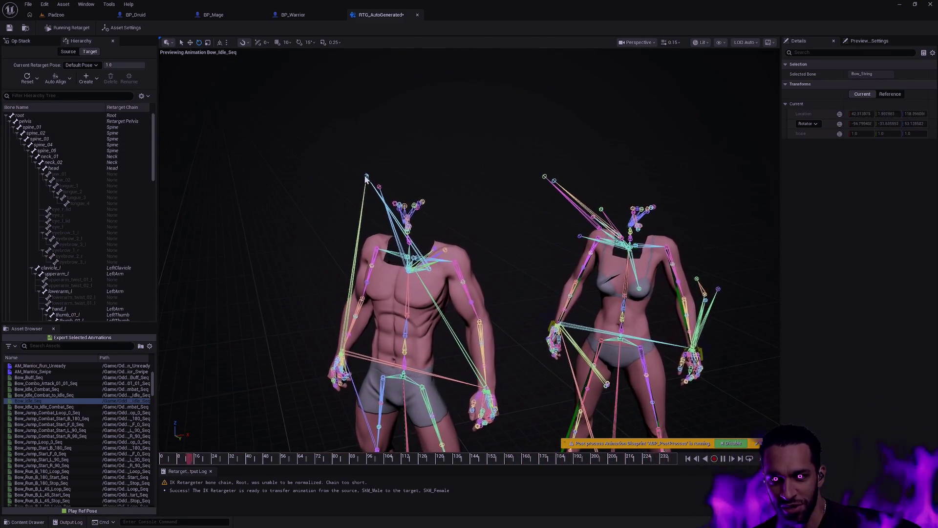
Inspect the Sword_Holder3 bone, then clear the selection and orbit the male to the left.
{"action": "left_click", "coordinate": [385, 165]}
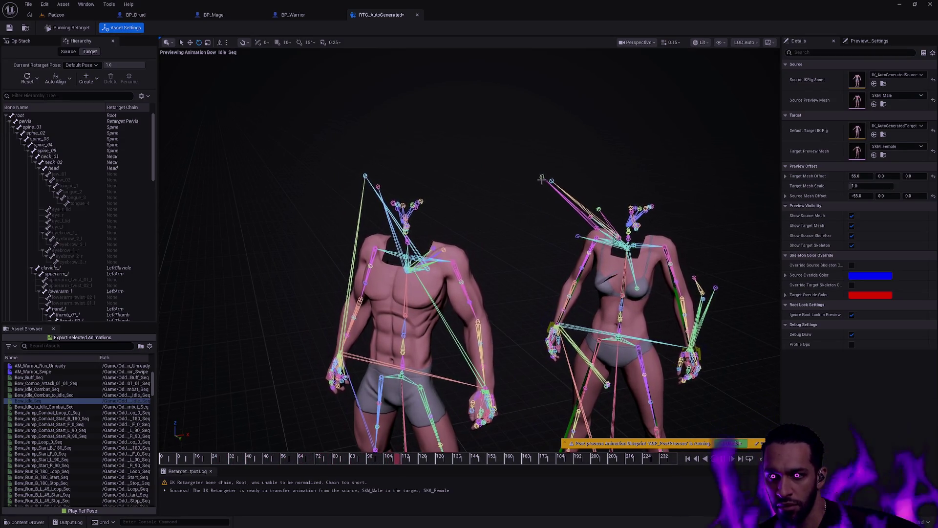
{"action": "left_click", "coordinate": [367, 179]}
{"action": "left_click", "coordinate": [371, 161]}
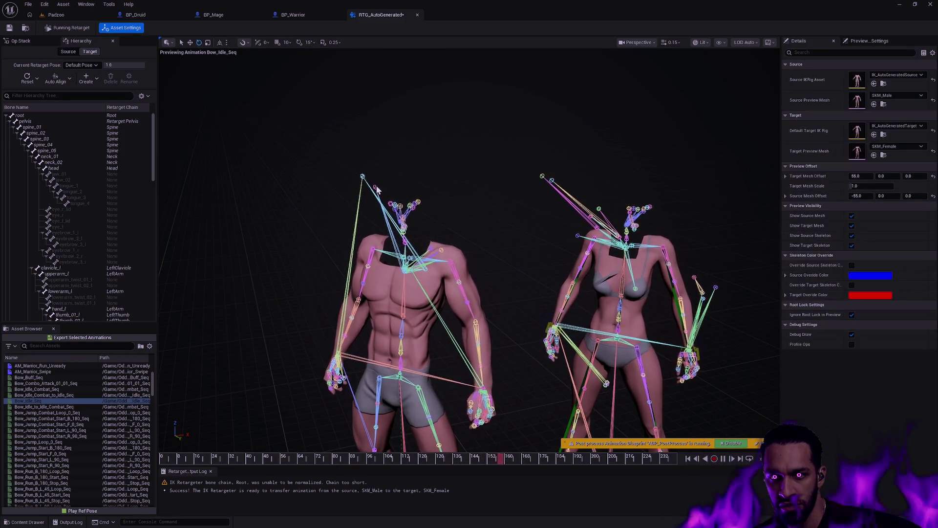
{"action": "scroll", "coordinate": [366, 179], "scroll_direction": "up", "scroll_amount": 5}
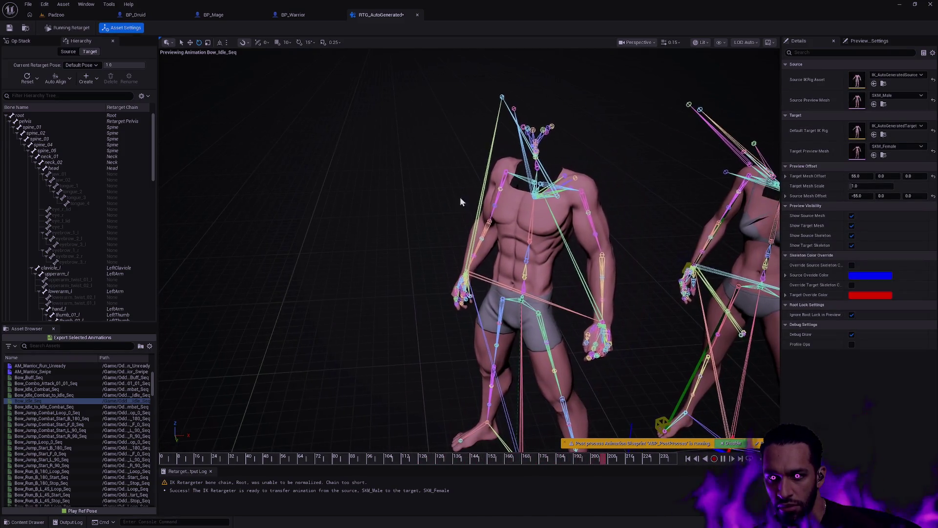
{"action": "mouse_move", "coordinate": [453, 198]}
{"action": "left_mouse_down"}
{"action": "mouse_move", "coordinate": [430, 210]}
{"action": "mouse_move", "coordinate": [318, 215]}
{"action": "mouse_move", "coordinate": [577, 204]}
{"action": "left_mouse_up"}
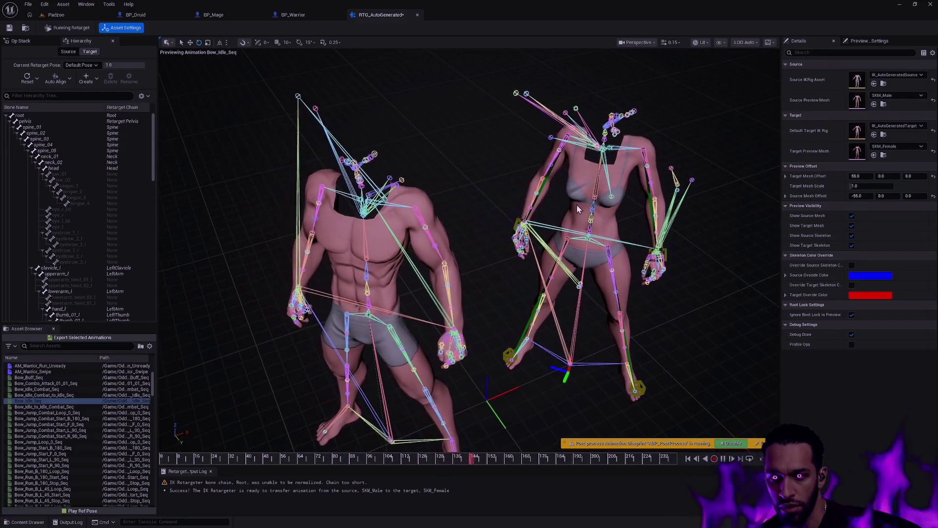
Select the Sword, Arrow_Holder_02, Weapon_Holder3 and Bow_Holder1 bones while reframing both characters.
{"action": "left_click", "coordinate": [580, 285]}
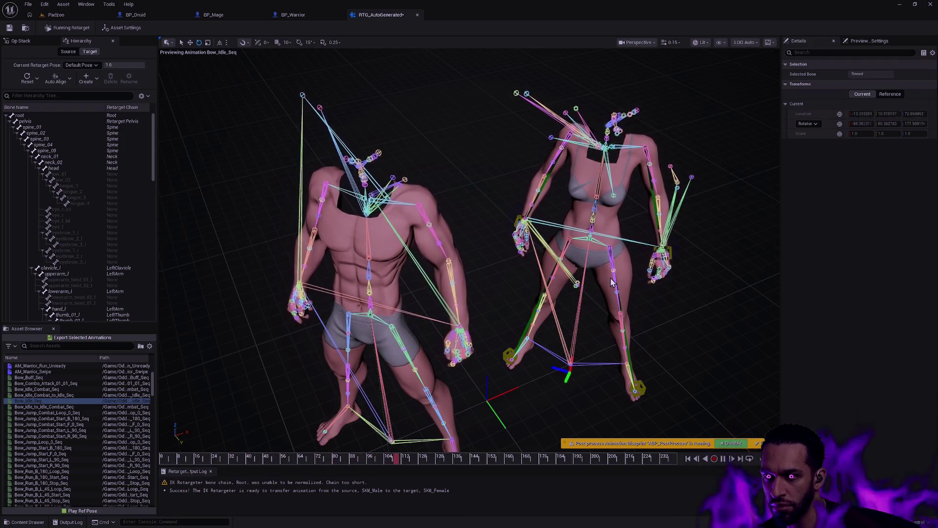
{"action": "left_click", "coordinate": [516, 92]}
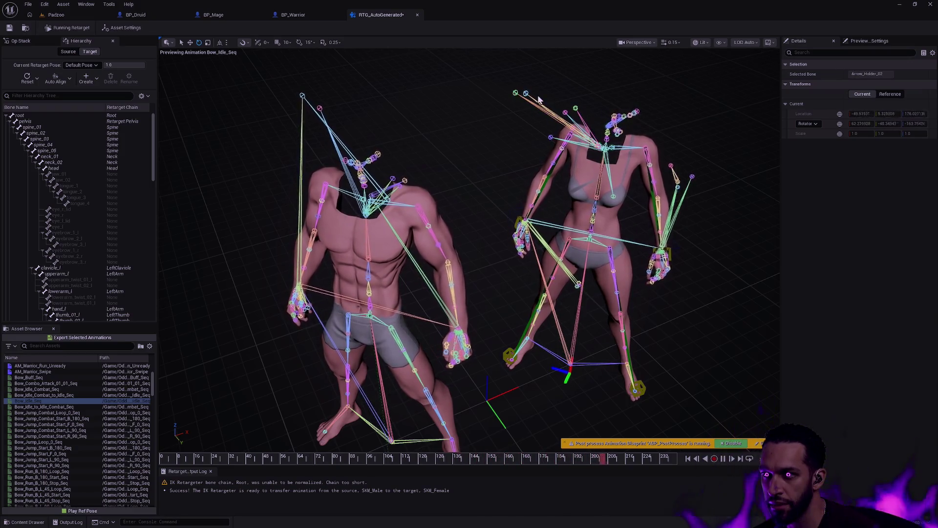
{"action": "left_click_drag", "start_coordinate": [516, 93], "coordinate": [516, 127]}
{"action": "left_click_drag", "start_coordinate": [673, 254], "coordinate": [673, 242]}
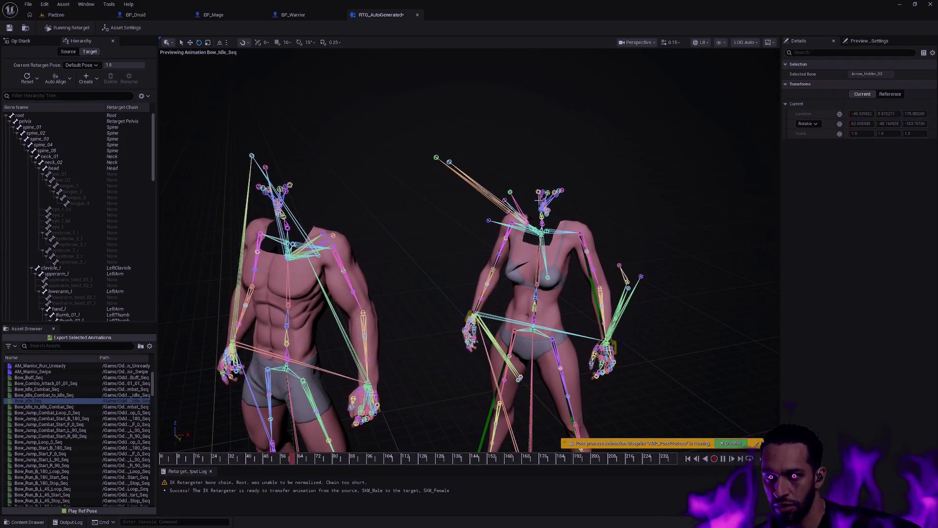
{"action": "left_click", "coordinate": [510, 190]}
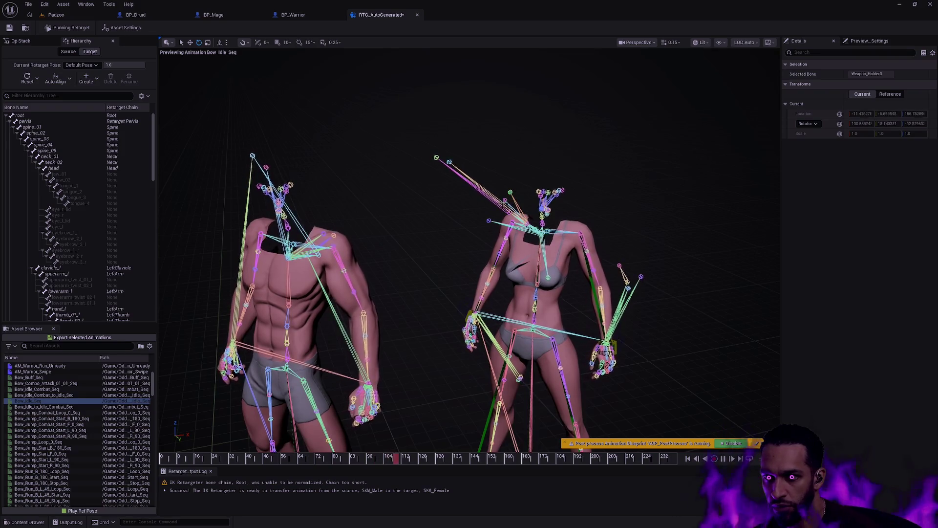
{"action": "left_click", "coordinate": [427, 162]}
{"action": "left_click_drag", "start_coordinate": [426, 161], "coordinate": [461, 191]}
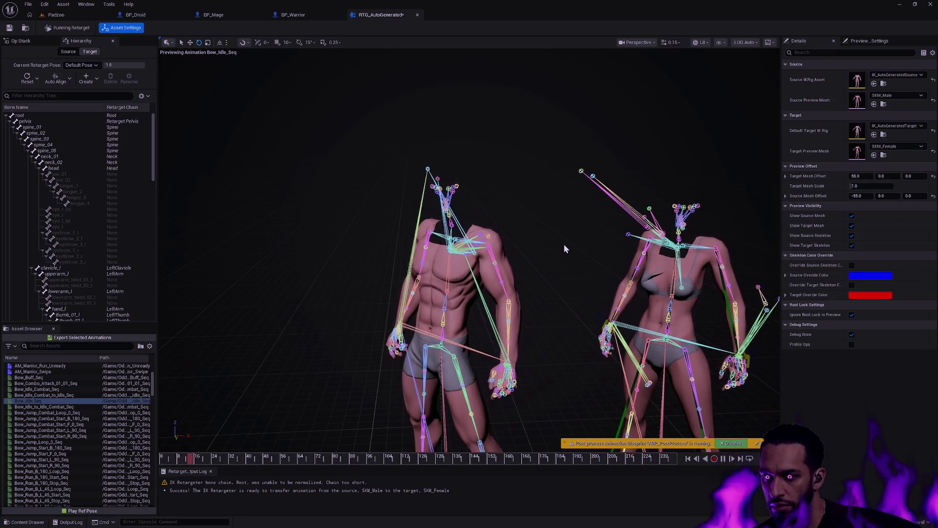
{"action": "mouse_move", "coordinate": [561, 247]}
{"action": "left_mouse_down"}
{"action": "mouse_move", "coordinate": [577, 229]}
{"action": "mouse_move", "coordinate": [584, 183]}
{"action": "mouse_move", "coordinate": [594, 200]}
{"action": "mouse_move", "coordinate": [589, 193]}
{"action": "mouse_move", "coordinate": [654, 206]}
{"action": "mouse_move", "coordinate": [610, 217]}
{"action": "mouse_move", "coordinate": [586, 205]}
{"action": "left_mouse_up"}
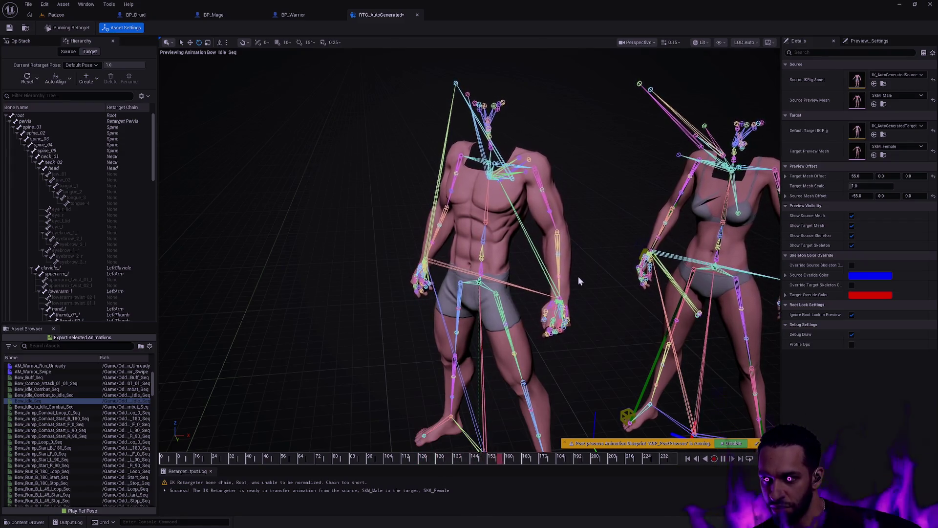
In the Hierarchy, inspect the Arrow_Holder_01 and Arrow_Holder_02 bone transforms.
{"action": "left_click_drag", "start_coordinate": [152, 157], "coordinate": [161, 209]}
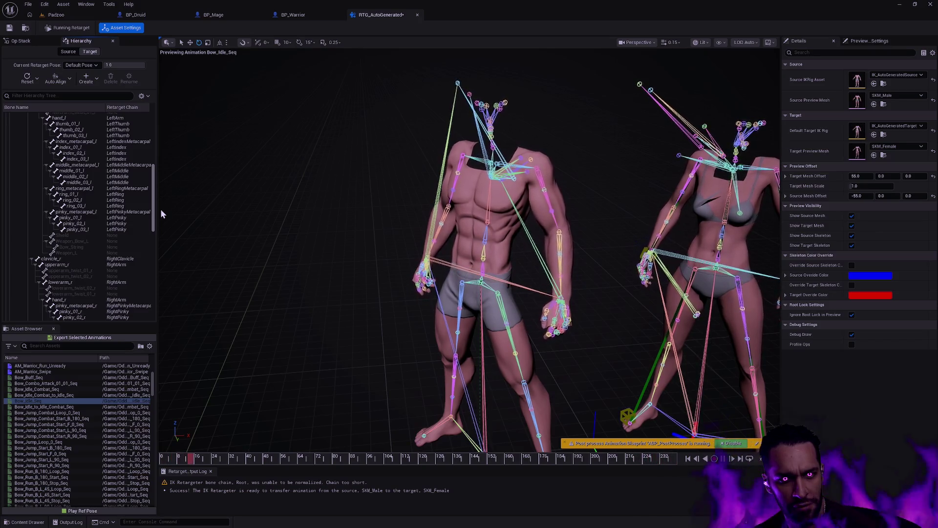
{"action": "left_click_drag", "start_coordinate": [161, 209], "coordinate": [160, 272]}
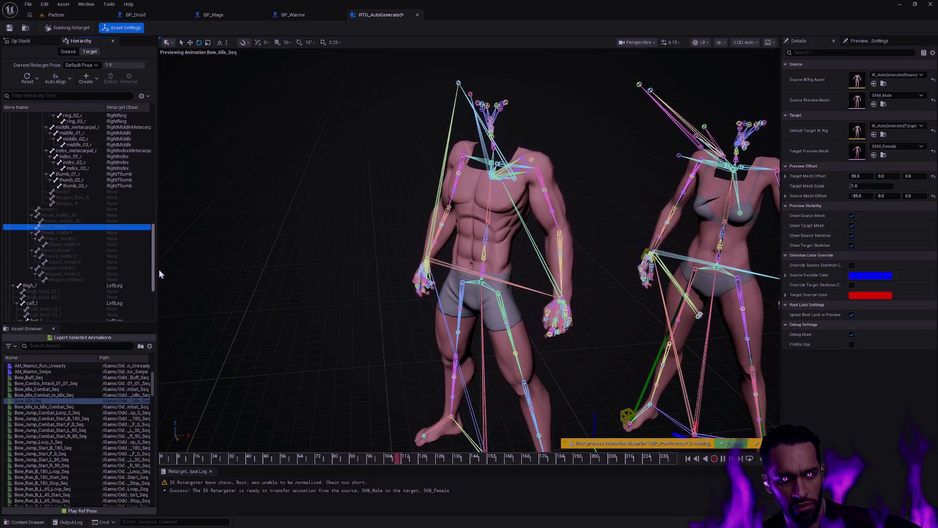
{"action": "left_click", "coordinate": [60, 215]}
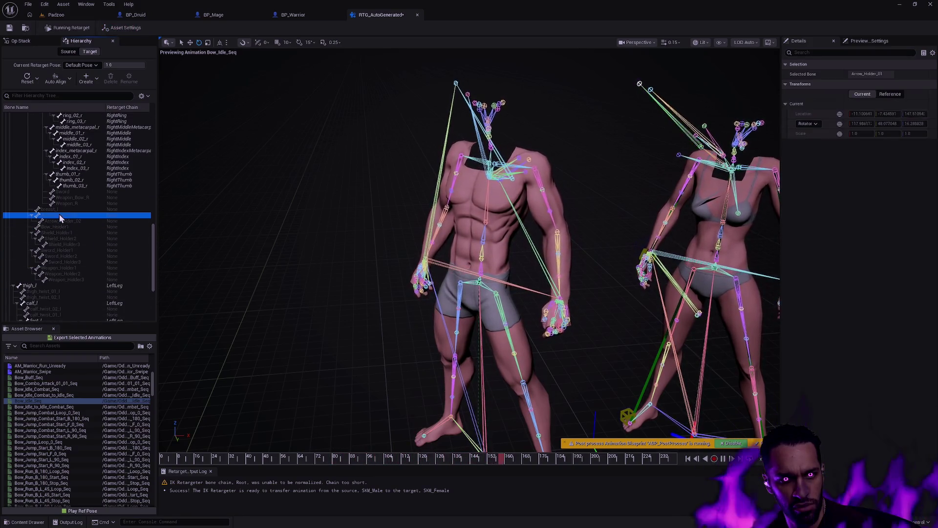
{"action": "left_click", "coordinate": [116, 222]}
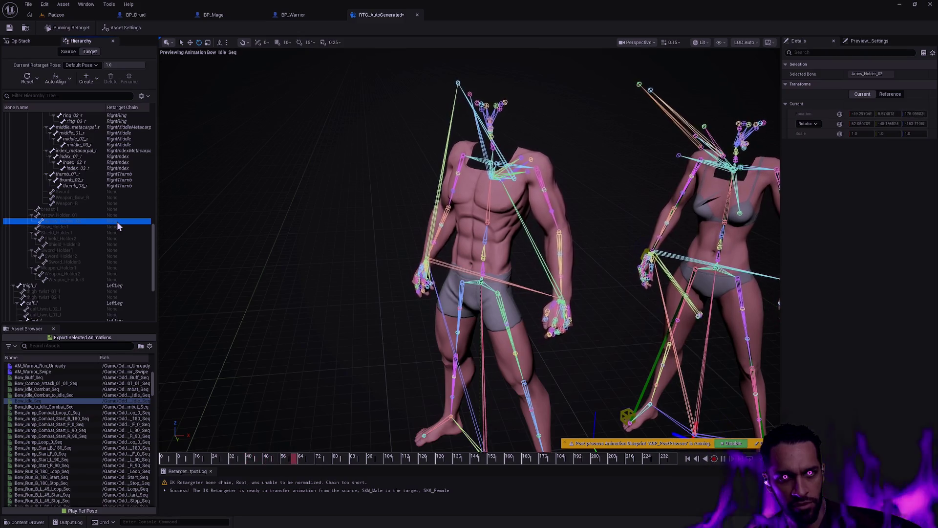
Peek at the Op Stack, return to the Hierarchy, and reframe both characters with feet visible.
{"action": "left_click", "coordinate": [30, 42]}
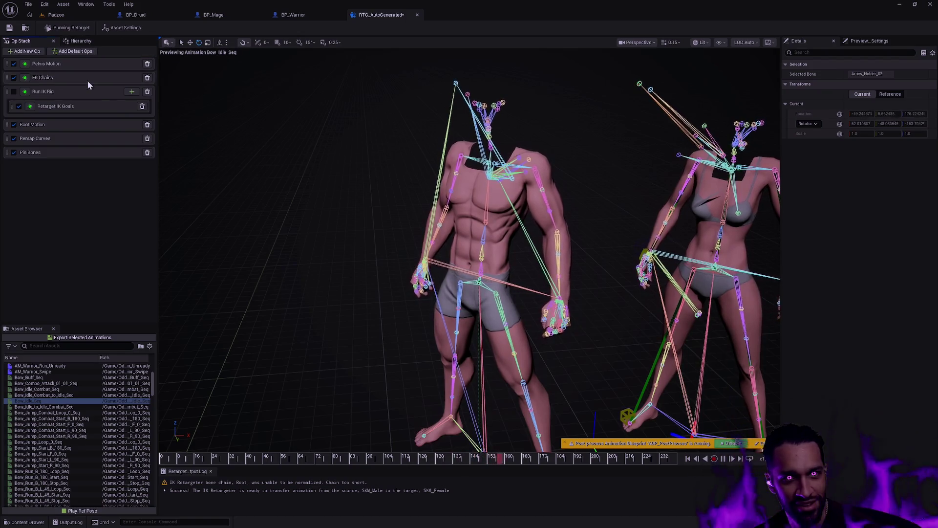
{"action": "left_click", "coordinate": [78, 41]}
{"action": "scroll", "coordinate": [139, 242], "scroll_direction": "down", "scroll_amount": 5}
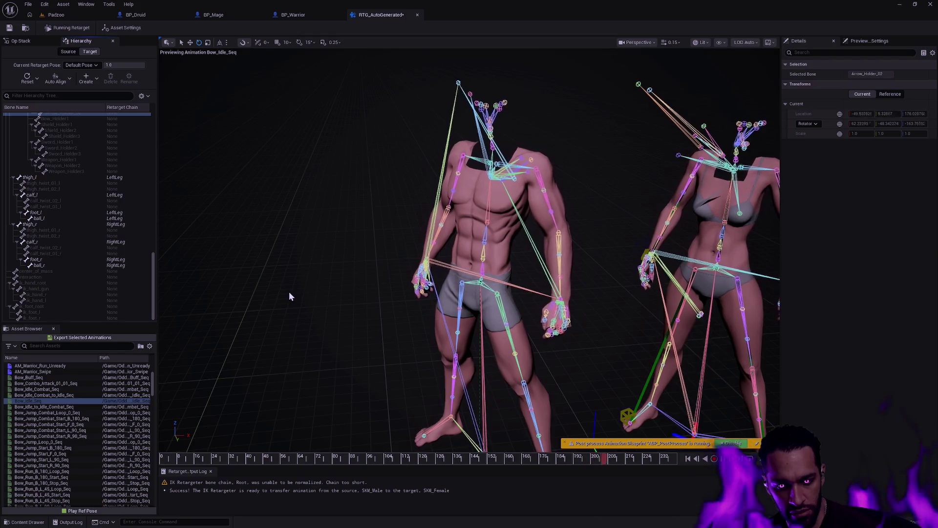
{"action": "left_click_drag", "start_coordinate": [356, 298], "coordinate": [401, 322]}
{"action": "left_click_drag", "start_coordinate": [504, 305], "coordinate": [504, 288]}
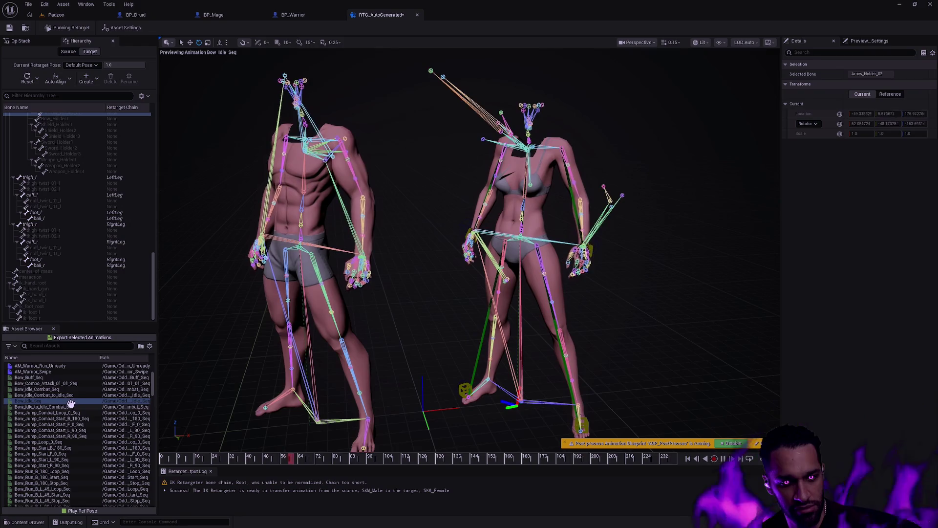
{"action": "scroll", "coordinate": [82, 430], "scroll_direction": "up", "scroll_amount": 6}
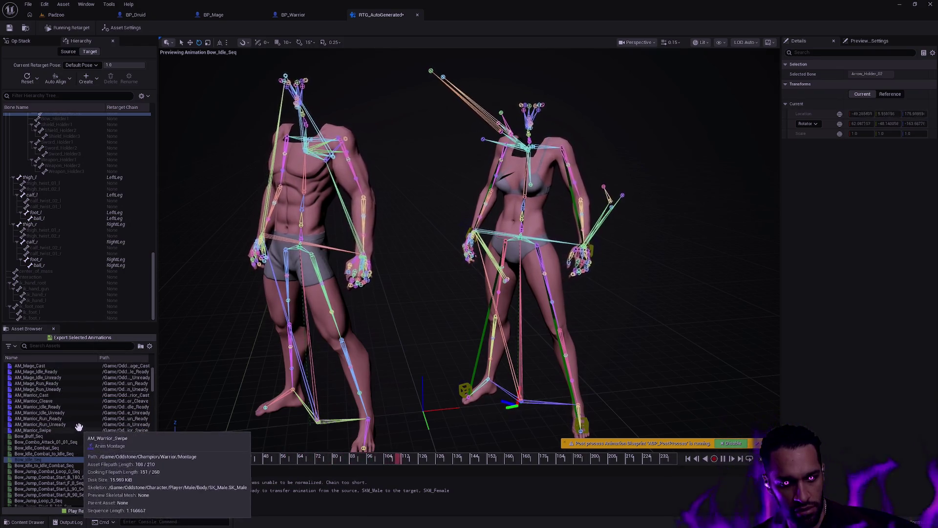
Play AM_Druid_Cast on both characters and hold the playhead at about frame 7.
{"action": "left_click", "coordinate": [30, 371]}
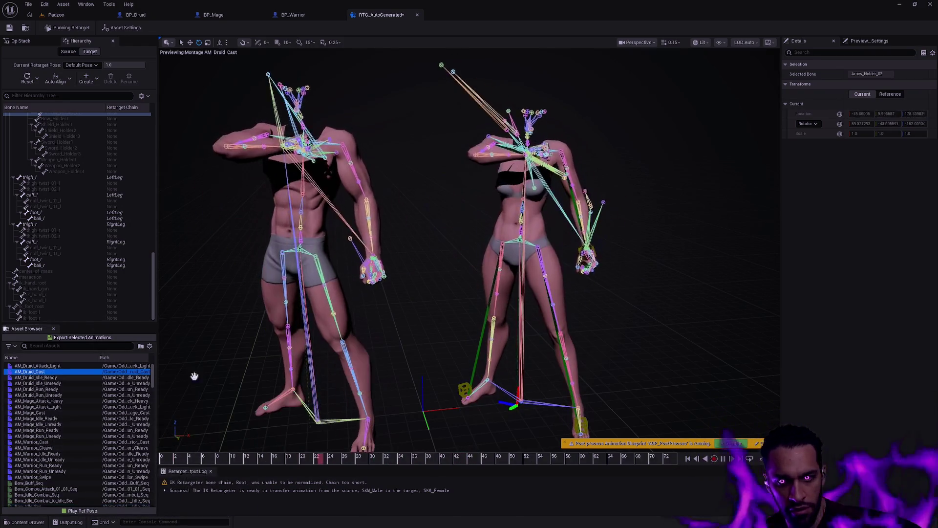
{"action": "scroll", "coordinate": [433, 308], "scroll_direction": "down", "scroll_amount": 3}
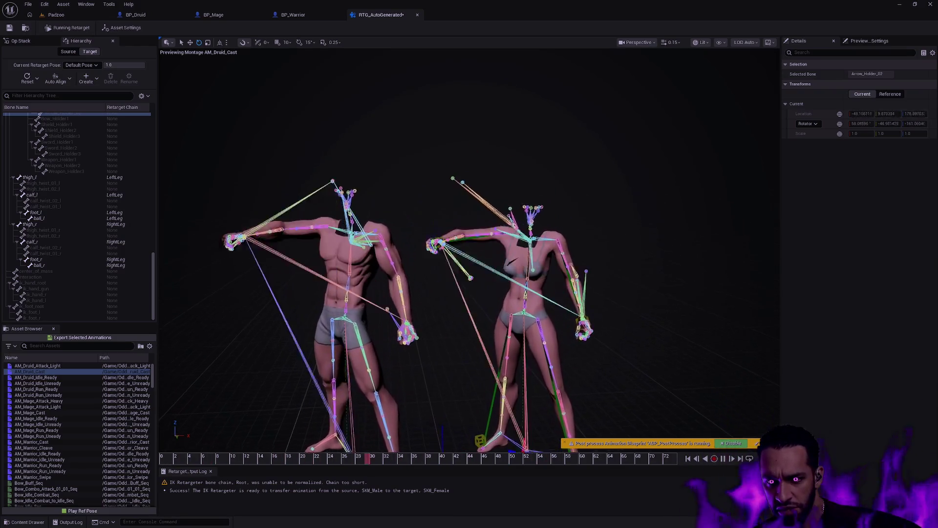
{"action": "scroll", "coordinate": [468, 245], "scroll_direction": "up", "scroll_amount": 3}
{"action": "scroll", "coordinate": [487, 283], "scroll_direction": "up", "scroll_amount": 2}
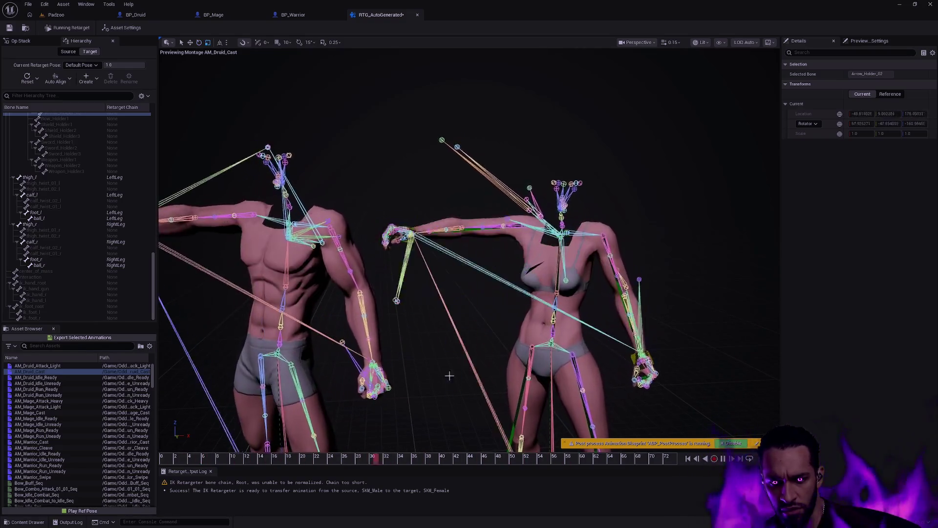
{"action": "left_click", "coordinate": [166, 458]}
{"action": "left_click_drag", "start_coordinate": [166, 459], "coordinate": [209, 458]}
{"action": "left_click", "coordinate": [720, 43]}
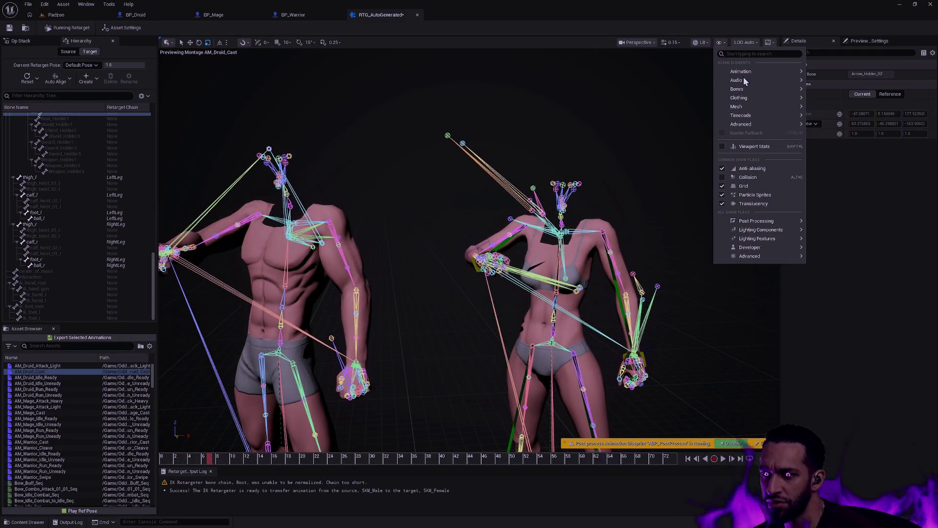
Draw only a few bones, scrub AM_Druid_Cast forward, and zoom onto the female's chest.
{"action": "mouse_move", "coordinate": [771, 90]}
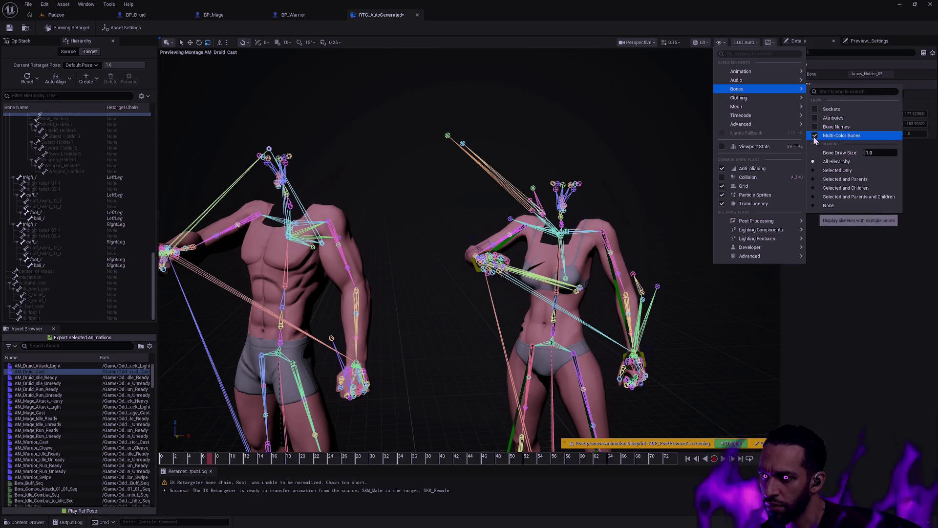
{"action": "left_click", "coordinate": [815, 180]}
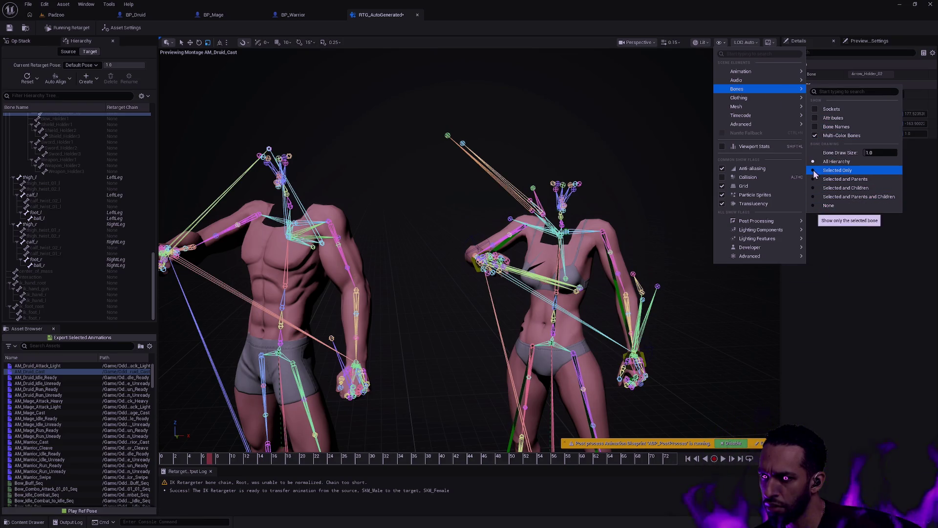
{"action": "left_click", "coordinate": [663, 182]}
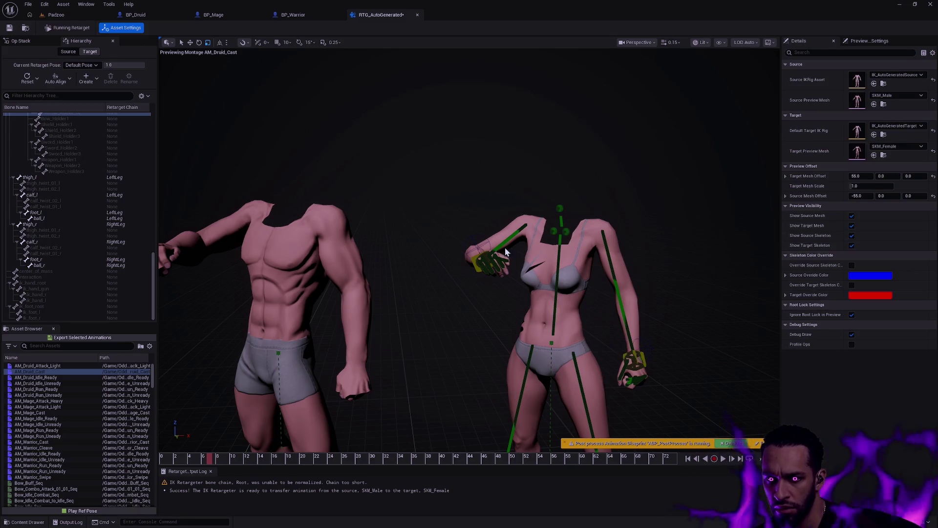
{"action": "mouse_move", "coordinate": [263, 457]}
{"action": "left_mouse_down"}
{"action": "mouse_move", "coordinate": [176, 457]}
{"action": "mouse_move", "coordinate": [308, 457]}
{"action": "mouse_move", "coordinate": [441, 439]}
{"action": "mouse_move", "coordinate": [343, 433]}
{"action": "mouse_move", "coordinate": [320, 464]}
{"action": "mouse_move", "coordinate": [255, 448]}
{"action": "mouse_move", "coordinate": [471, 444]}
{"action": "mouse_move", "coordinate": [288, 432]}
{"action": "mouse_move", "coordinate": [389, 433]}
{"action": "mouse_move", "coordinate": [388, 422]}
{"action": "left_mouse_up"}
{"action": "mouse_move", "coordinate": [575, 321]}
{"action": "left_mouse_down"}
{"action": "mouse_move", "coordinate": [575, 281]}
{"action": "mouse_move", "coordinate": [508, 387]}
{"action": "mouse_move", "coordinate": [488, 364]}
{"action": "mouse_move", "coordinate": [425, 356]}
{"action": "mouse_move", "coordinate": [405, 367]}
{"action": "mouse_move", "coordinate": [430, 349]}
{"action": "mouse_move", "coordinate": [416, 382]}
{"action": "mouse_move", "coordinate": [545, 375]}
{"action": "left_mouse_up"}
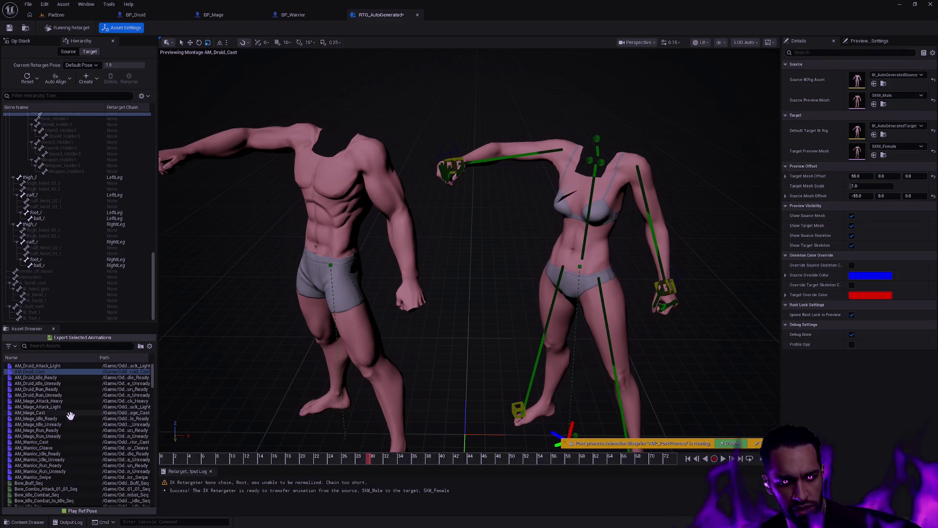
Preview the AM_Druid_Attack_Light montage and look through the viewport Show options without changing anything.
{"action": "left_click", "coordinate": [60, 366]}
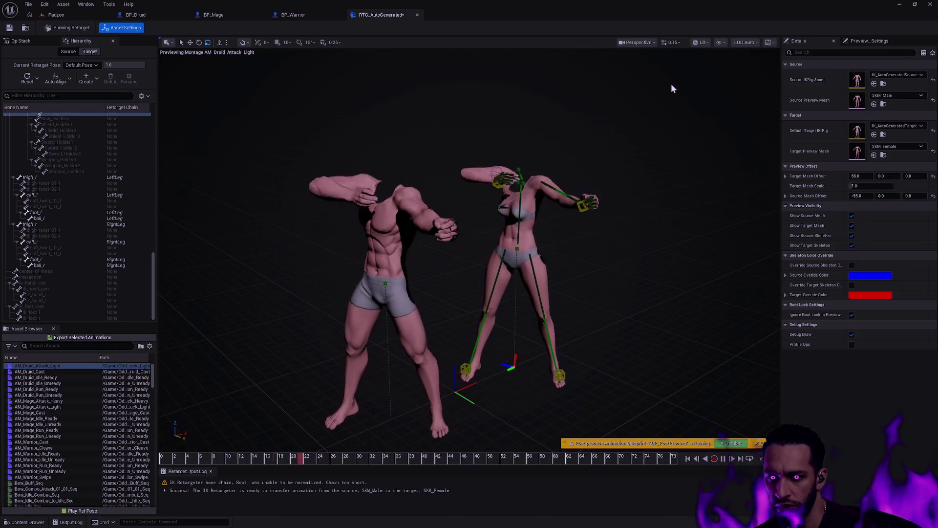
{"action": "left_click", "coordinate": [721, 42]}
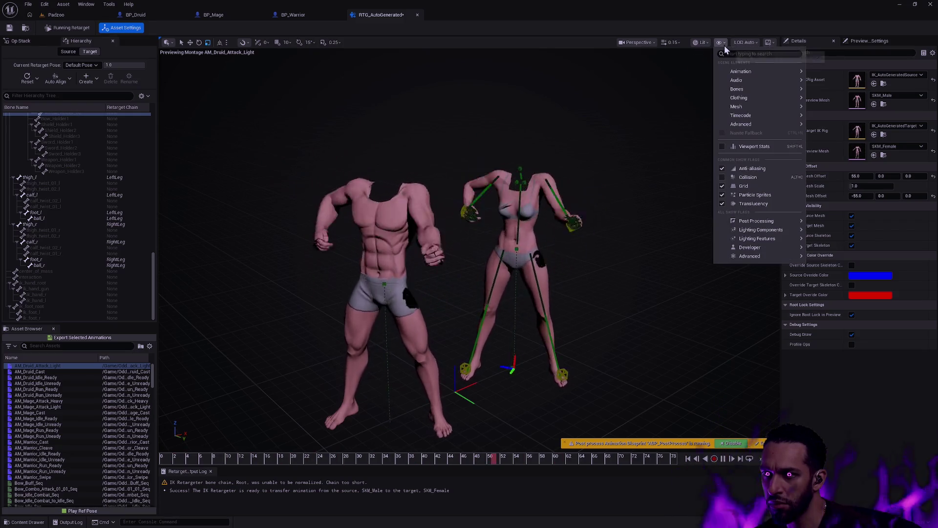
{"action": "mouse_move", "coordinate": [742, 72]}
{"action": "mouse_move", "coordinate": [771, 91]}
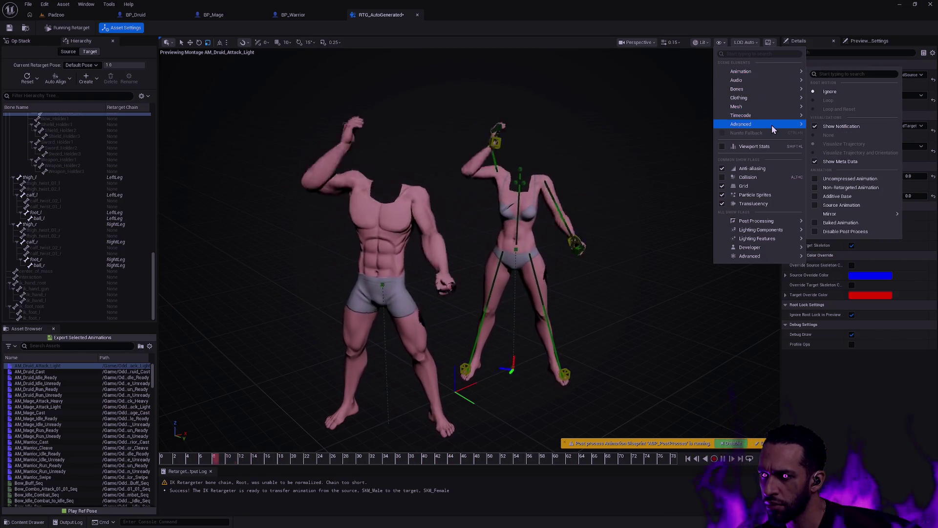
{"action": "mouse_move", "coordinate": [772, 125]}
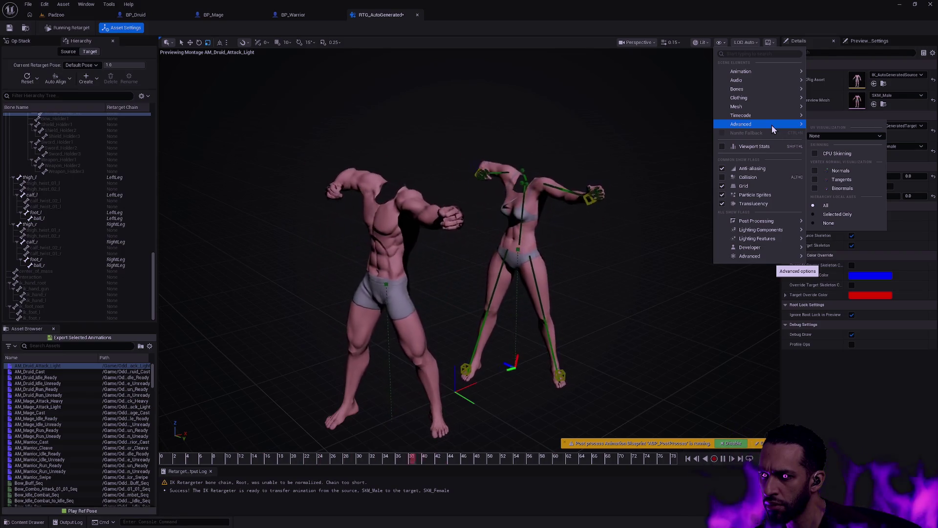
{"action": "left_click", "coordinate": [627, 225]}
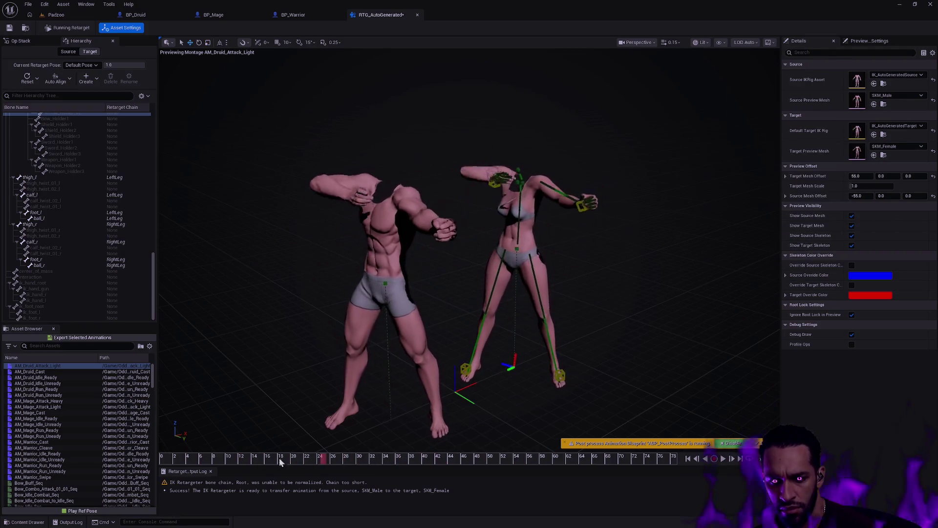
Stop playback, scrub to about frame 12, and frame both characters in the view.
{"action": "left_click", "coordinate": [166, 459]}
{"action": "mouse_move", "coordinate": [166, 459]}
{"action": "left_mouse_down"}
{"action": "mouse_move", "coordinate": [507, 456]}
{"action": "mouse_move", "coordinate": [464, 450]}
{"action": "mouse_move", "coordinate": [493, 443]}
{"action": "left_mouse_up"}
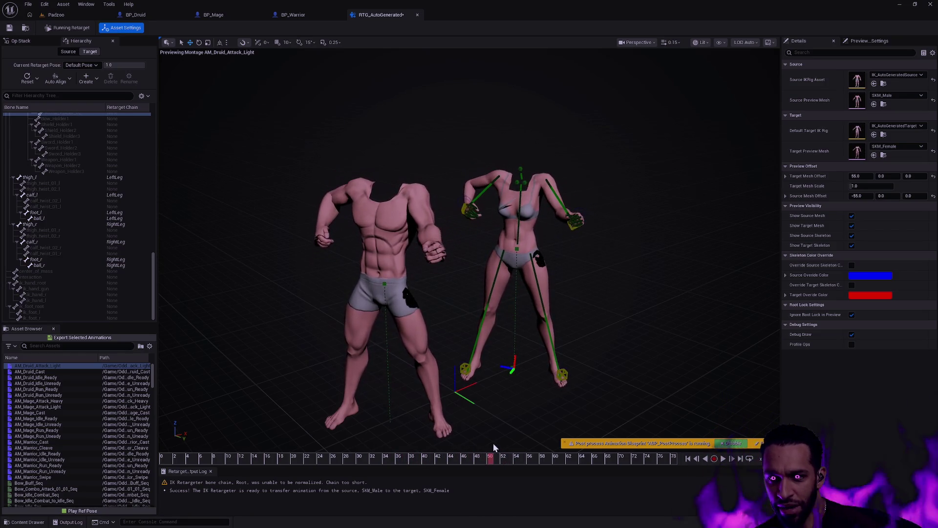
{"action": "scroll", "coordinate": [492, 442], "scroll_direction": "up", "scroll_amount": 5}
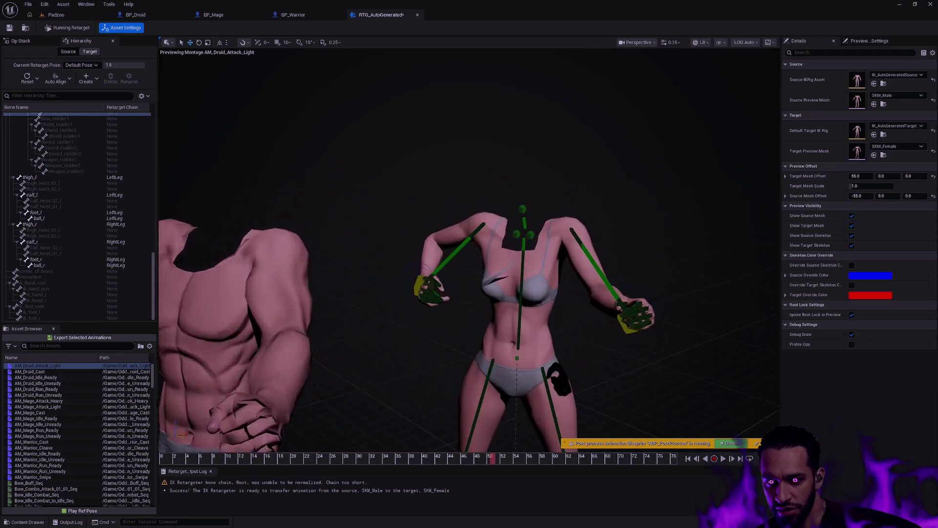
{"action": "scroll", "coordinate": [492, 443], "scroll_direction": "up", "scroll_amount": 6}
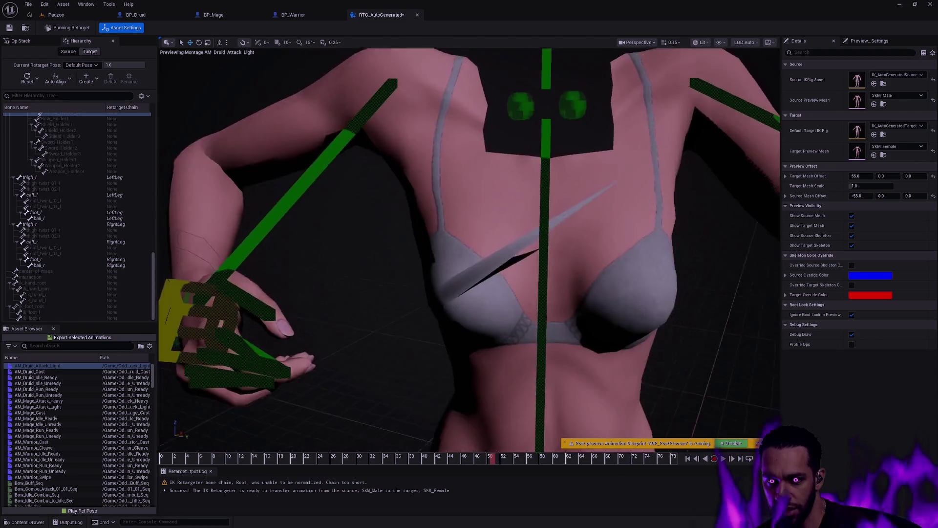
{"action": "scroll", "coordinate": [492, 443], "scroll_direction": "down", "scroll_amount": 3}
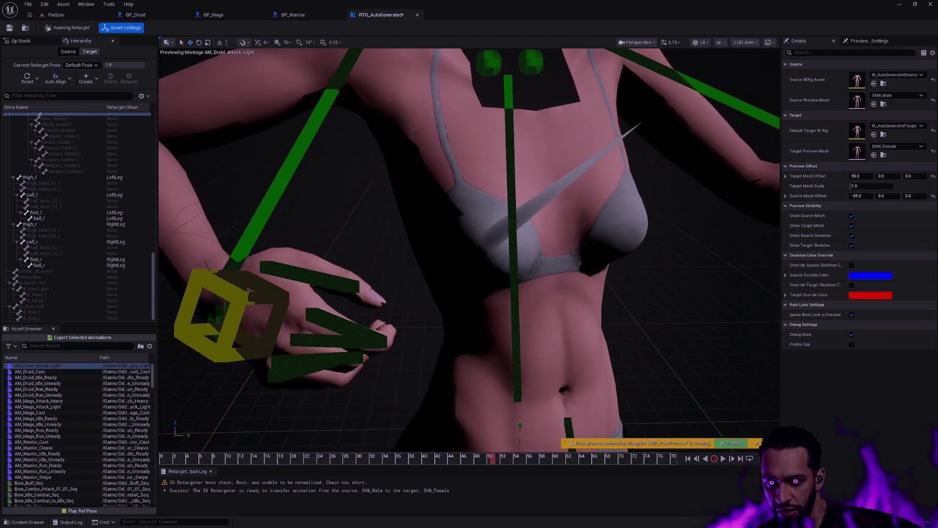
{"action": "mouse_move", "coordinate": [493, 443]}
{"action": "left_mouse_down"}
{"action": "mouse_move", "coordinate": [469, 440]}
{"action": "mouse_move", "coordinate": [488, 440]}
{"action": "left_mouse_up"}
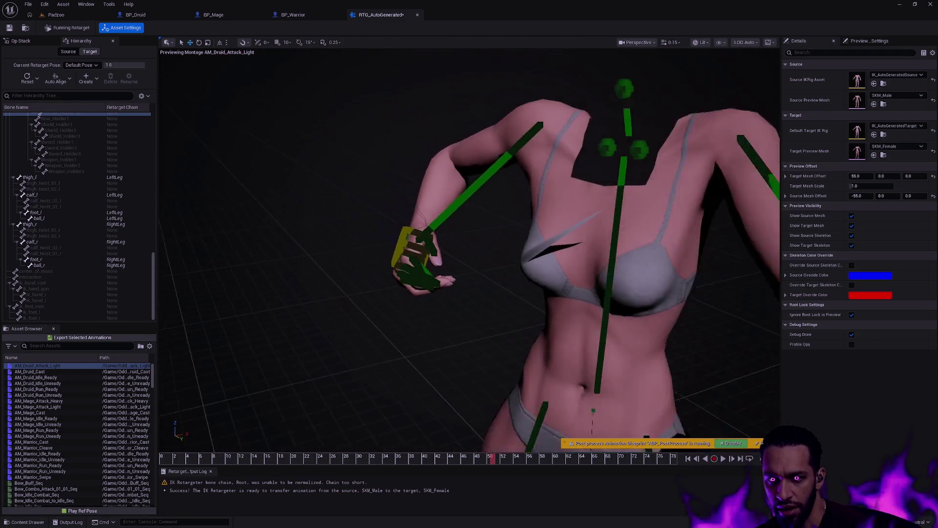
{"action": "key", "text": "f"}
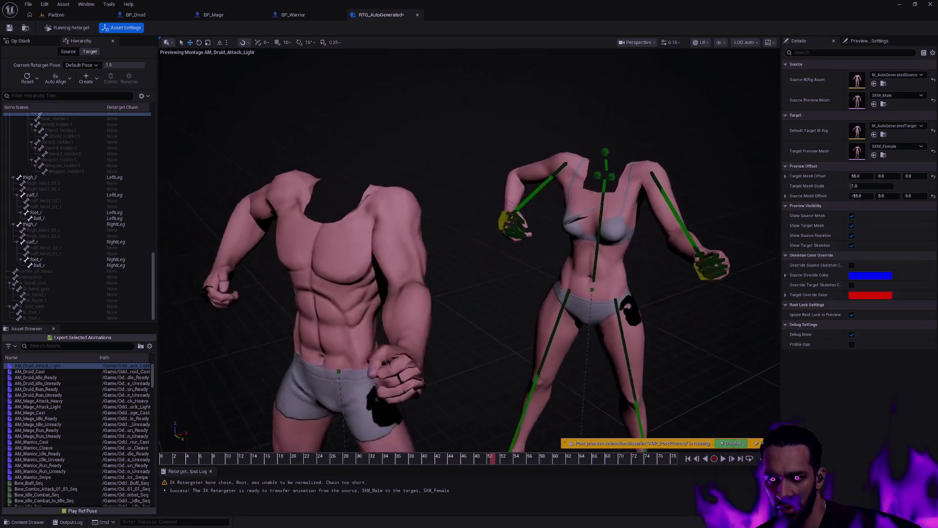
Scrub the montage to about frame 36 and orbit around the characters.
{"action": "mouse_move", "coordinate": [188, 463]}
{"action": "left_mouse_down"}
{"action": "mouse_move", "coordinate": [166, 460]}
{"action": "mouse_move", "coordinate": [243, 462]}
{"action": "left_mouse_up"}
{"action": "left_click_drag", "start_coordinate": [306, 462], "coordinate": [399, 458]}
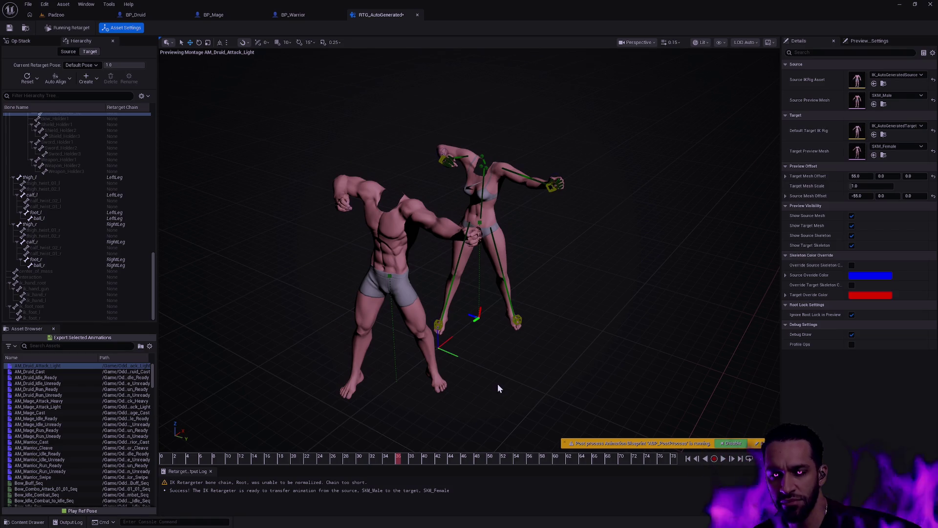
{"action": "mouse_move", "coordinate": [542, 376]}
{"action": "left_mouse_down"}
{"action": "mouse_move", "coordinate": [489, 381]}
{"action": "mouse_move", "coordinate": [513, 377]}
{"action": "mouse_move", "coordinate": [504, 342]}
{"action": "mouse_move", "coordinate": [492, 337]}
{"action": "left_mouse_up"}
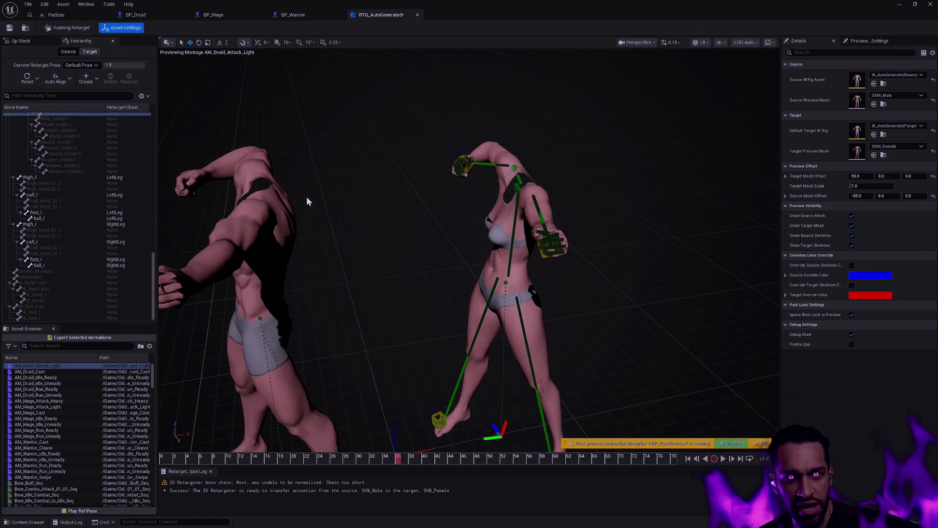
Show the Op Stack list and open the Content Drawer on the Male body folder, heading toward Female.
{"action": "left_click", "coordinate": [29, 43]}
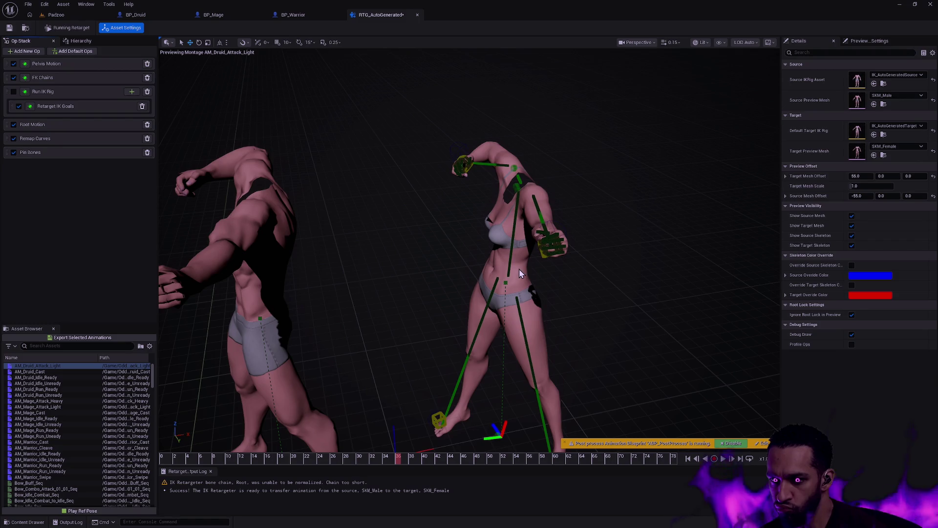
{"action": "key", "text": "ctrl+space"}
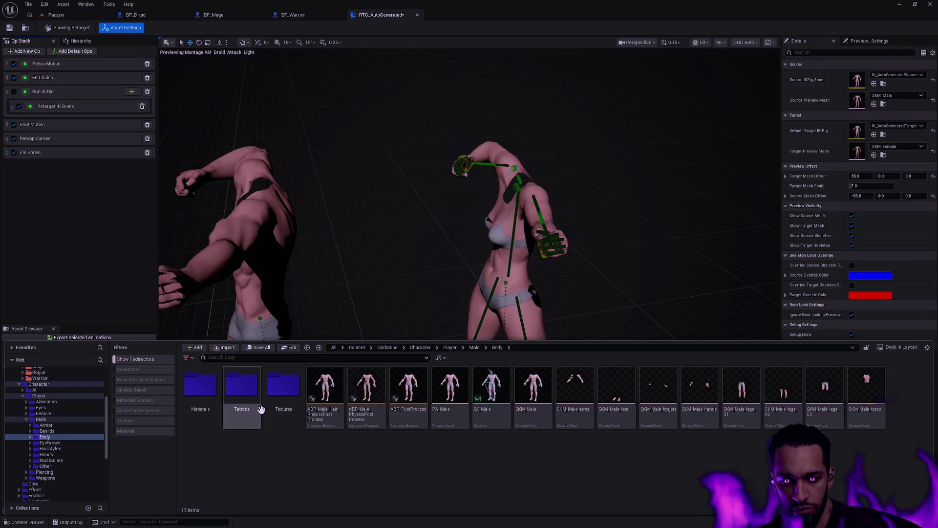
{"action": "left_click", "coordinate": [41, 419]}
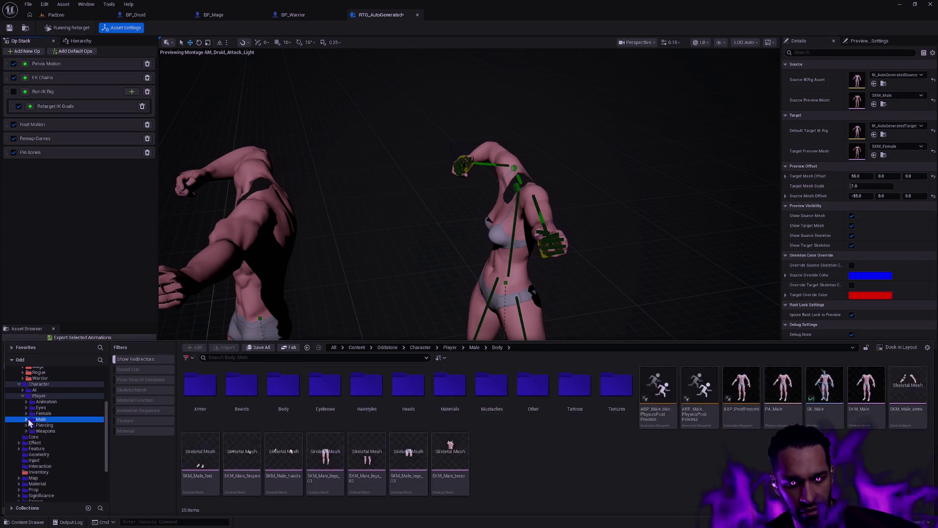
Open SKM_Female from Player/Female/Body, try Edit Weights, then cancel painting from the Skeleton tools.
{"action": "left_click", "coordinate": [43, 413]}
{"action": "double_click", "coordinate": [239, 386]}
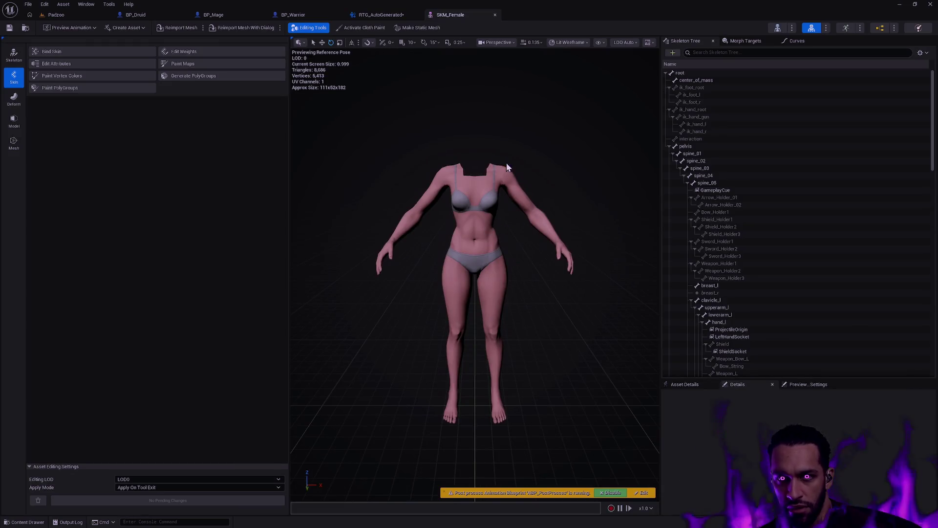
{"action": "left_click", "coordinate": [184, 51]}
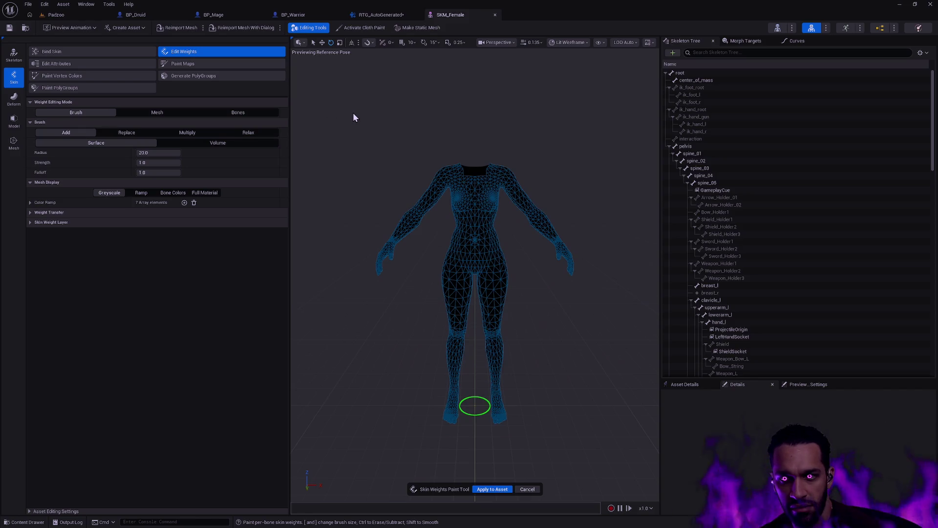
{"action": "left_click", "coordinate": [20, 57]}
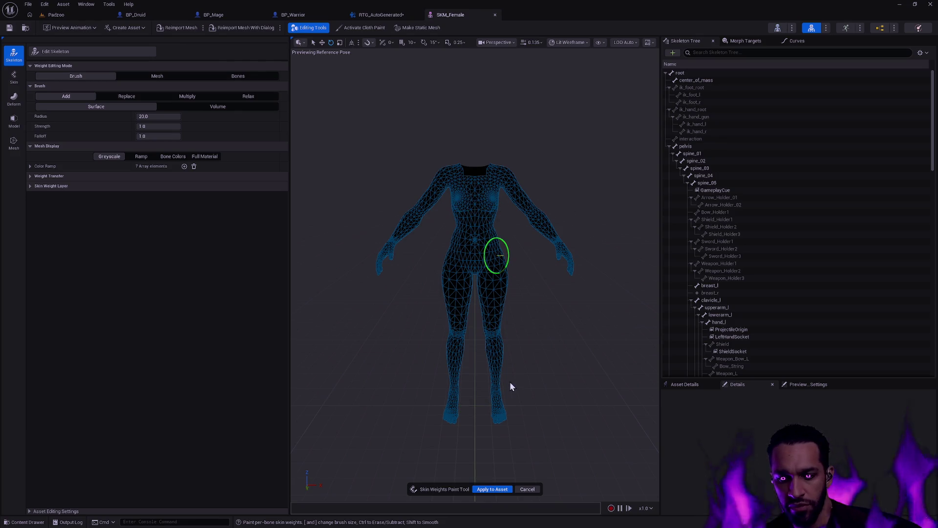
{"action": "left_click", "coordinate": [526, 490]}
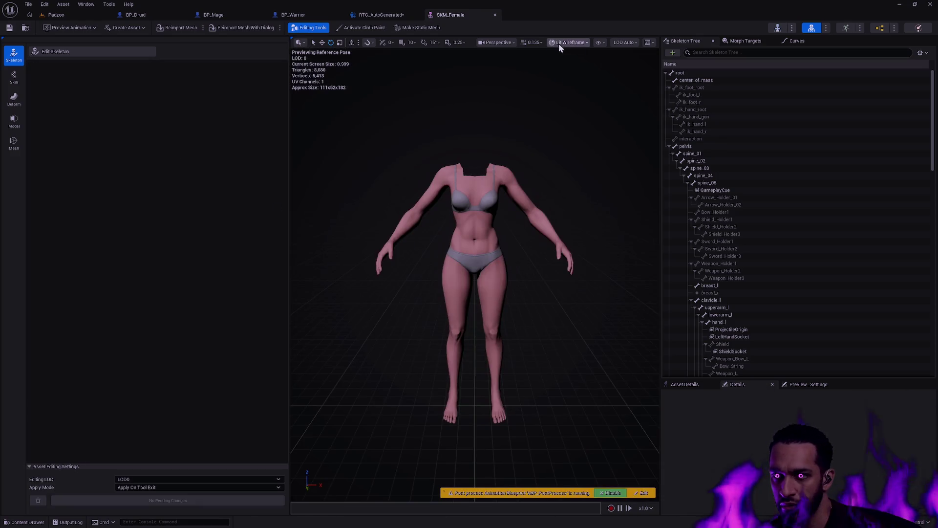
Show All Hierarchy bones and select Bow_Holder1, breast_l and breast_r on the chest.
{"action": "left_click", "coordinate": [597, 42]}
{"action": "mouse_move", "coordinate": [649, 89]}
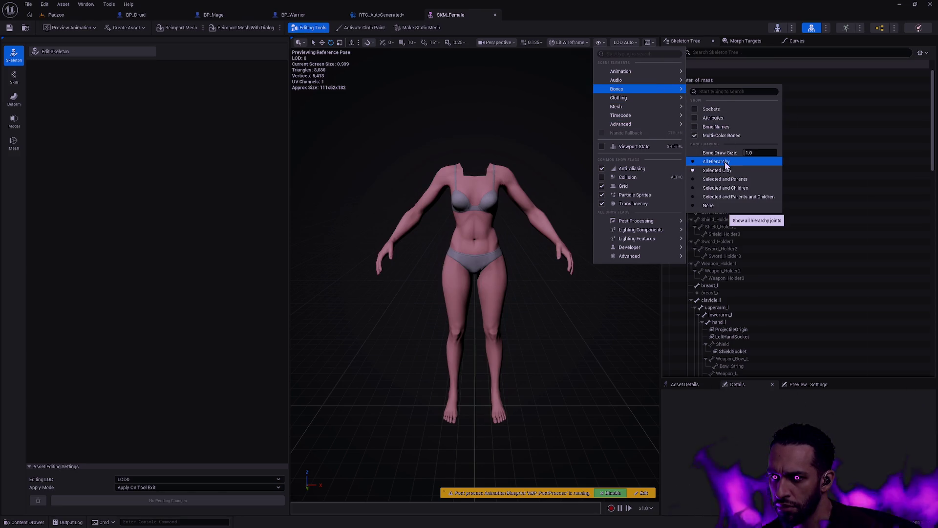
{"action": "left_click", "coordinate": [727, 162]}
{"action": "scroll", "coordinate": [556, 172], "scroll_direction": "up", "scroll_amount": 5}
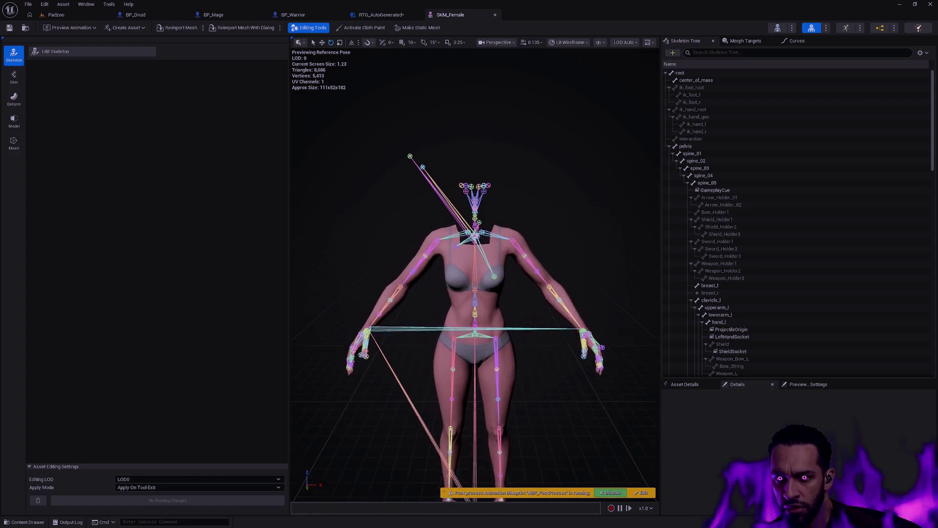
{"action": "mouse_move", "coordinate": [474, 274]}
{"action": "left_mouse_down"}
{"action": "mouse_move", "coordinate": [562, 259]}
{"action": "mouse_move", "coordinate": [538, 263]}
{"action": "left_mouse_up"}
{"action": "left_click", "coordinate": [403, 276]}
{"action": "mouse_move", "coordinate": [403, 276]}
{"action": "left_mouse_down"}
{"action": "mouse_move", "coordinate": [469, 274]}
{"action": "mouse_move", "coordinate": [443, 313]}
{"action": "left_mouse_up"}
{"action": "scroll", "coordinate": [469, 273], "scroll_direction": "up", "scroll_amount": 2}
{"action": "left_click", "coordinate": [443, 313]}
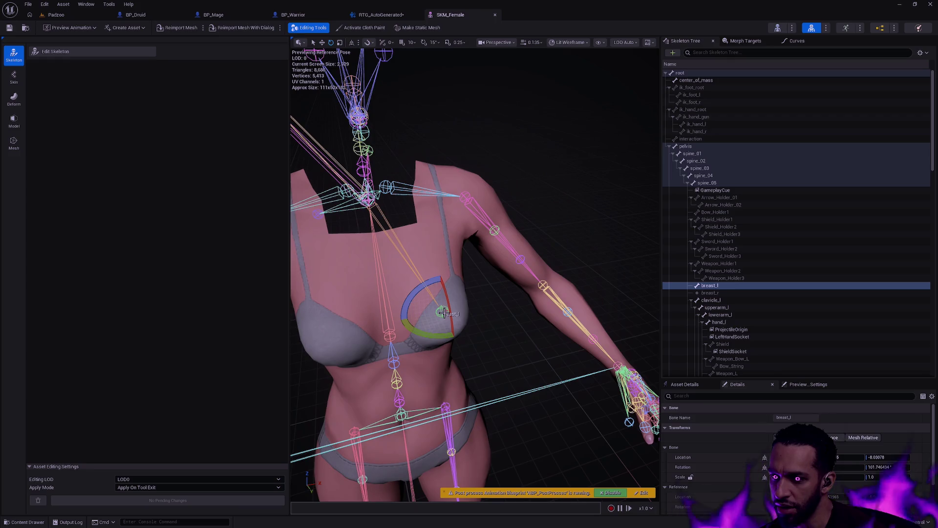
{"action": "left_click", "coordinate": [709, 292]}
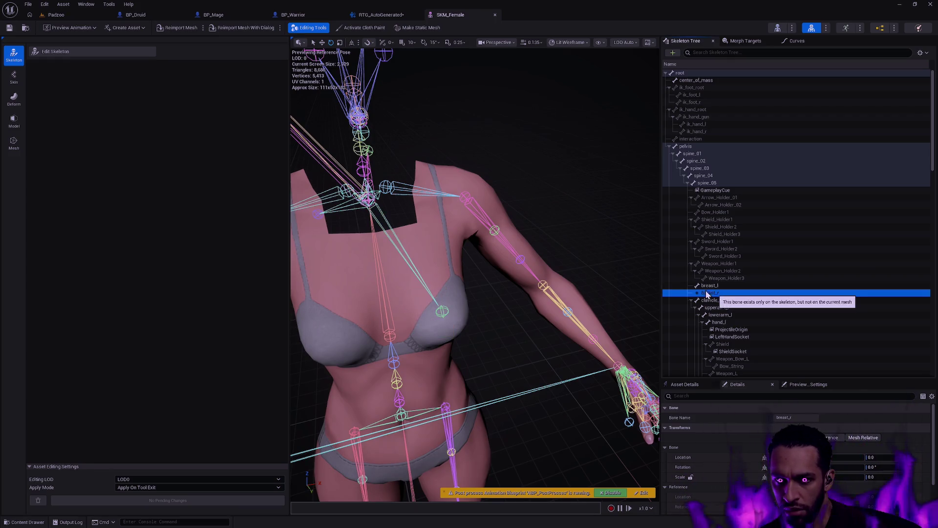
{"action": "mouse_move", "coordinate": [622, 254]}
{"action": "left_mouse_down"}
{"action": "mouse_move", "coordinate": [611, 273]}
{"action": "mouse_move", "coordinate": [622, 253]}
{"action": "left_mouse_up"}
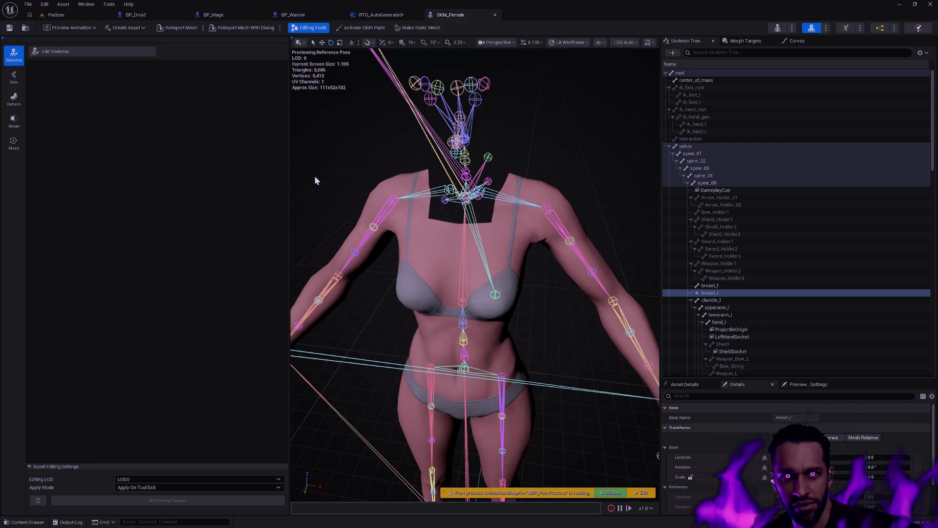
Enter Edit Skeleton, pick breast_l in the Skeleton Tree, then zoom in and select Bow_Holder1.
{"action": "left_click", "coordinate": [55, 51]}
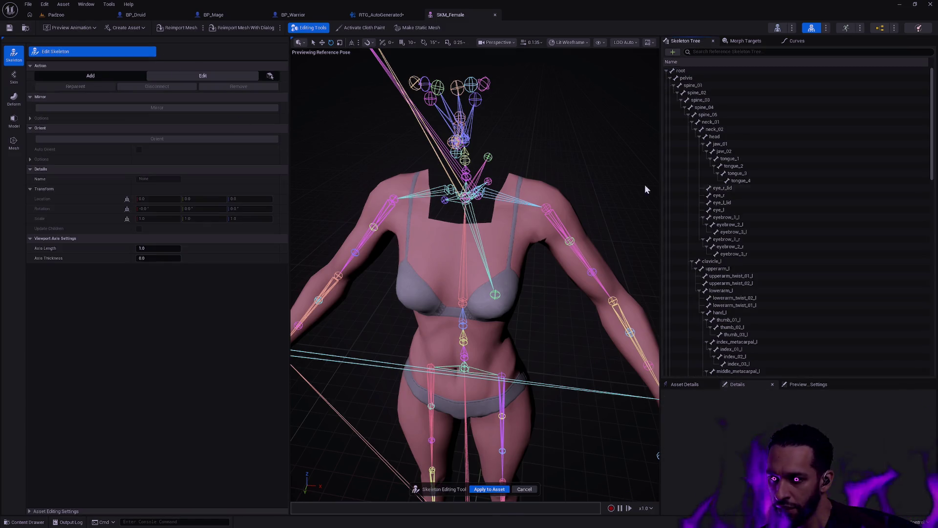
{"action": "scroll", "coordinate": [794, 222], "scroll_direction": "down", "scroll_amount": 10}
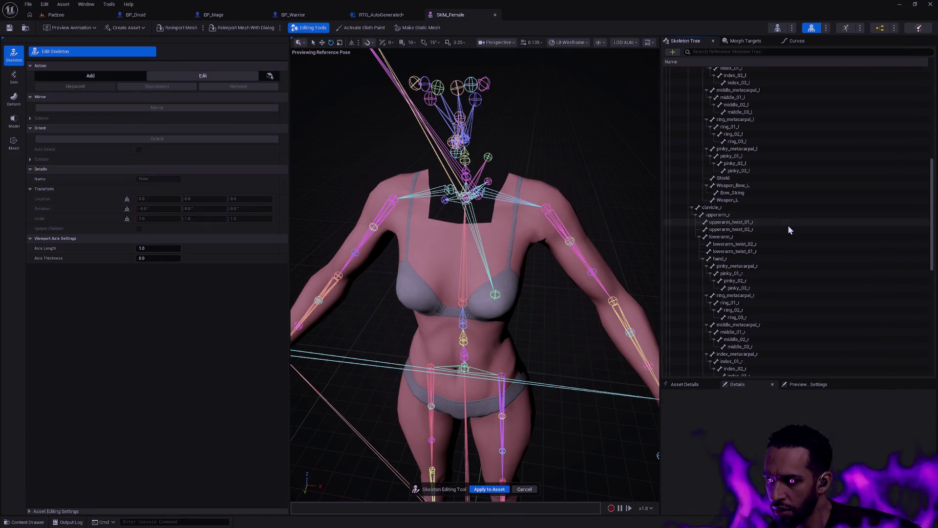
{"action": "scroll", "coordinate": [778, 247], "scroll_direction": "down", "scroll_amount": 3}
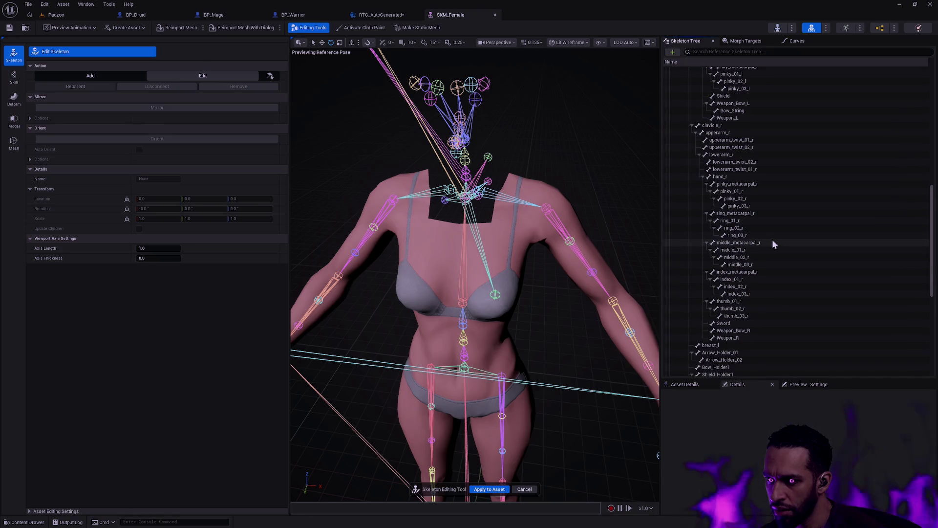
{"action": "left_click", "coordinate": [727, 346]}
{"action": "scroll", "coordinate": [771, 283], "scroll_direction": "down", "scroll_amount": 2}
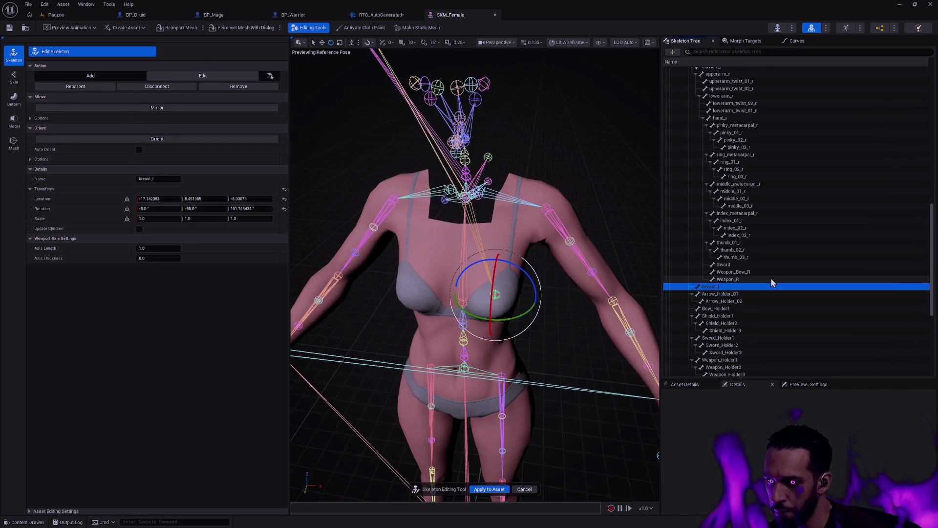
{"action": "scroll", "coordinate": [772, 276], "scroll_direction": "down", "scroll_amount": 2}
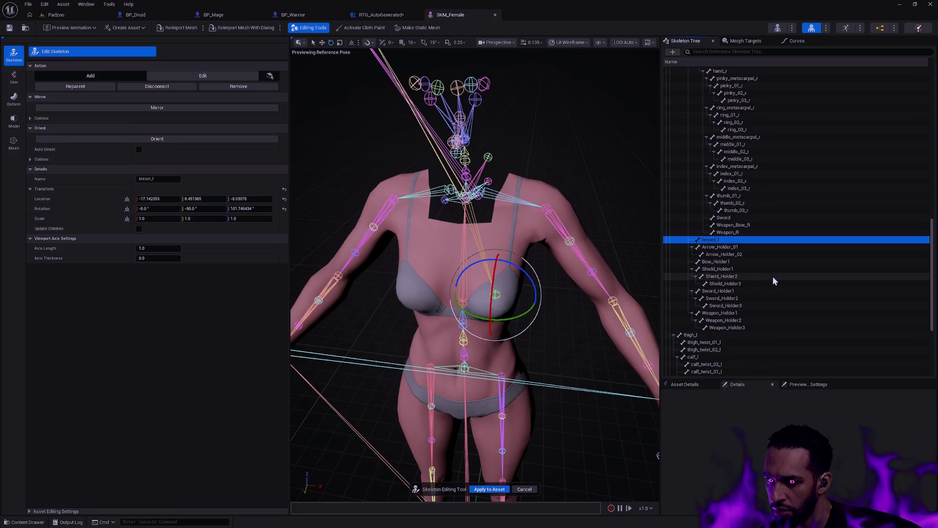
{"action": "scroll", "coordinate": [774, 277], "scroll_direction": "down", "scroll_amount": 3}
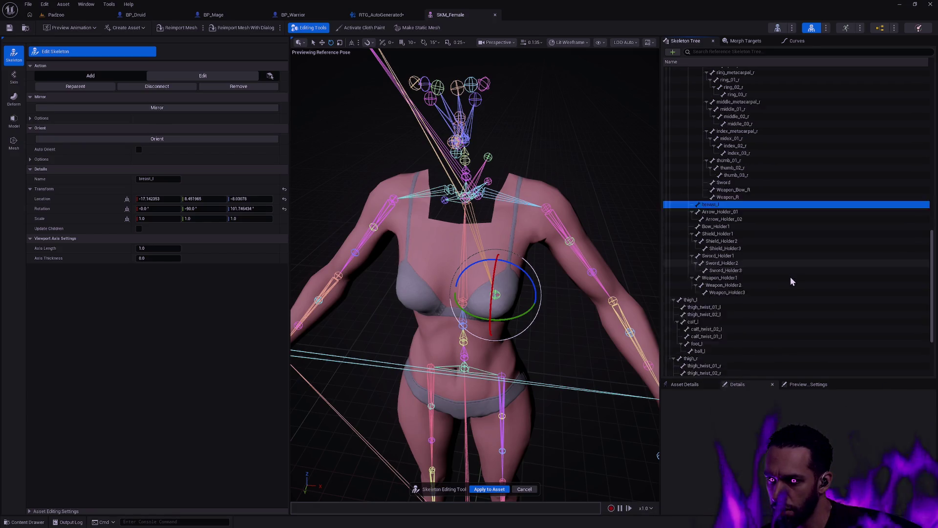
{"action": "scroll", "coordinate": [791, 281], "scroll_direction": "down", "scroll_amount": 3}
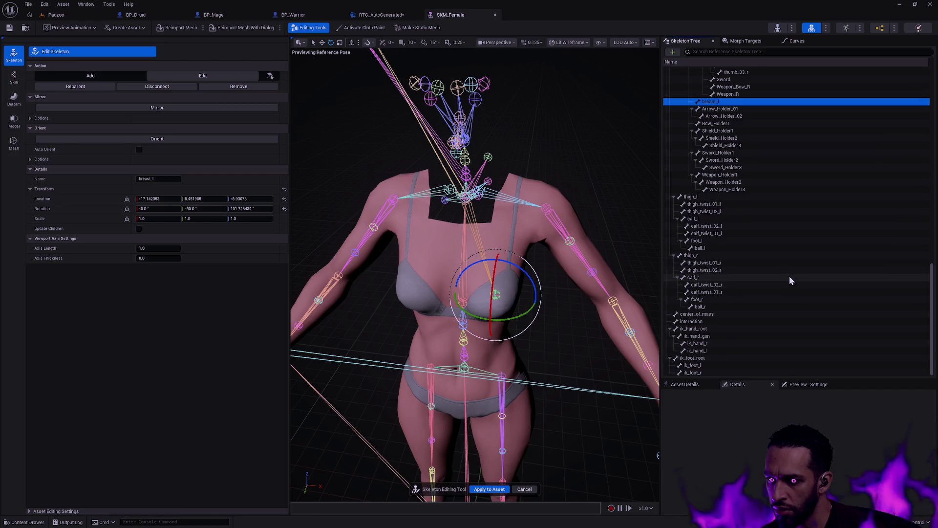
{"action": "scroll", "coordinate": [790, 276], "scroll_direction": "up", "scroll_amount": 4}
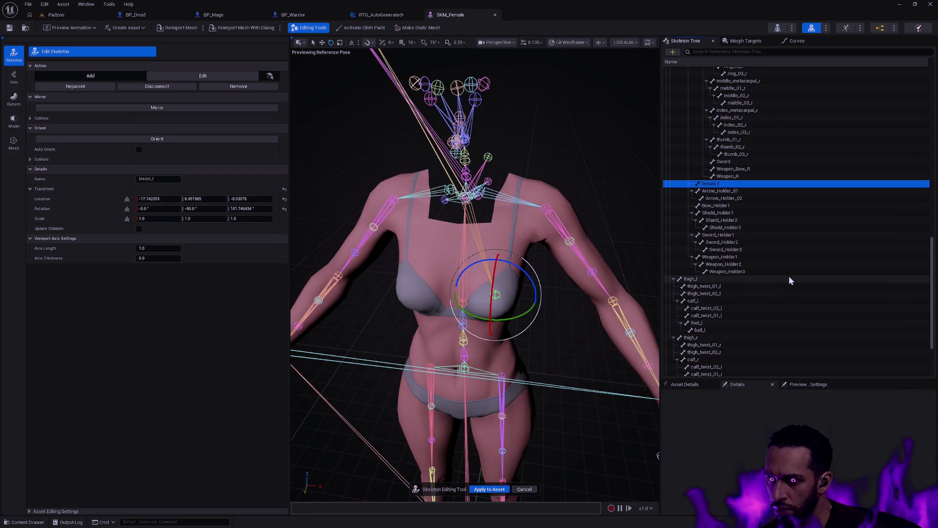
{"action": "scroll", "coordinate": [787, 280], "scroll_direction": "up", "scroll_amount": 5}
{"action": "scroll", "coordinate": [788, 278], "scroll_direction": "up", "scroll_amount": 12}
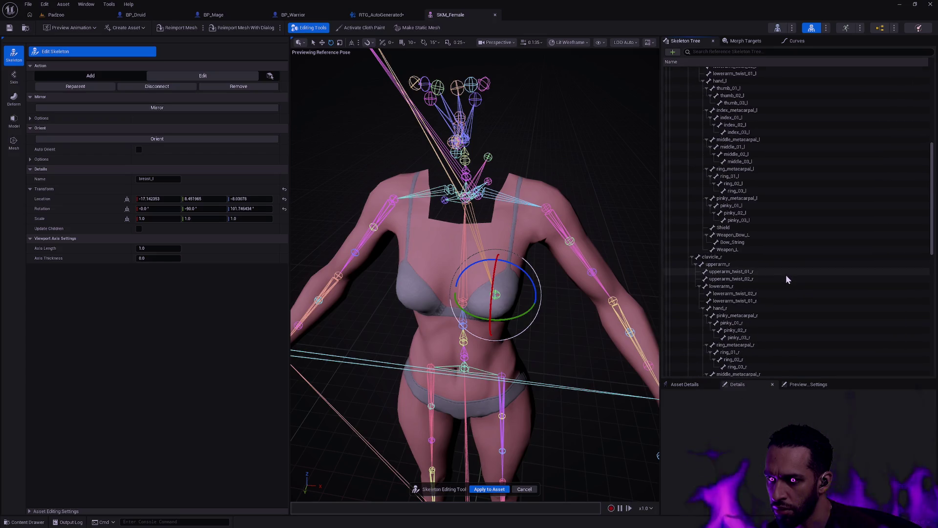
{"action": "scroll", "coordinate": [787, 278], "scroll_direction": "down", "scroll_amount": 3}
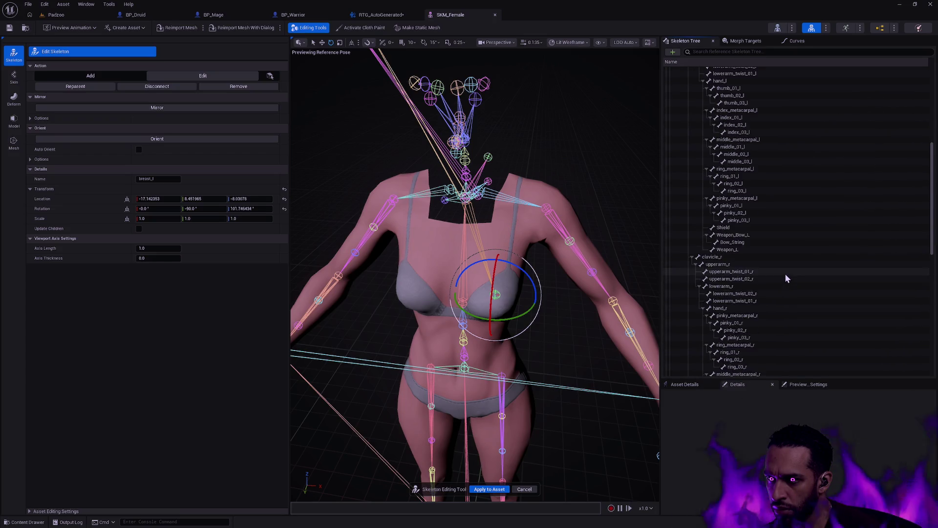
{"action": "left_click_drag", "start_coordinate": [504, 288], "coordinate": [528, 278]}
{"action": "left_click", "coordinate": [441, 291]}
{"action": "left_click_drag", "start_coordinate": [441, 290], "coordinate": [537, 285]}
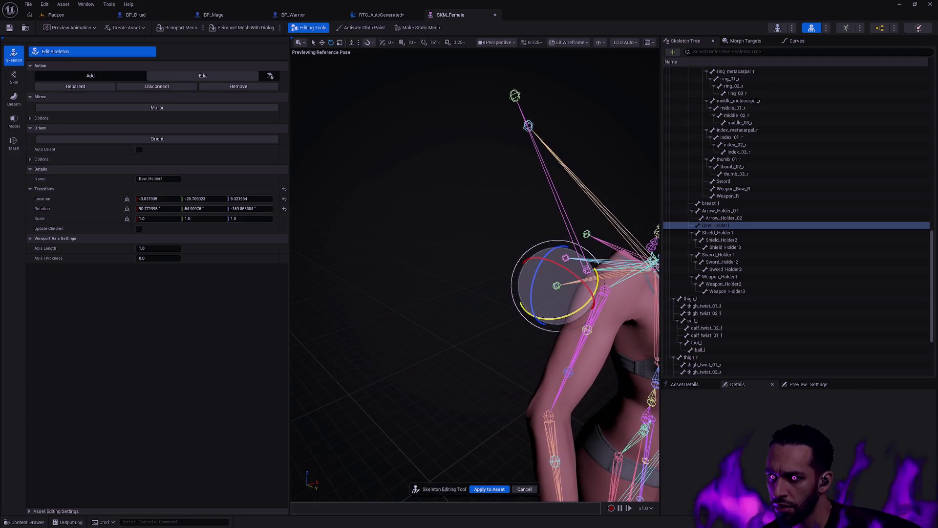
{"action": "left_click", "coordinate": [727, 292]}
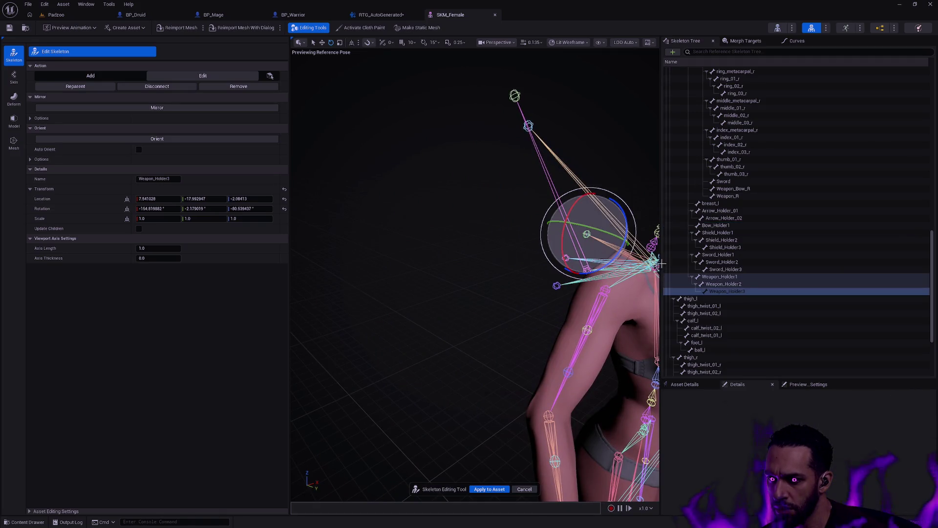
{"action": "left_click", "coordinate": [713, 203]}
{"action": "left_click", "coordinate": [691, 210]}
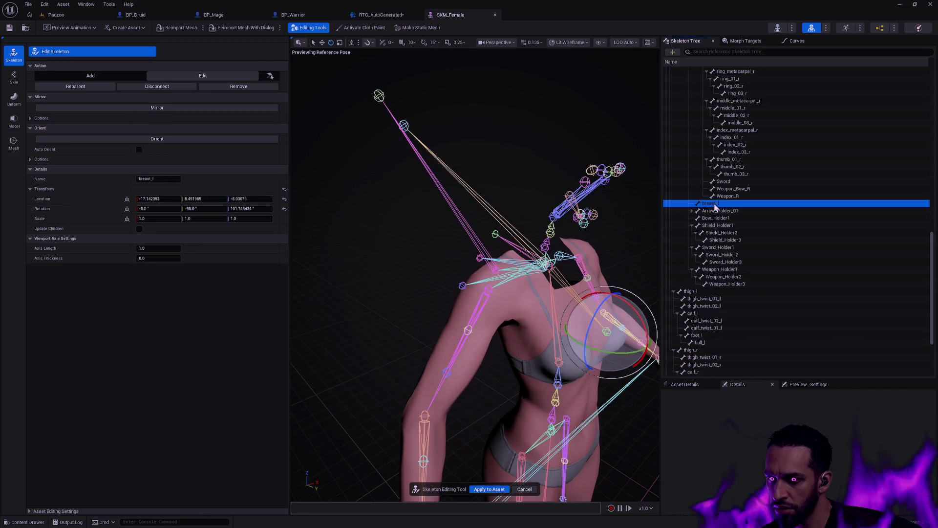
{"action": "left_click_drag", "start_coordinate": [636, 263], "coordinate": [597, 263]}
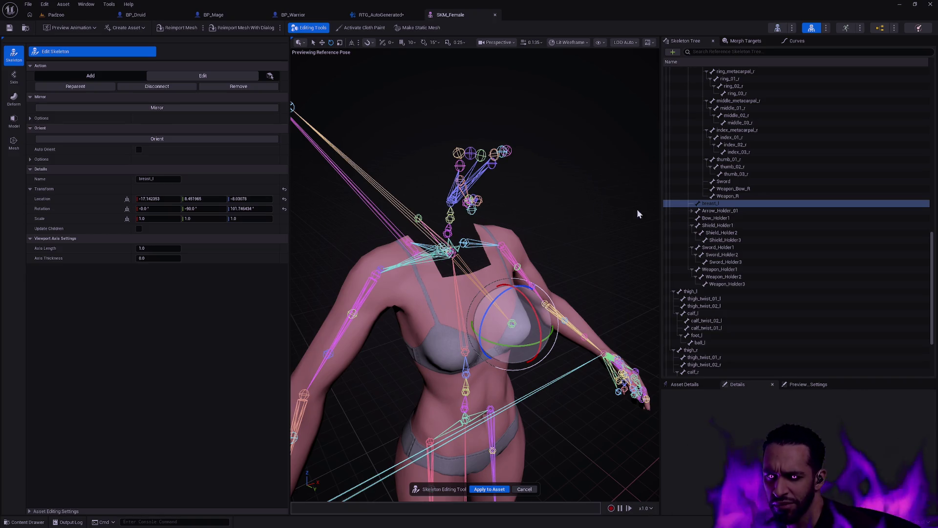
Orbit the SKM_Female skeleton from the front and left side, then switch to BP_Druid.
{"action": "left_click_drag", "start_coordinate": [555, 207], "coordinate": [484, 209]}
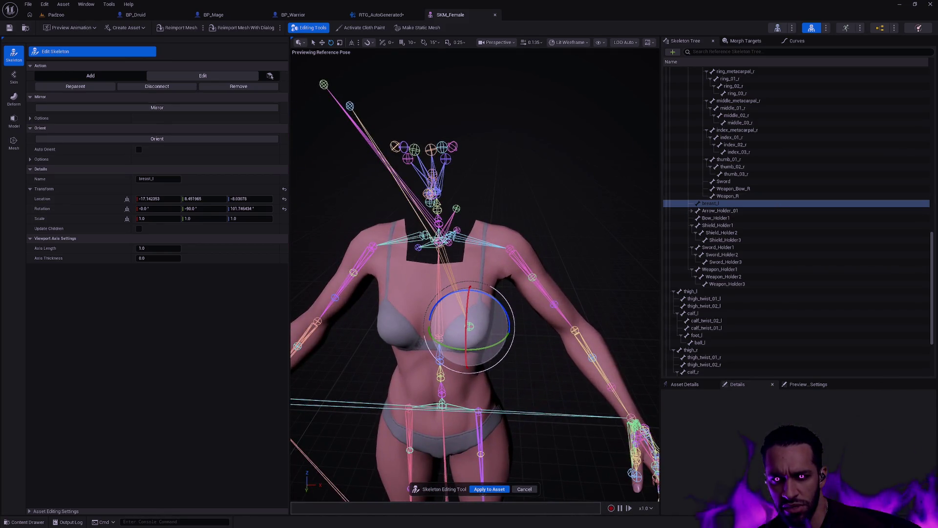
{"action": "scroll", "coordinate": [820, 188], "scroll_direction": "up", "scroll_amount": 8}
{"action": "scroll", "coordinate": [820, 187], "scroll_direction": "up", "scroll_amount": 10}
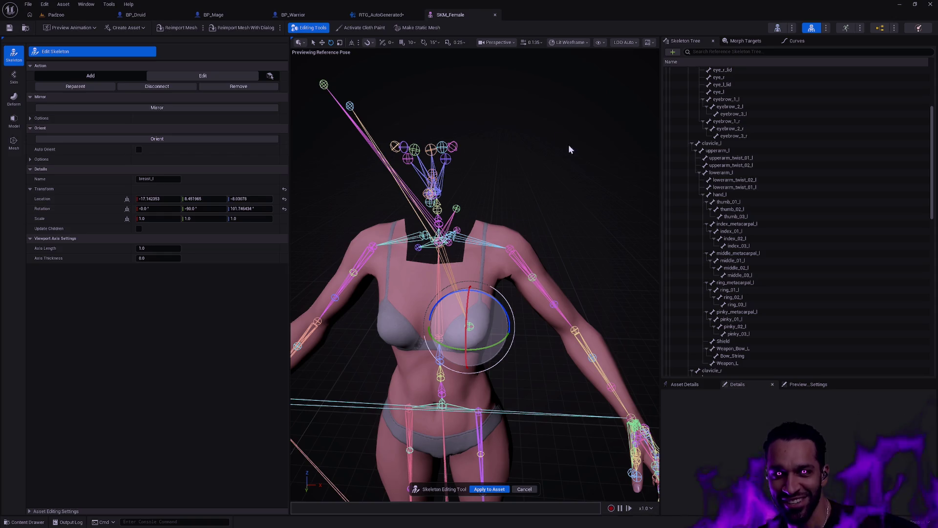
{"action": "mouse_move", "coordinate": [474, 274]}
{"action": "left_mouse_down"}
{"action": "mouse_move", "coordinate": [493, 271]}
{"action": "mouse_move", "coordinate": [462, 279]}
{"action": "mouse_move", "coordinate": [471, 283]}
{"action": "mouse_move", "coordinate": [570, 212]}
{"action": "left_mouse_up"}
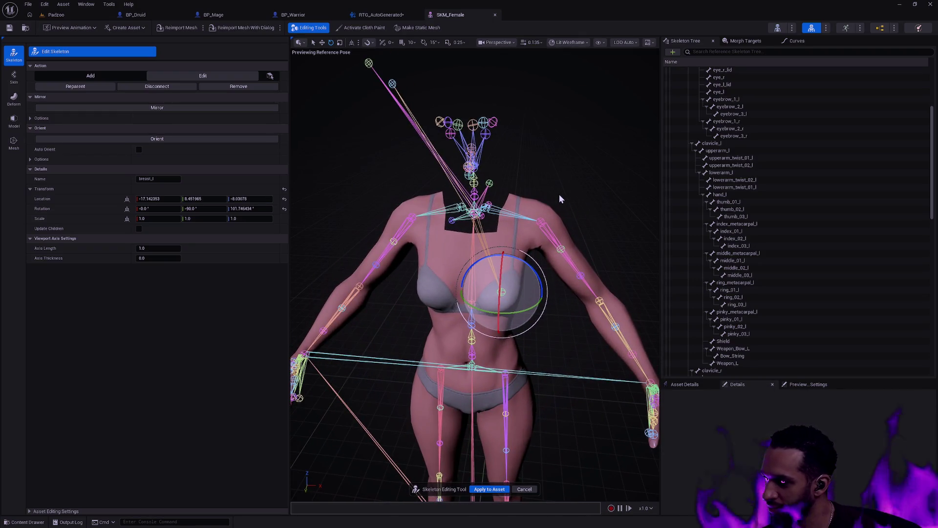
{"action": "mouse_move", "coordinate": [561, 195]}
{"action": "left_mouse_down"}
{"action": "mouse_move", "coordinate": [479, 205]}
{"action": "mouse_move", "coordinate": [566, 196]}
{"action": "left_mouse_up"}
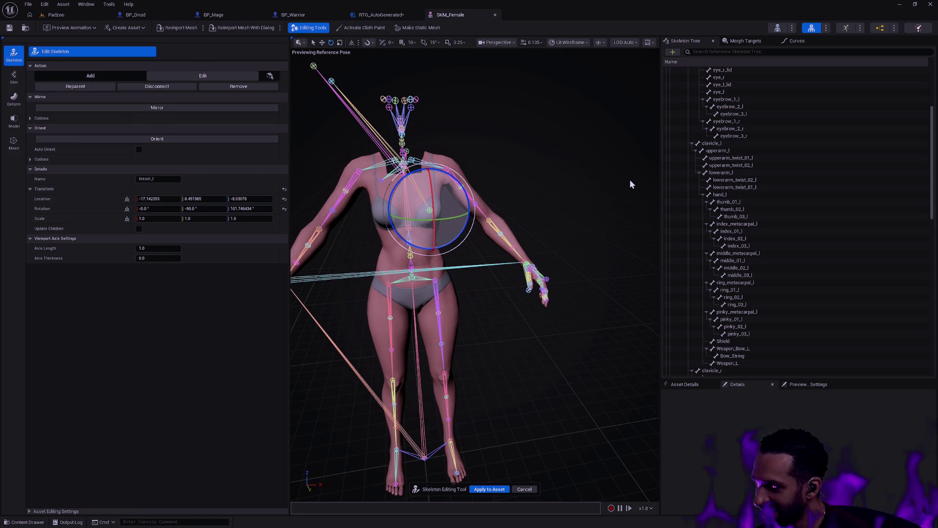
{"action": "left_click", "coordinate": [144, 15]}
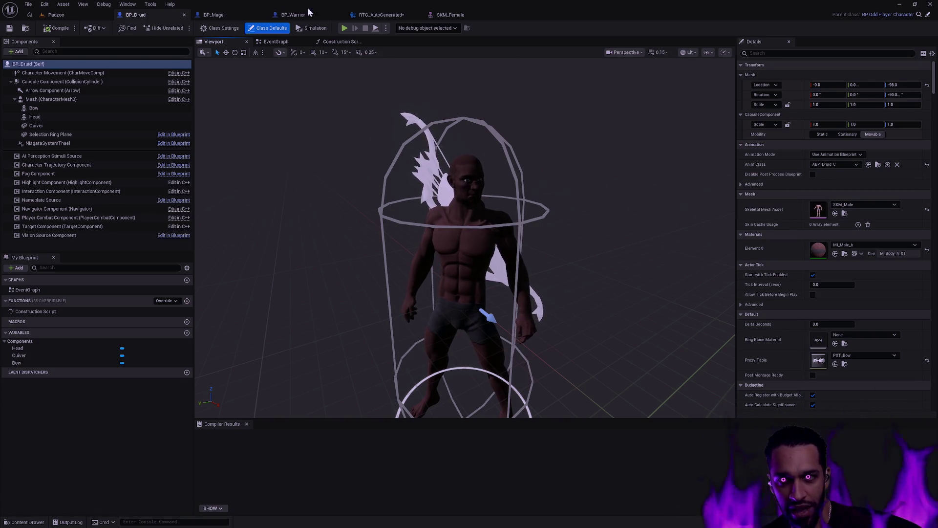
Back in SKM_Female, frame breast_l, select Weapon_Holder3 and Shield_Holder3, and orbit to check placement.
{"action": "left_click", "coordinate": [465, 18]}
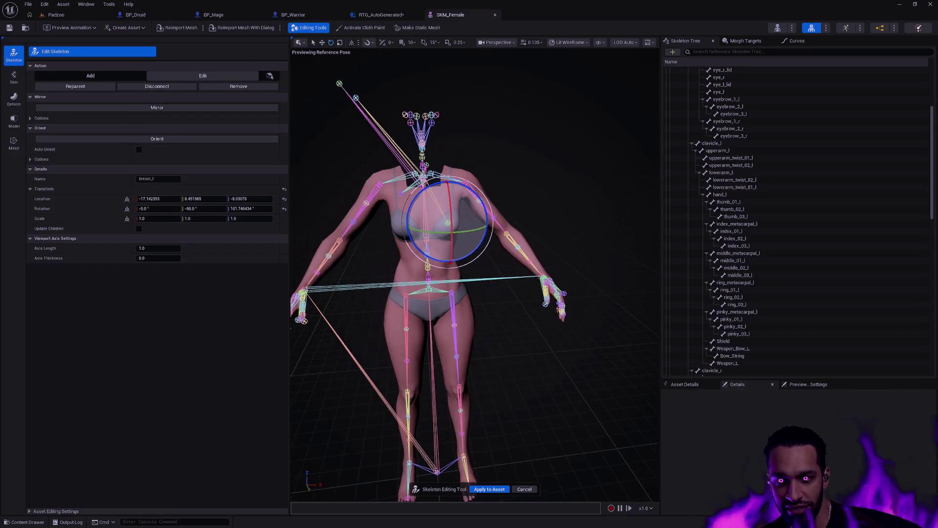
{"action": "key", "text": "f"}
{"action": "scroll", "coordinate": [489, 230], "scroll_direction": "down", "scroll_amount": 3}
{"action": "mouse_move", "coordinate": [459, 230]}
{"action": "left_mouse_down"}
{"action": "mouse_move", "coordinate": [547, 223]}
{"action": "mouse_move", "coordinate": [580, 195]}
{"action": "left_mouse_up"}
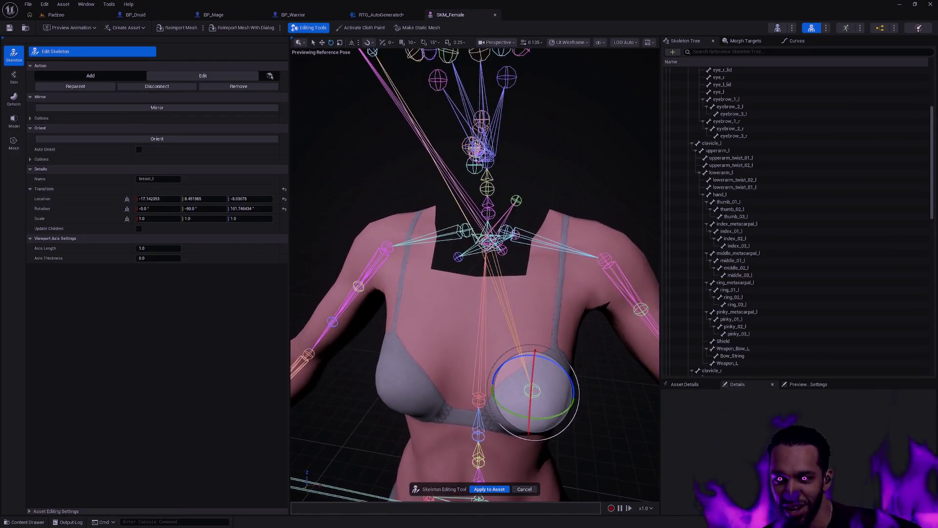
{"action": "left_click", "coordinate": [564, 208]}
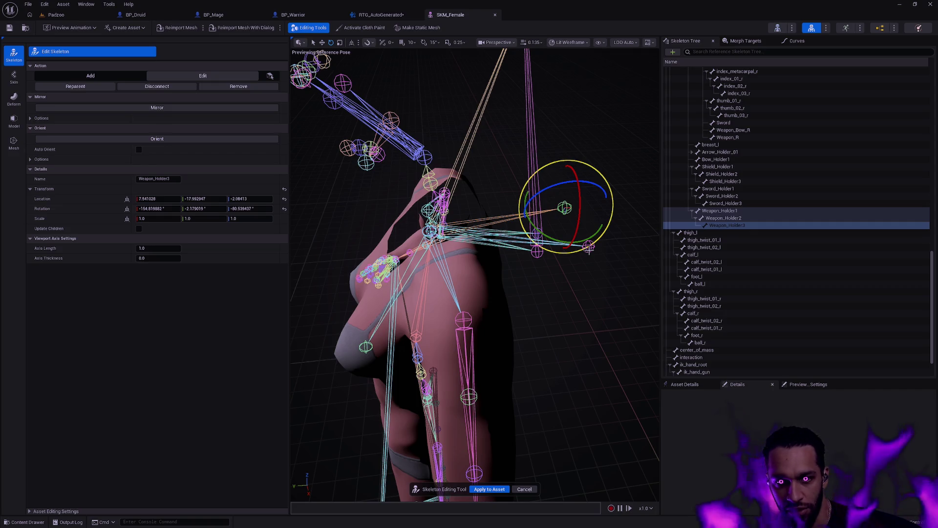
{"action": "left_click", "coordinate": [588, 248]}
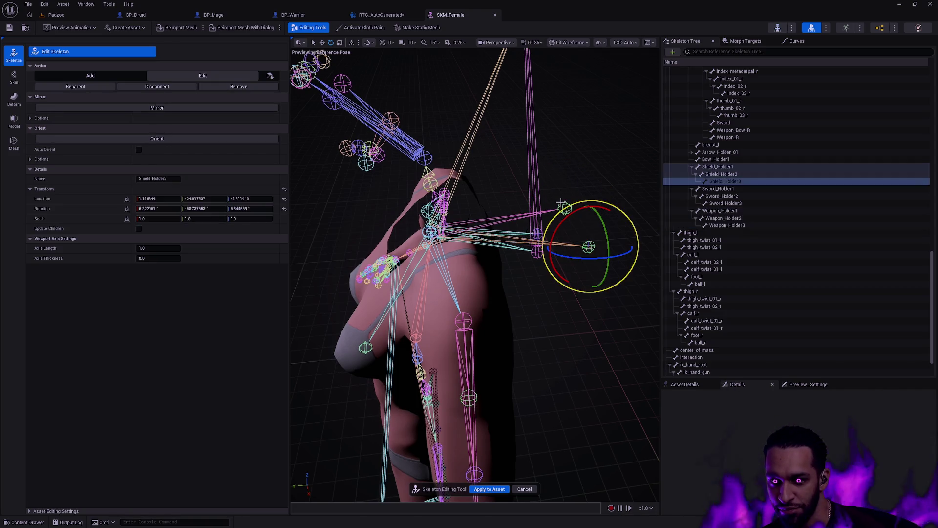
{"action": "left_click_drag", "start_coordinate": [534, 186], "coordinate": [413, 217]}
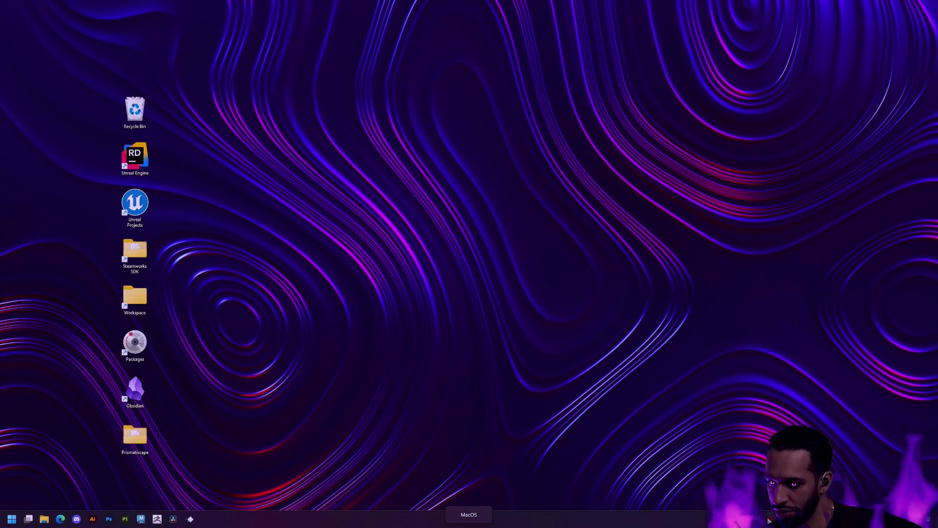
Launch the Epic Games Launcher by searching 'epic' in the Windows Start menu.
{"action": "key", "text": "super"}
{"action": "type", "text": "epic"}
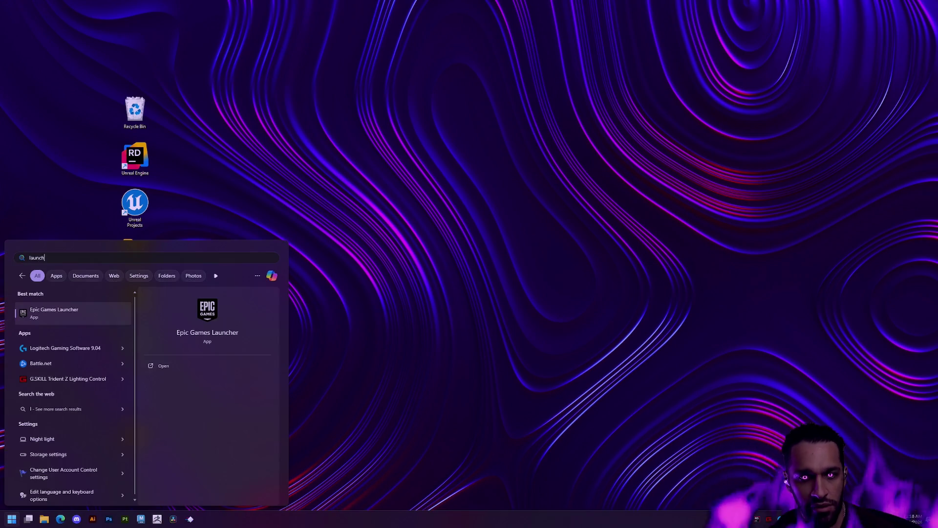
{"action": "key", "text": "Return"}
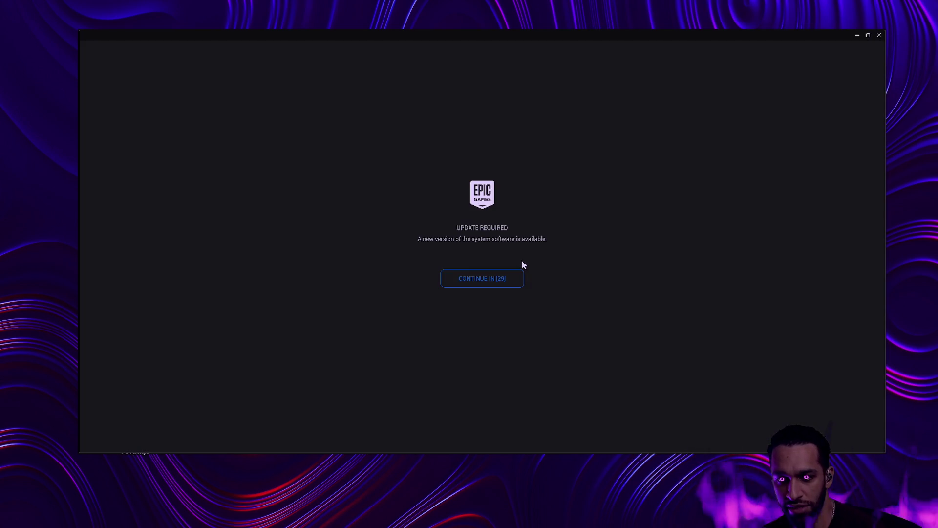
Continue past the Update Required screen, submit the e-mail sign-in, and choose Google sign-in.
{"action": "left_click", "coordinate": [495, 284]}
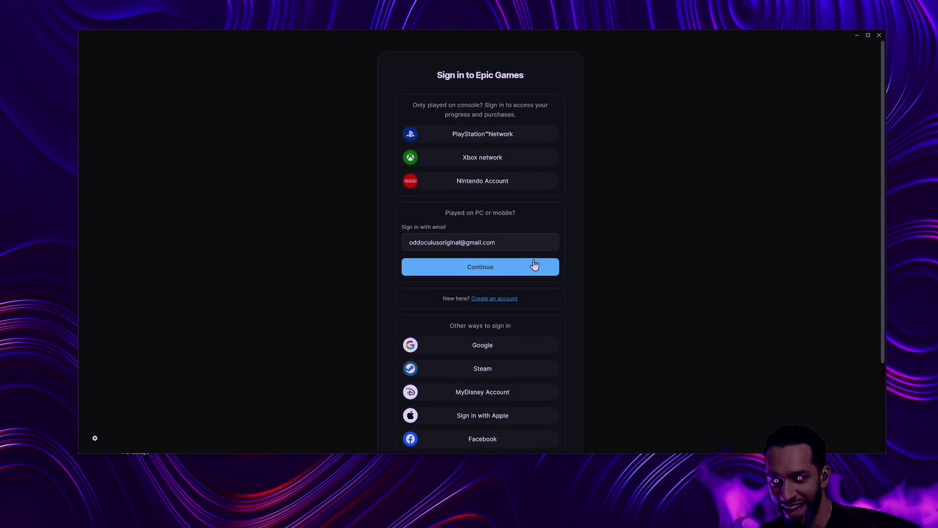
{"action": "left_click", "coordinate": [447, 268]}
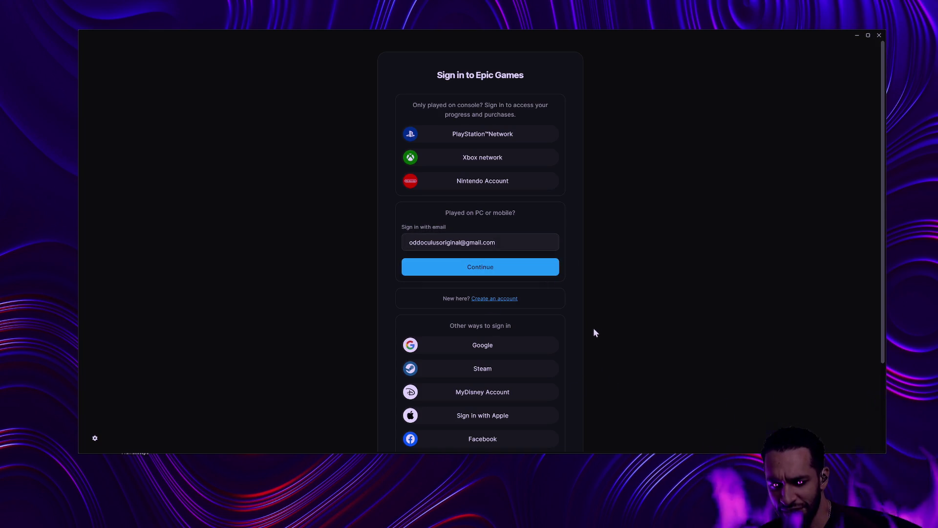
{"action": "left_click", "coordinate": [478, 267]}
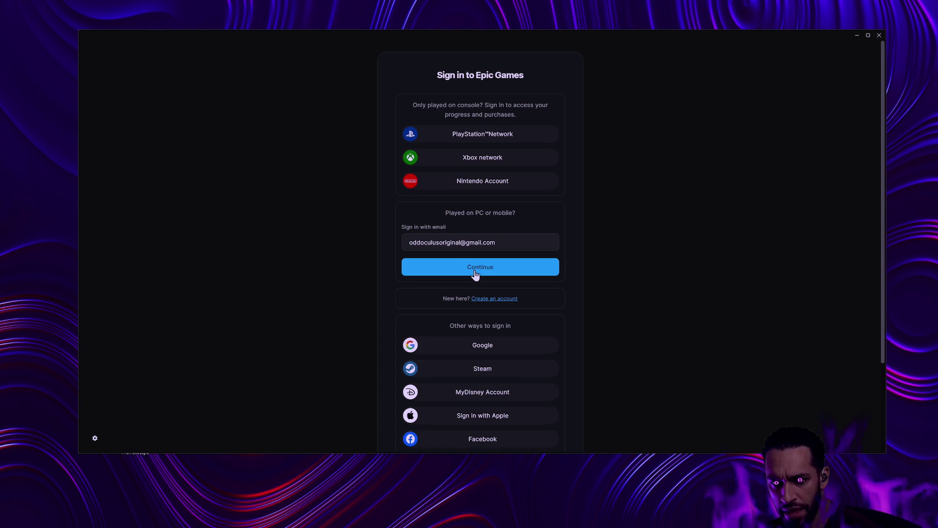
{"action": "left_click", "coordinate": [537, 338]}
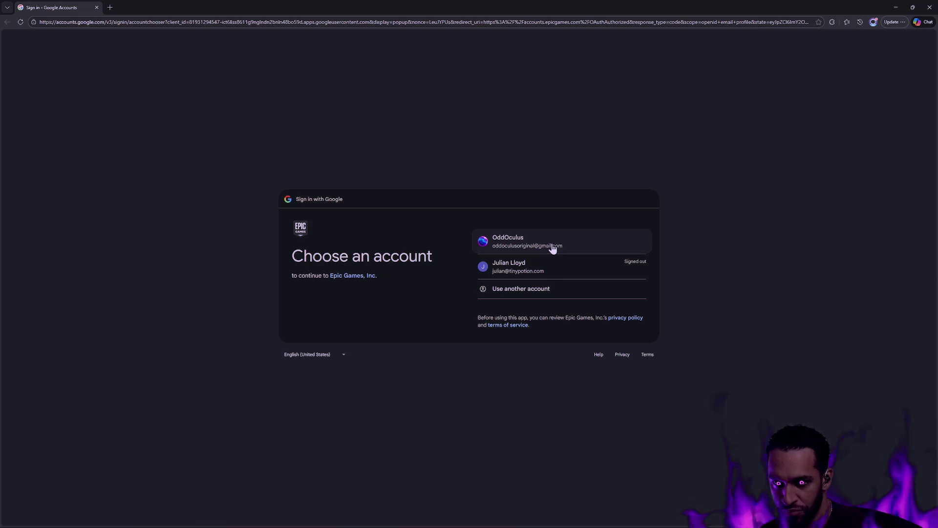
Choose the Google account, confirm the Almost done page, and close the browser.
{"action": "left_click", "coordinate": [553, 249]}
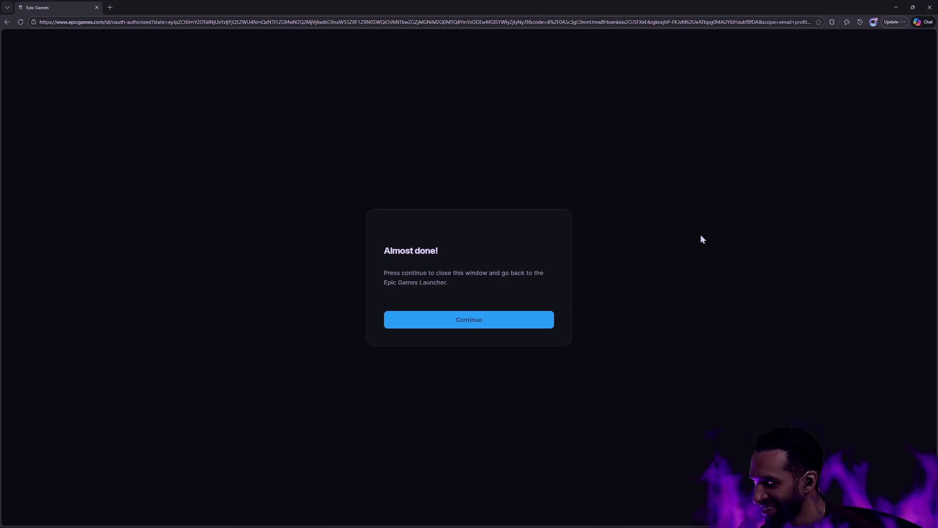
{"action": "left_click", "coordinate": [469, 323]}
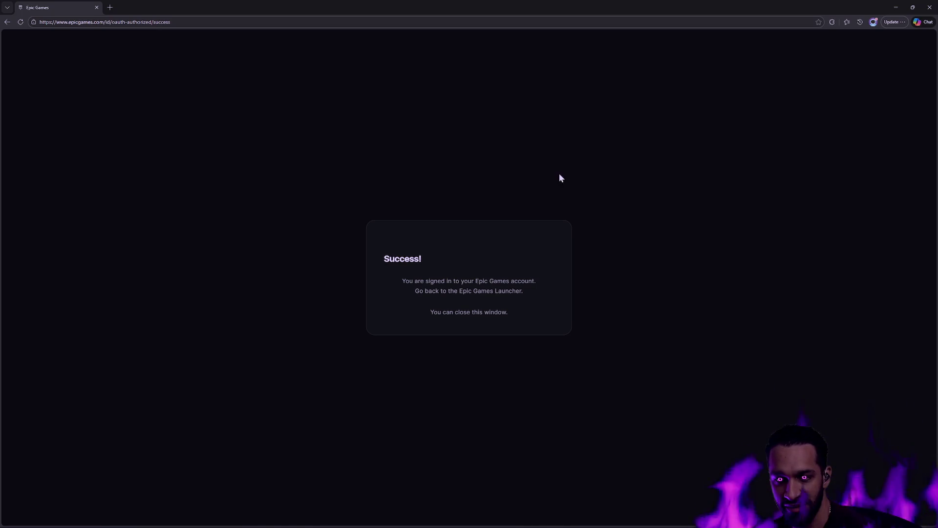
{"action": "left_click", "coordinate": [930, 7]}
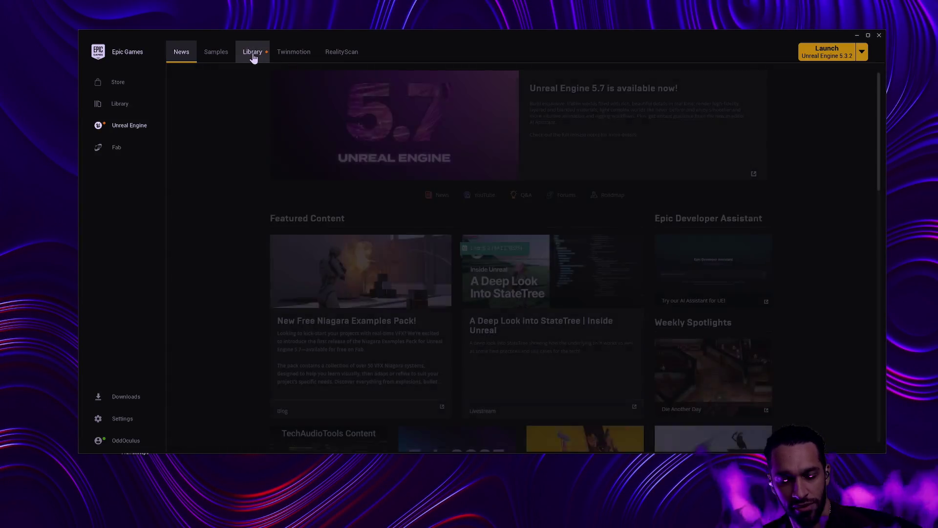
Open the Human project from the Library's My Projects and minimize the launcher.
{"action": "left_click", "coordinate": [252, 54]}
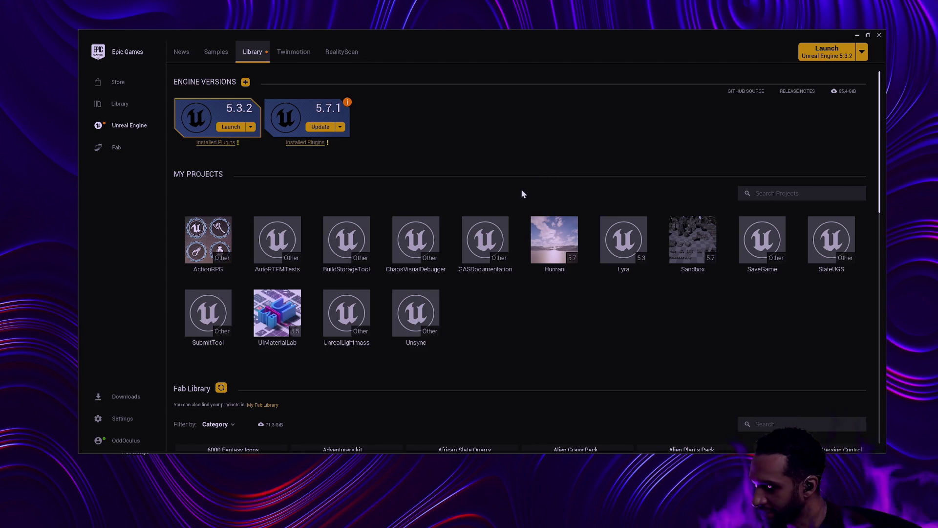
{"action": "double_click", "coordinate": [565, 250]}
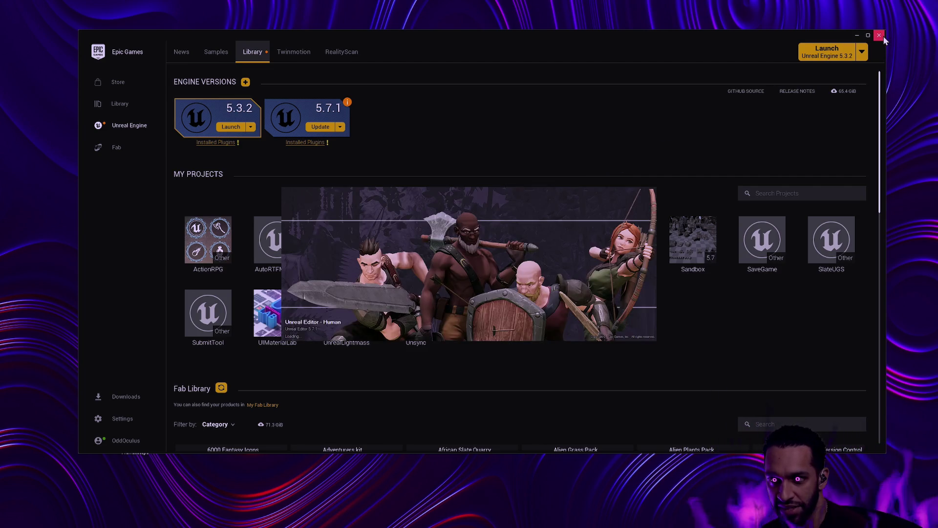
{"action": "left_click", "coordinate": [857, 36]}
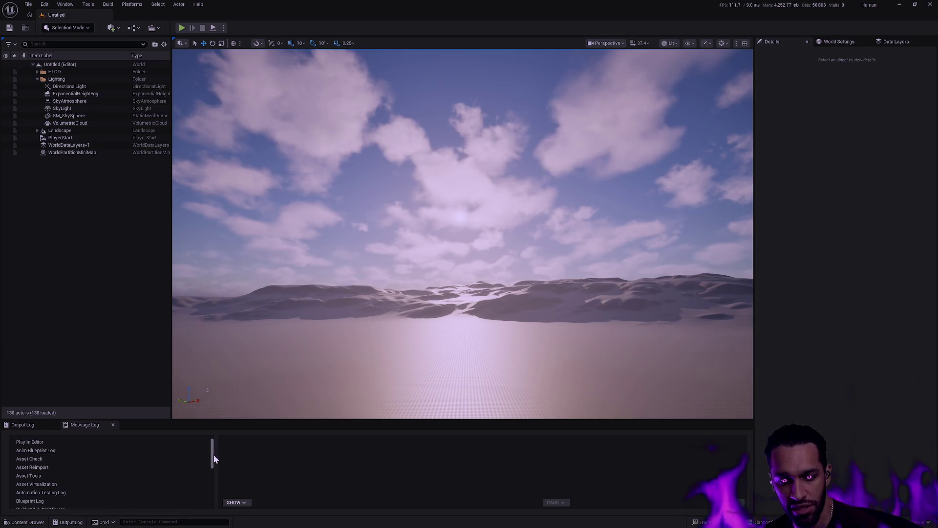
Open SKM_Female from the Character > Player > Female > Body folder in the content drawer.
{"action": "left_click_drag", "start_coordinate": [213, 458], "coordinate": [167, 459]}
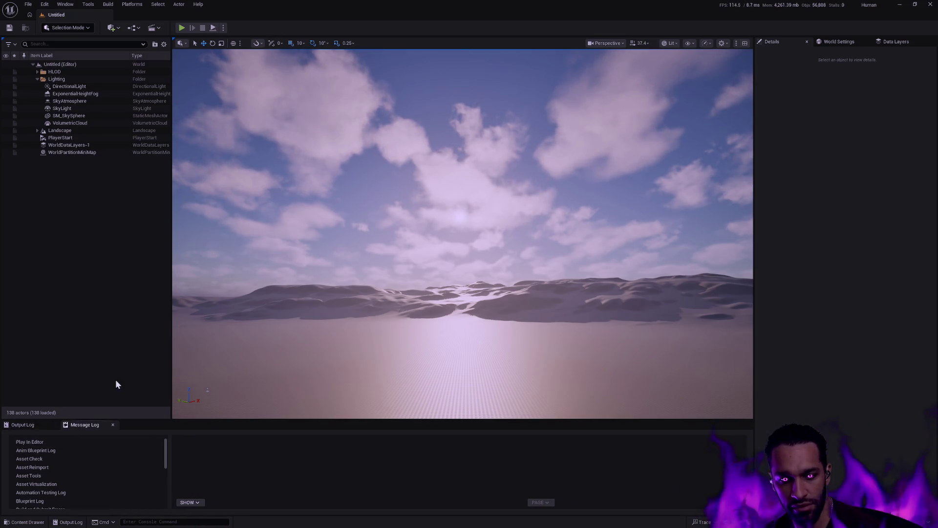
{"action": "key", "text": "ctrl+space"}
{"action": "double_click", "coordinate": [235, 371]}
{"action": "left_click", "coordinate": [250, 380]}
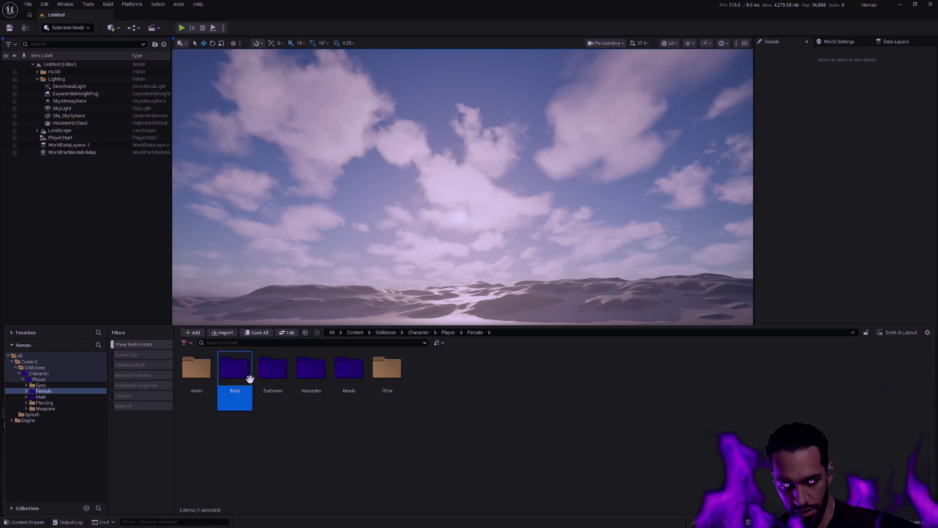
{"action": "double_click", "coordinate": [250, 380]}
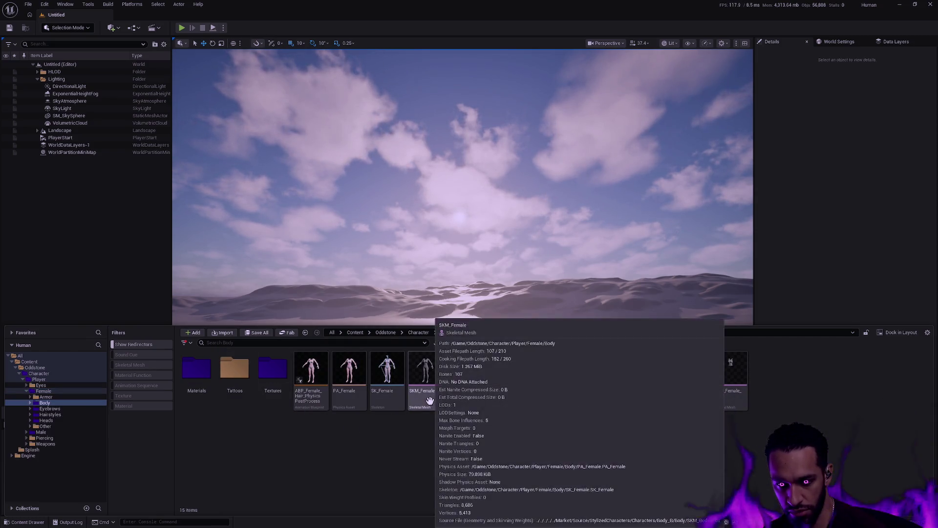
{"action": "double_click", "coordinate": [424, 400]}
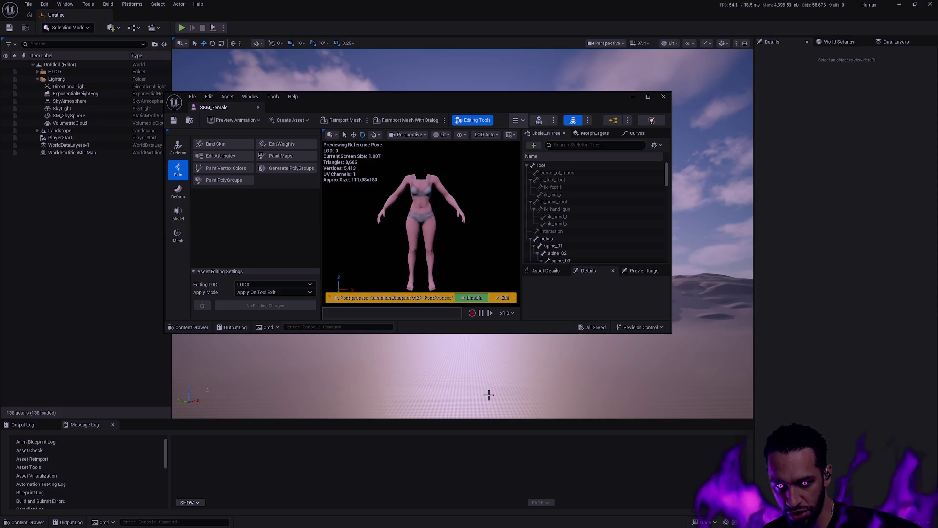
Dock the SKM_Female editor as a main-window tab, widen its viewport and frame the character.
{"action": "left_click_drag", "start_coordinate": [237, 110], "coordinate": [234, 17]}
{"action": "left_click_drag", "start_coordinate": [288, 121], "coordinate": [181, 142]}
{"action": "mouse_move", "coordinate": [513, 218]}
{"action": "left_mouse_down"}
{"action": "mouse_move", "coordinate": [489, 205]}
{"action": "mouse_move", "coordinate": [469, 220]}
{"action": "mouse_move", "coordinate": [479, 210]}
{"action": "mouse_move", "coordinate": [214, 187]}
{"action": "left_mouse_up"}
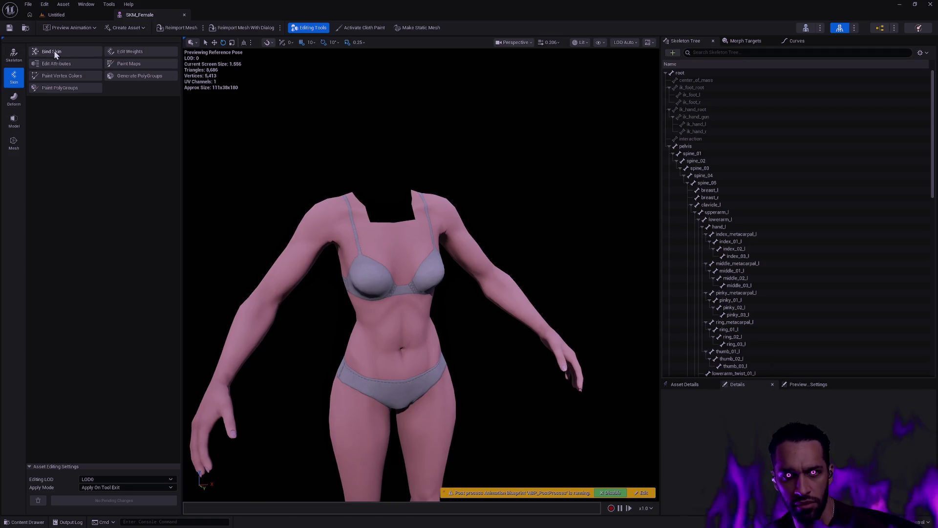
Find and select the breast_l and breast_r bones in the Skeleton Tree.
{"action": "scroll", "coordinate": [796, 239], "scroll_direction": "down", "scroll_amount": 15}
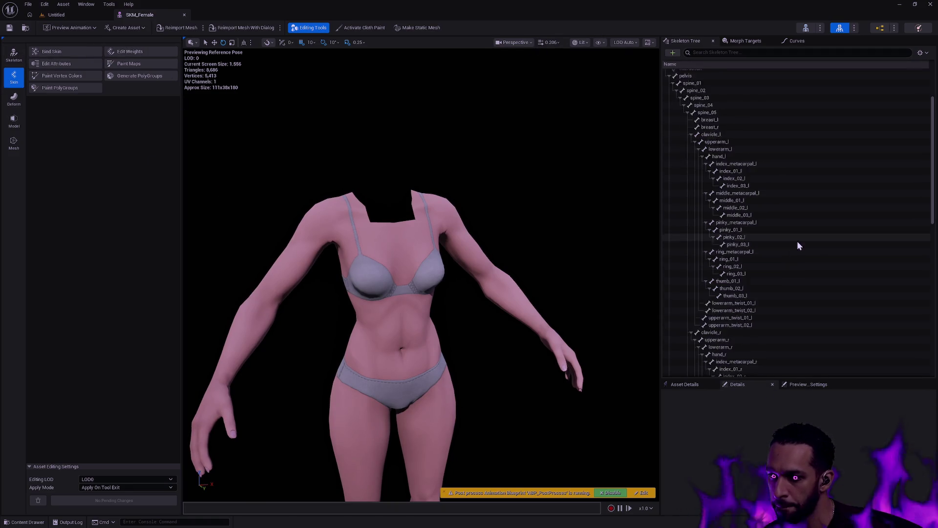
{"action": "scroll", "coordinate": [796, 238], "scroll_direction": "up", "scroll_amount": 5}
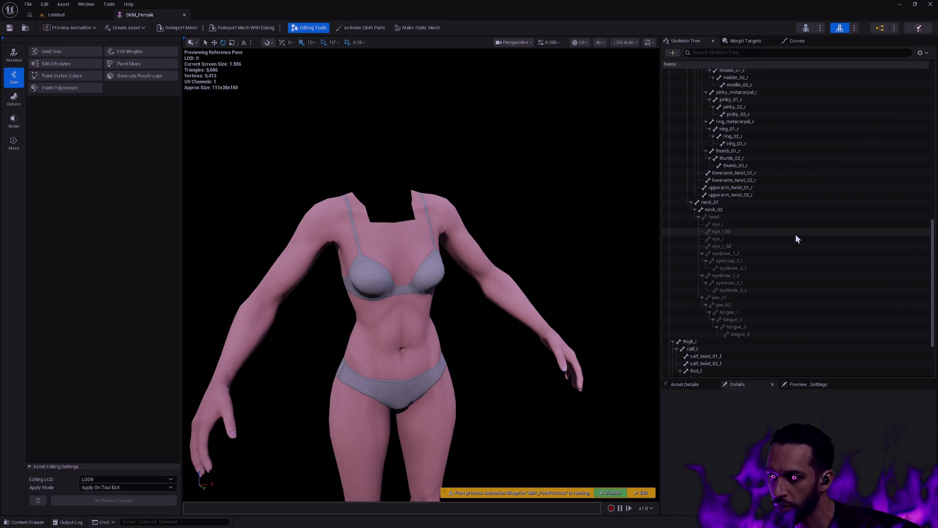
{"action": "scroll", "coordinate": [782, 232], "scroll_direction": "up", "scroll_amount": 10}
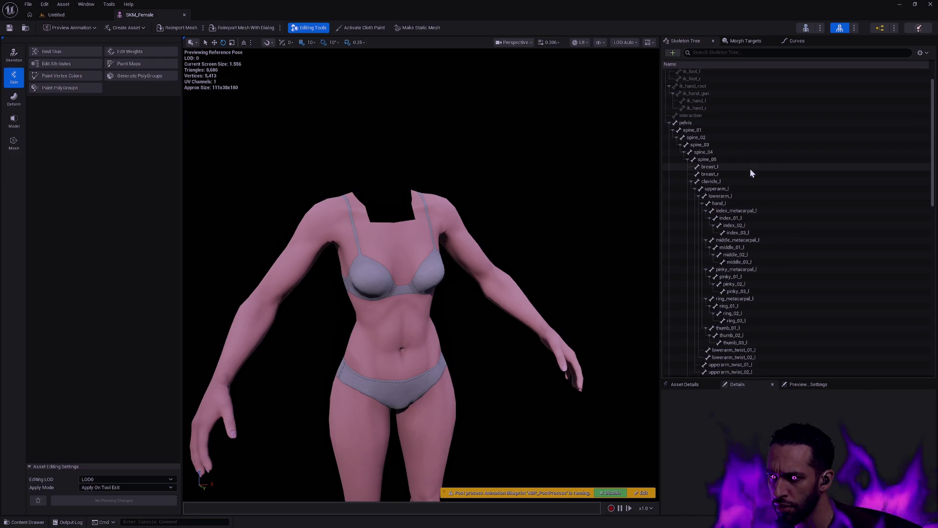
{"action": "left_click", "coordinate": [729, 167]}
{"action": "left_click", "coordinate": [724, 174]}
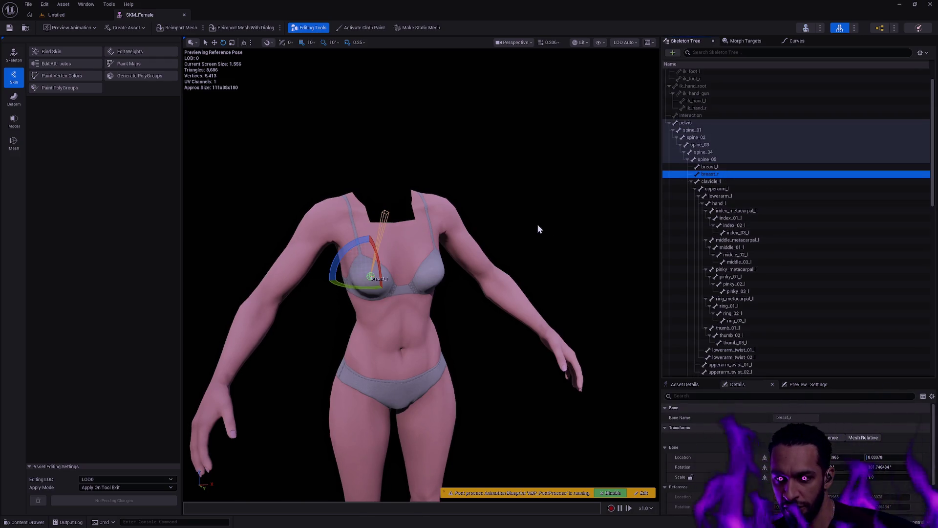
{"action": "scroll", "coordinate": [538, 222], "scroll_direction": "up", "scroll_amount": 5}
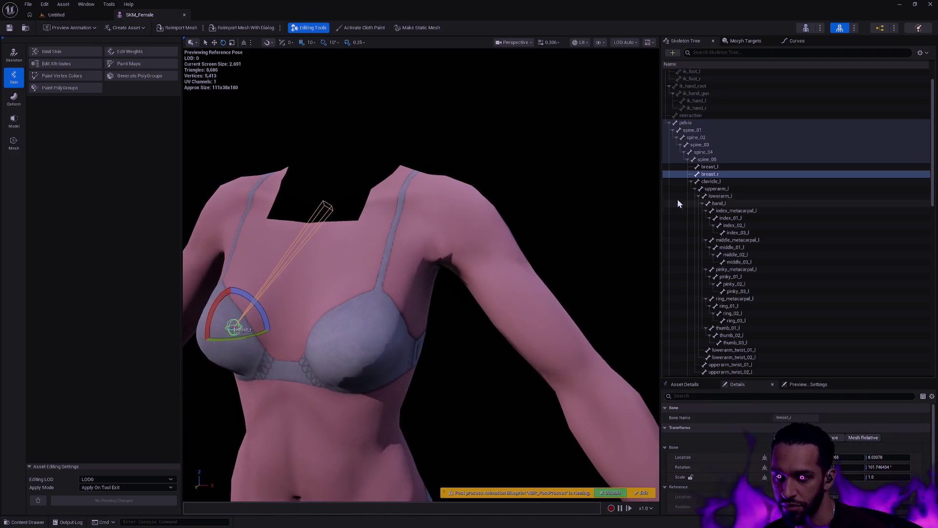
Toggle between breast_l and breast_r from a frontal chest view, with the translate gizmo active.
{"action": "left_click", "coordinate": [722, 168]}
{"action": "left_click", "coordinate": [720, 174]}
{"action": "left_click", "coordinate": [721, 167]}
{"action": "left_click", "coordinate": [721, 174]}
{"action": "left_click", "coordinate": [721, 167]}
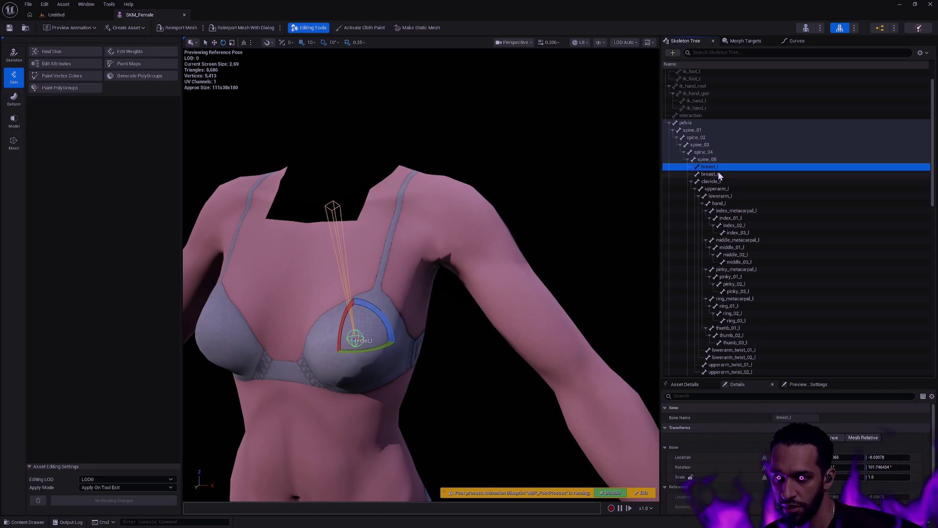
{"action": "left_click", "coordinate": [721, 174]}
{"action": "left_click_drag", "start_coordinate": [543, 216], "coordinate": [498, 218]}
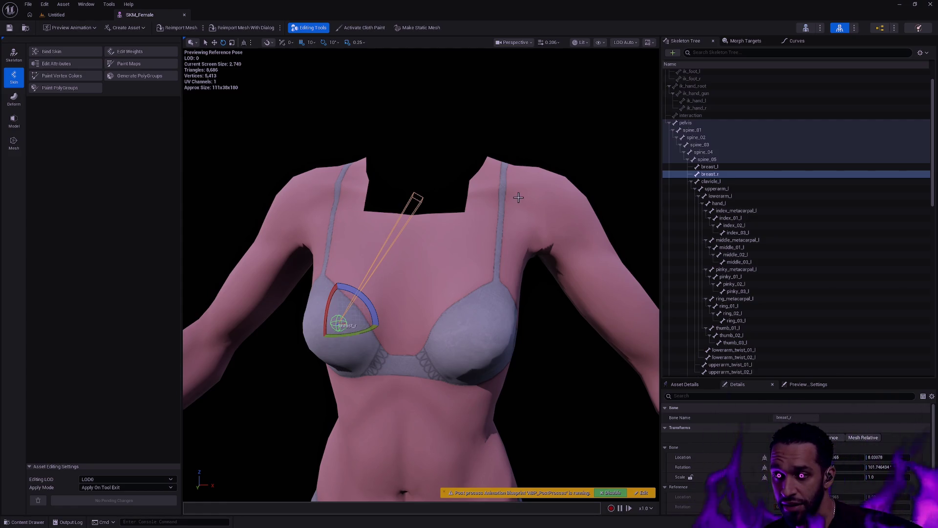
{"action": "key", "text": "w"}
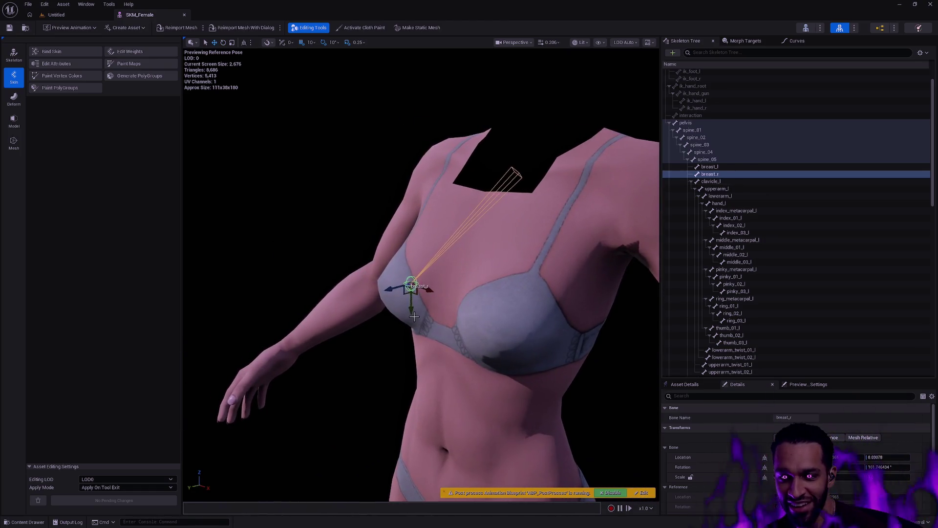